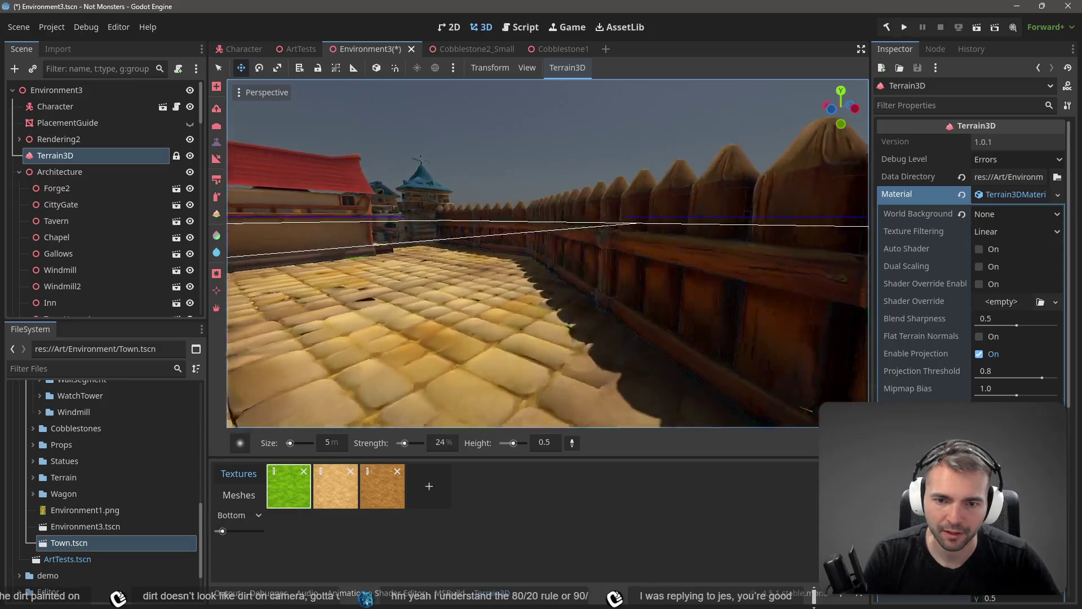
# Switch from the height tool to a texture painting tool and bring up the brush-shape choices
pyautogui.press('s')
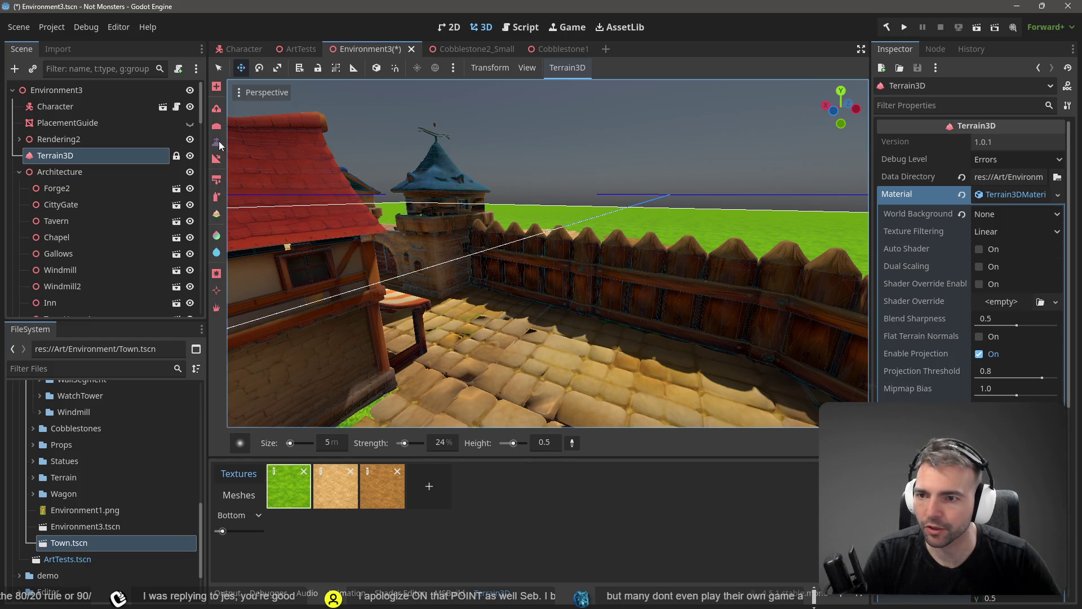
pyautogui.click(216, 125)
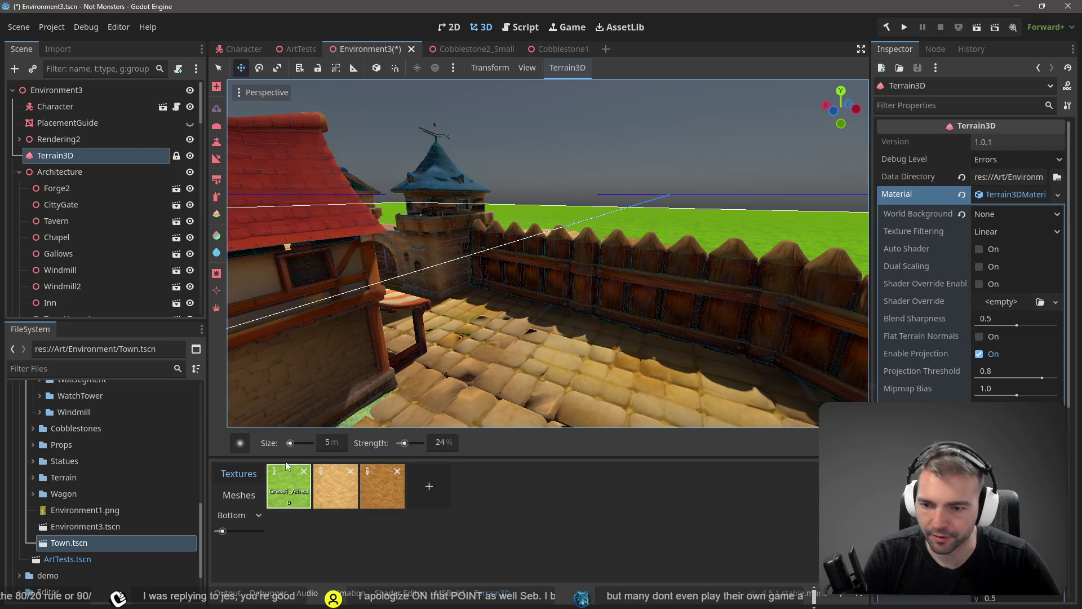
pyautogui.click(236, 448)
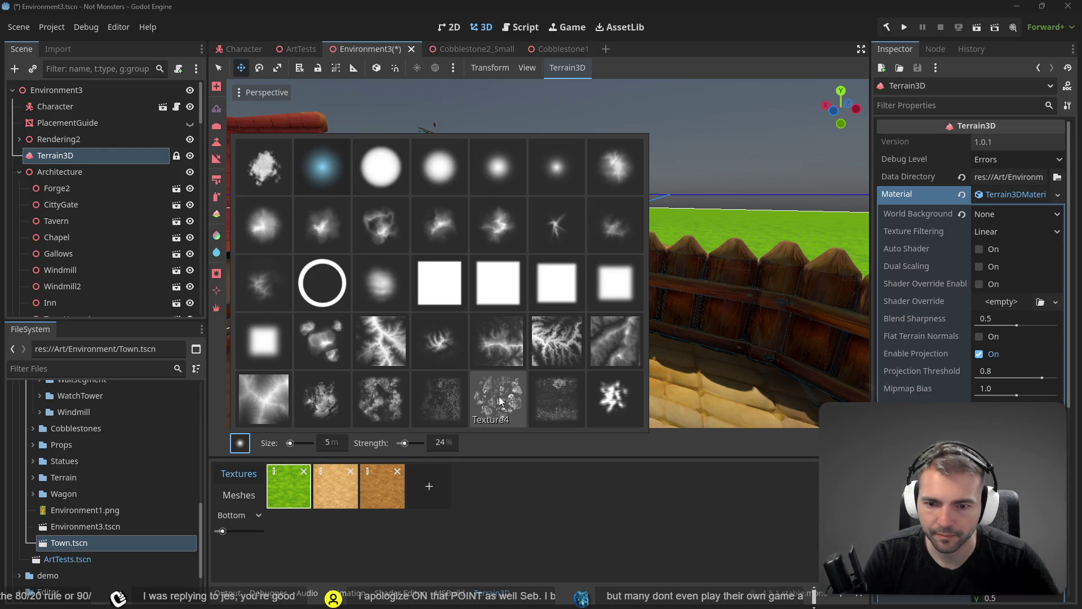
# Use the noisy Terrain2 brush at 5 m size and 1% strength, undoing the last grass stroke
pyautogui.click(448, 339)
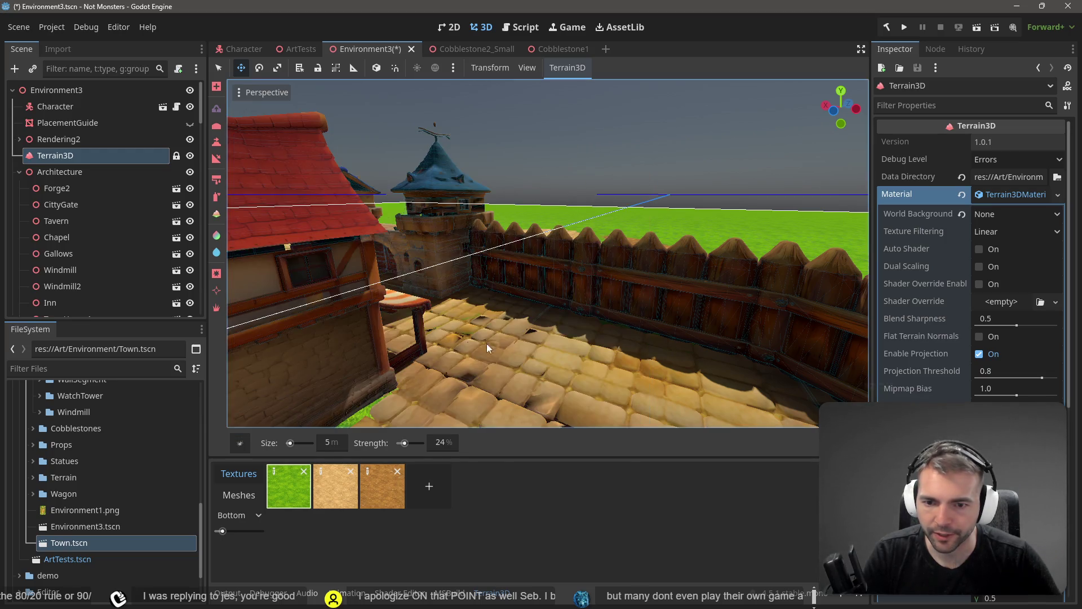
pyautogui.press('w')
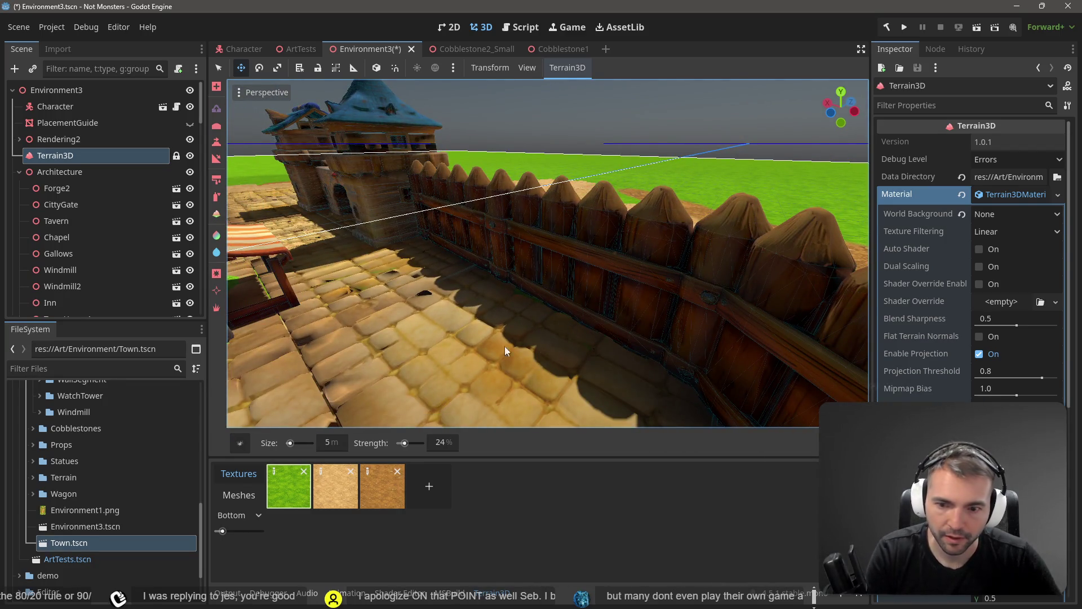
pyautogui.moveTo(293, 445); pyautogui.dragTo(294, 444)
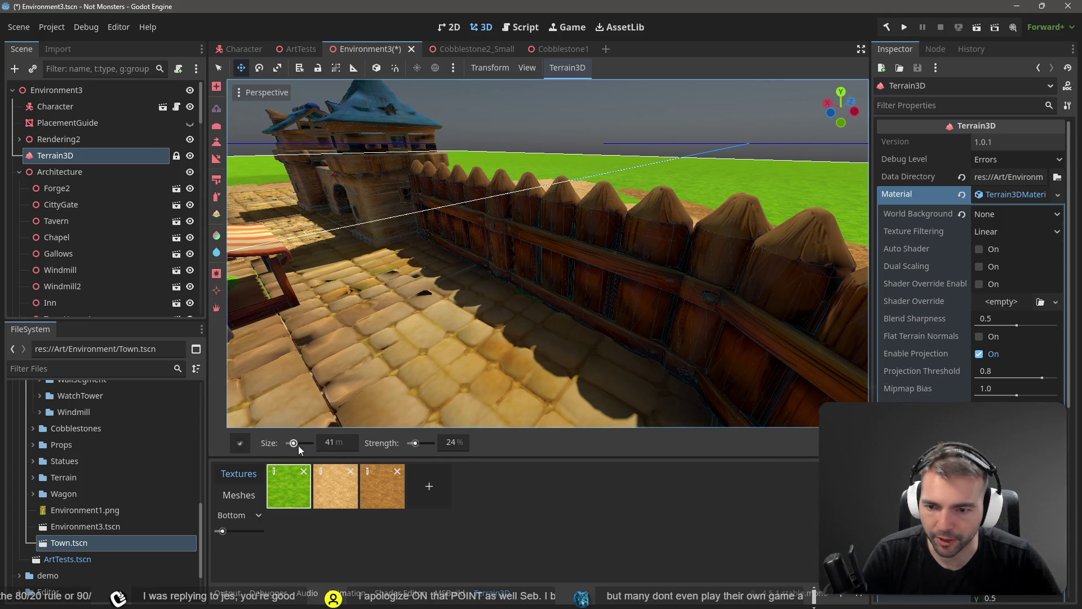
pyautogui.moveTo(298, 445); pyautogui.dragTo(291, 446)
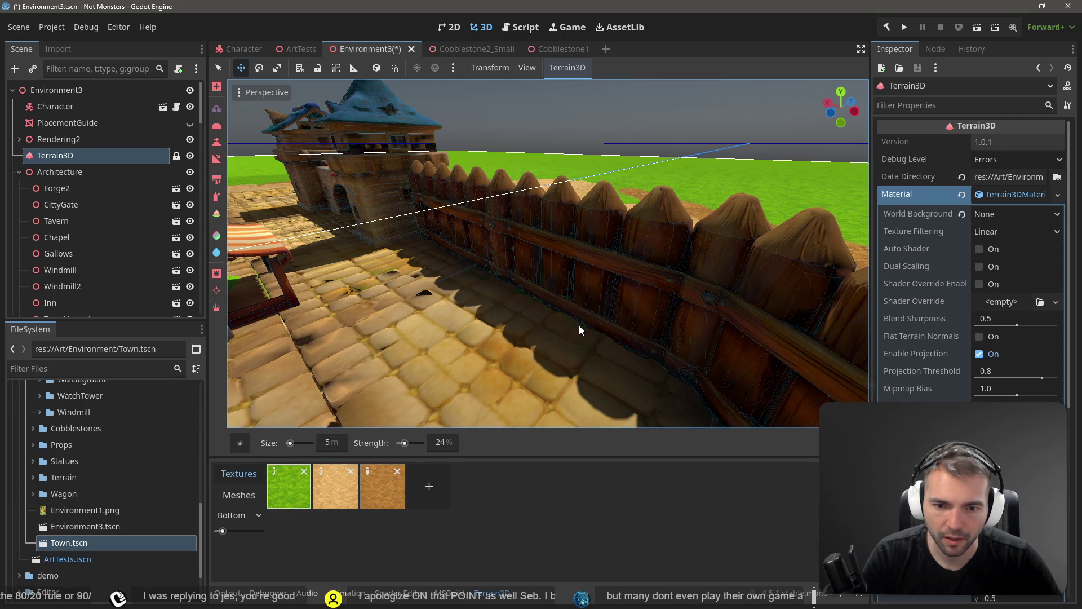
pyautogui.hotkey('ctrl', 'z')
pyautogui.moveTo(404, 443); pyautogui.dragTo(399, 443)
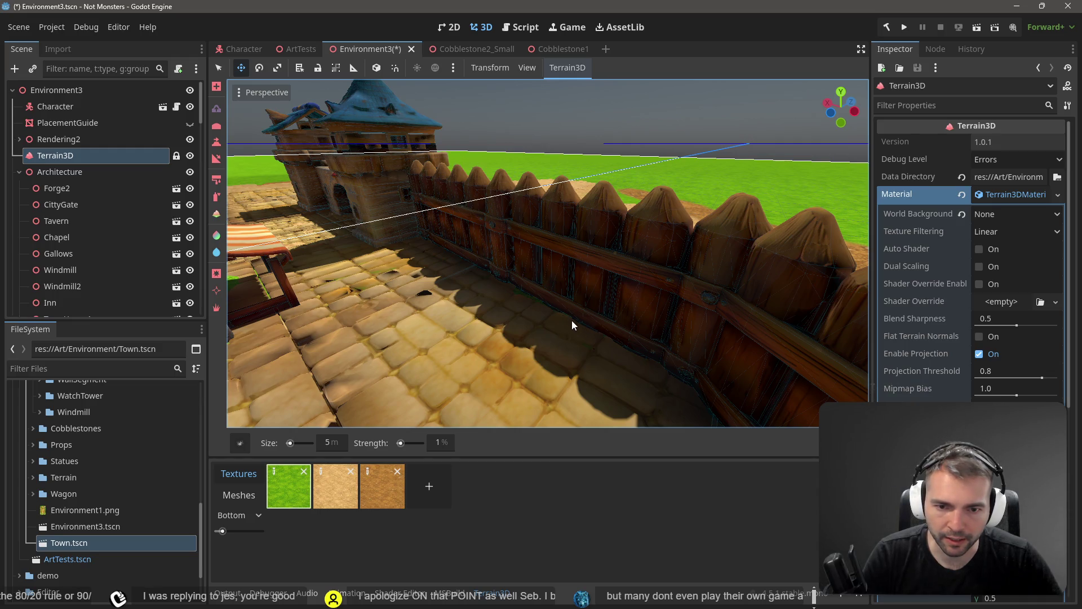
# Orbit and zoom in close along the fence and cobblestone tiles
pyautogui.scroll(5, 566, 324)
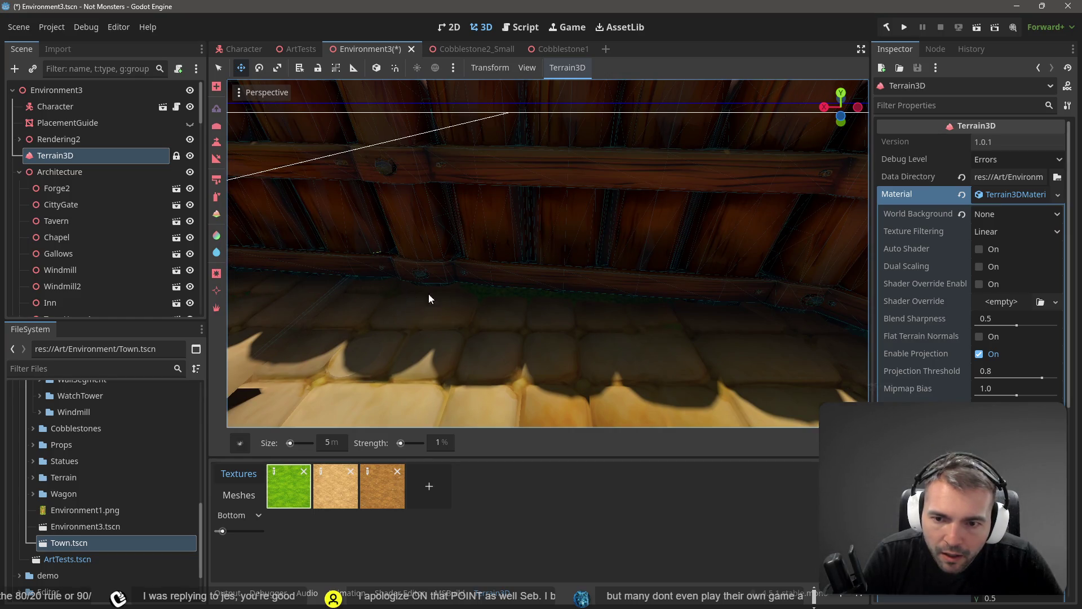
pyautogui.moveTo(429, 299); pyautogui.dragTo(553, 299)
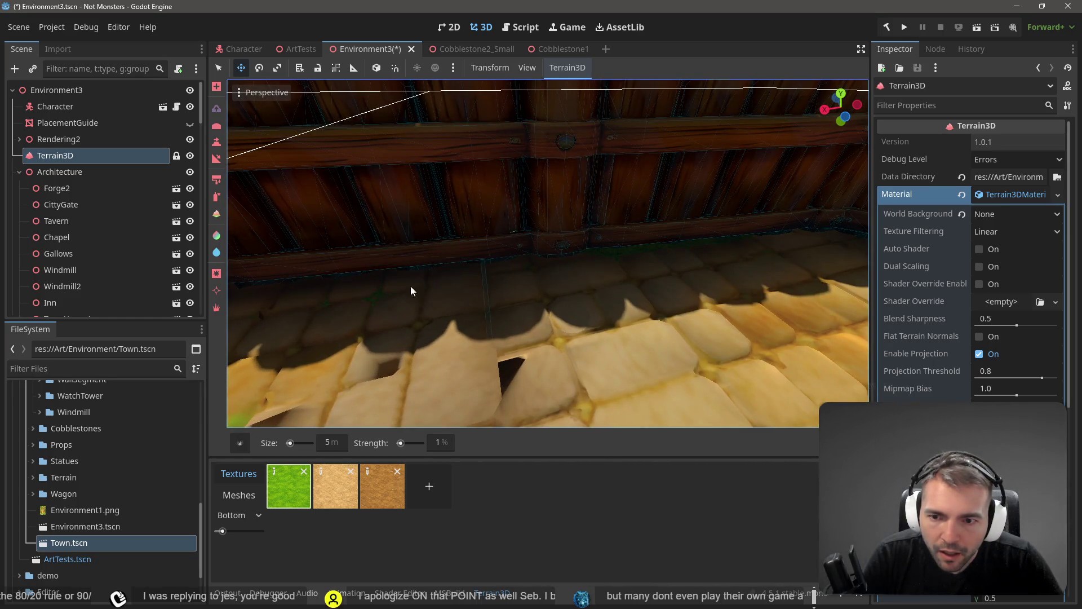
pyautogui.moveTo(482, 285)
pyautogui.mouseDown()
pyautogui.moveTo(464, 289)
pyautogui.moveTo(593, 291)
pyautogui.mouseUp()
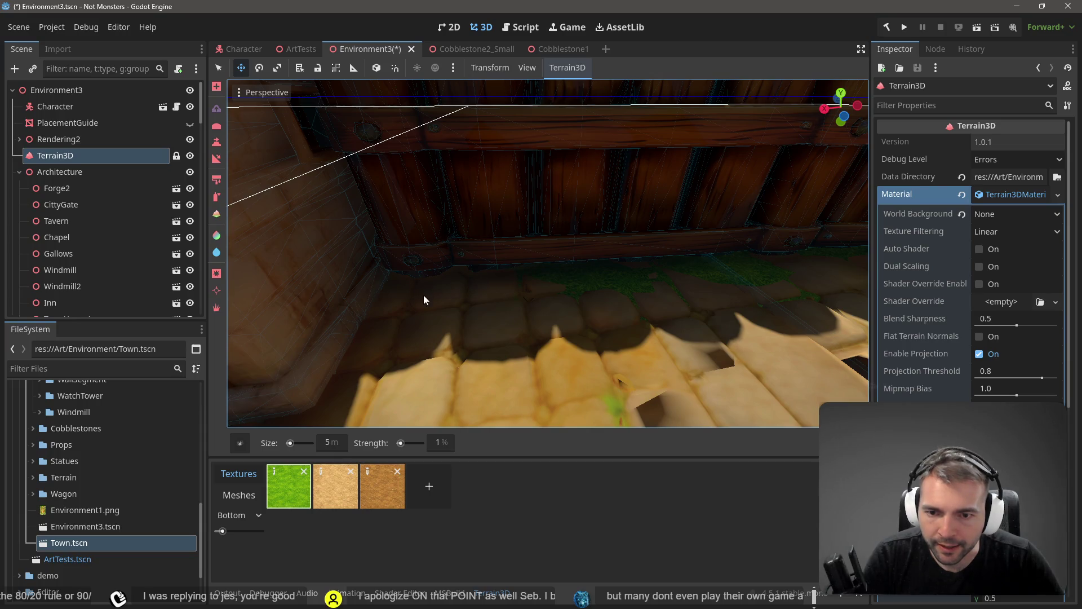
pyautogui.moveTo(431, 280); pyautogui.dragTo(637, 268)
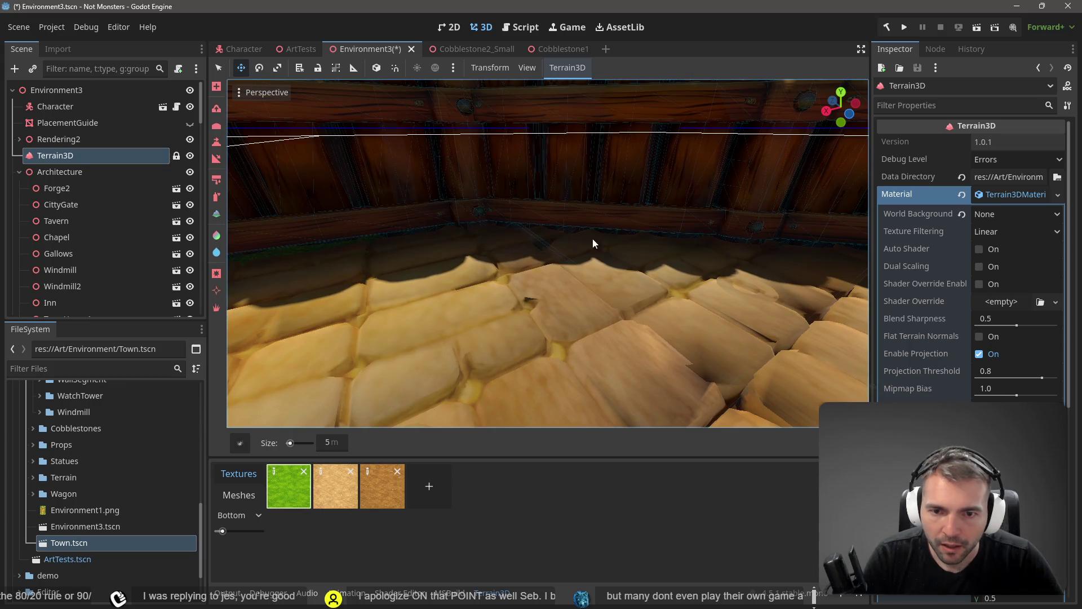
pyautogui.moveTo(593, 238); pyautogui.dragTo(571, 229)
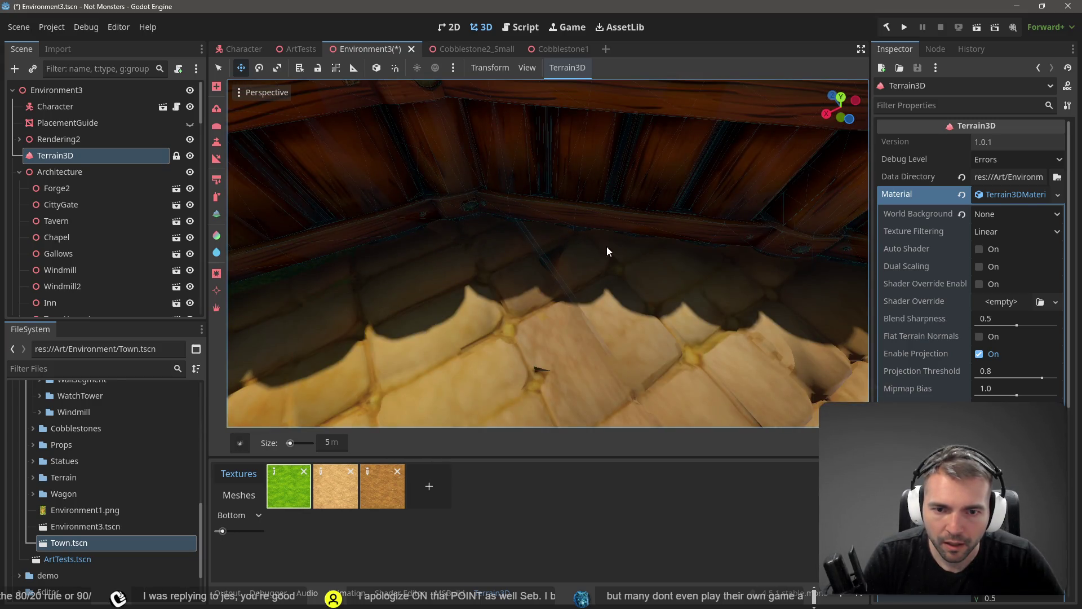
pyautogui.scroll(-5, 591, 248)
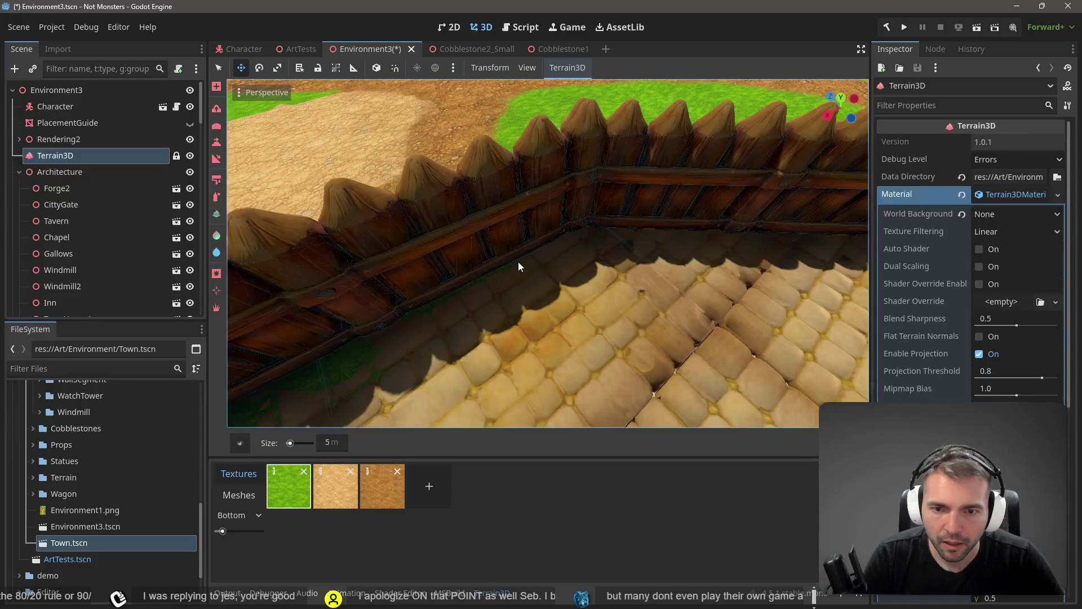
# With the other paint tool, dab faint grass specks into the cobblestones along the fence base
pyautogui.click(218, 128)
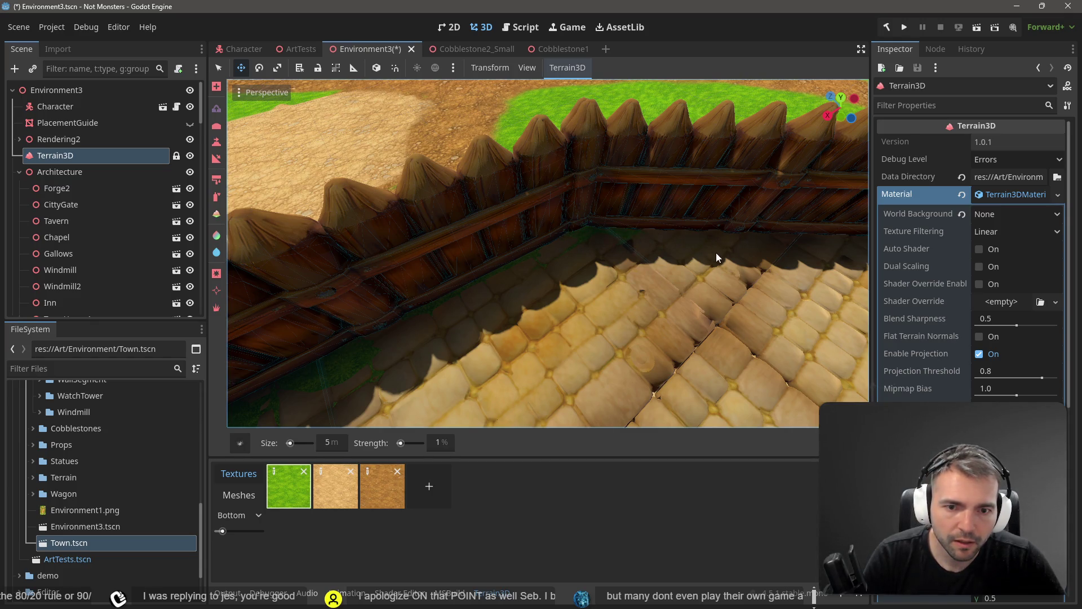
pyautogui.scroll(5, 715, 253)
pyautogui.scroll(-5, 726, 240)
pyautogui.moveTo(728, 232); pyautogui.dragTo(498, 218)
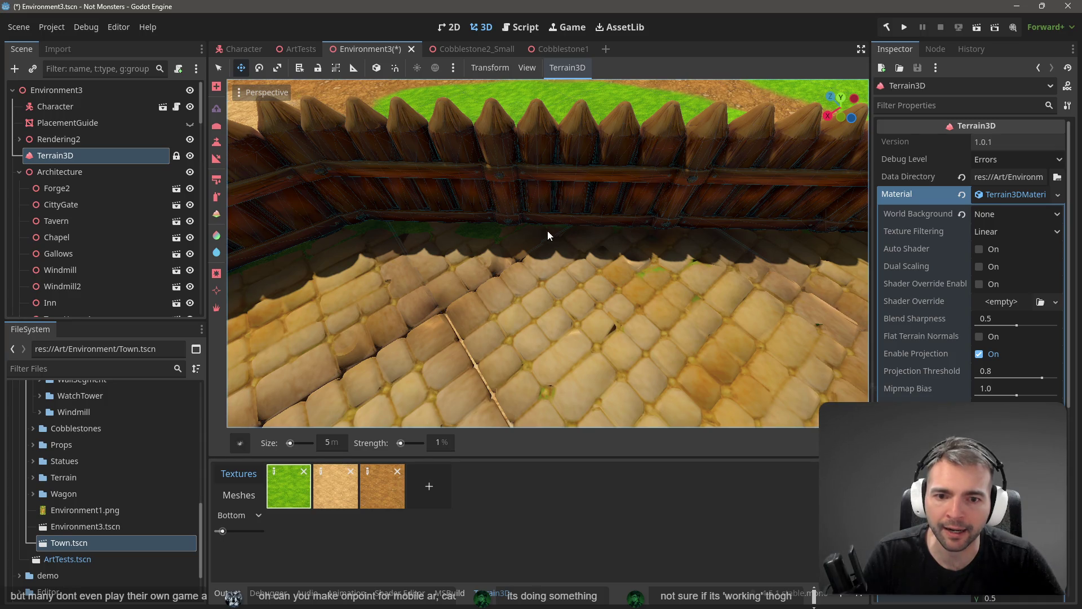
pyautogui.moveTo(512, 226); pyautogui.dragTo(454, 225)
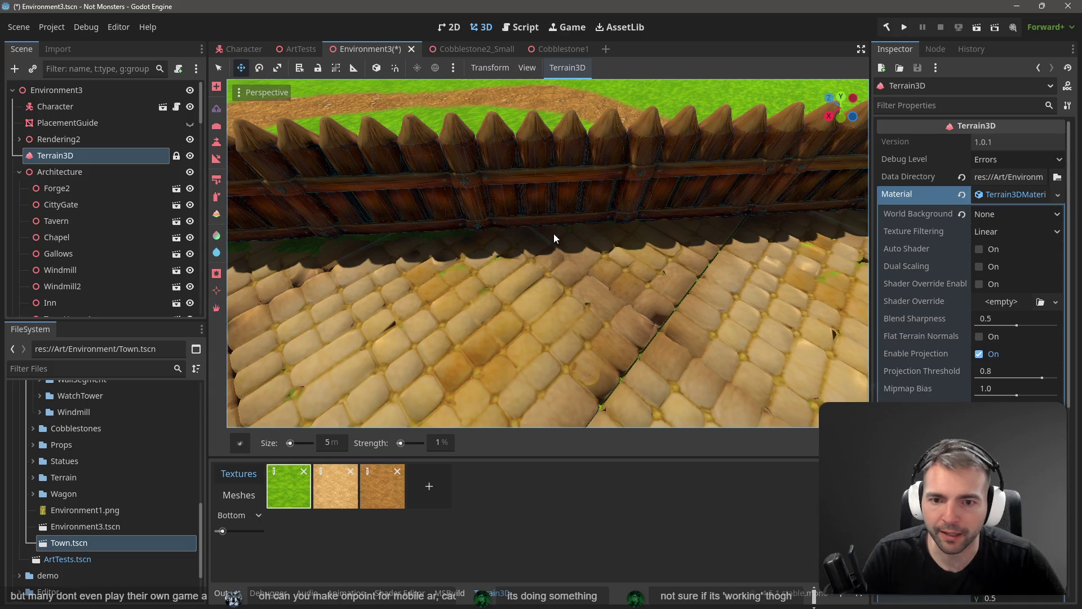
pyautogui.moveTo(520, 237); pyautogui.dragTo(520, 214)
pyautogui.moveTo(285, 170); pyautogui.dragTo(285, 171)
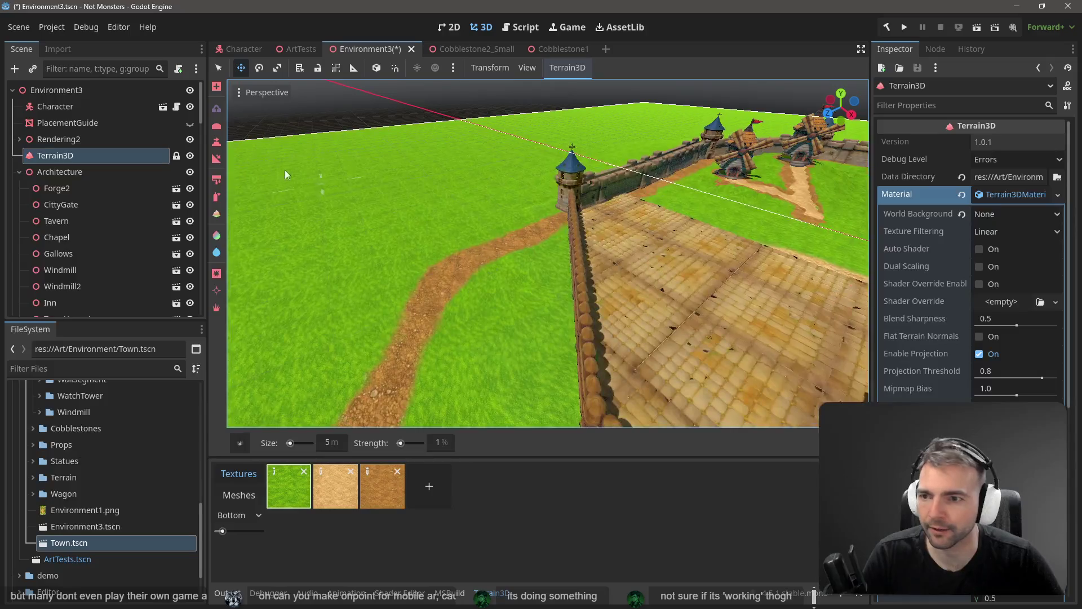
# Set the viewport's Perspective menu to Display Wireframe
pyautogui.click(243, 93)
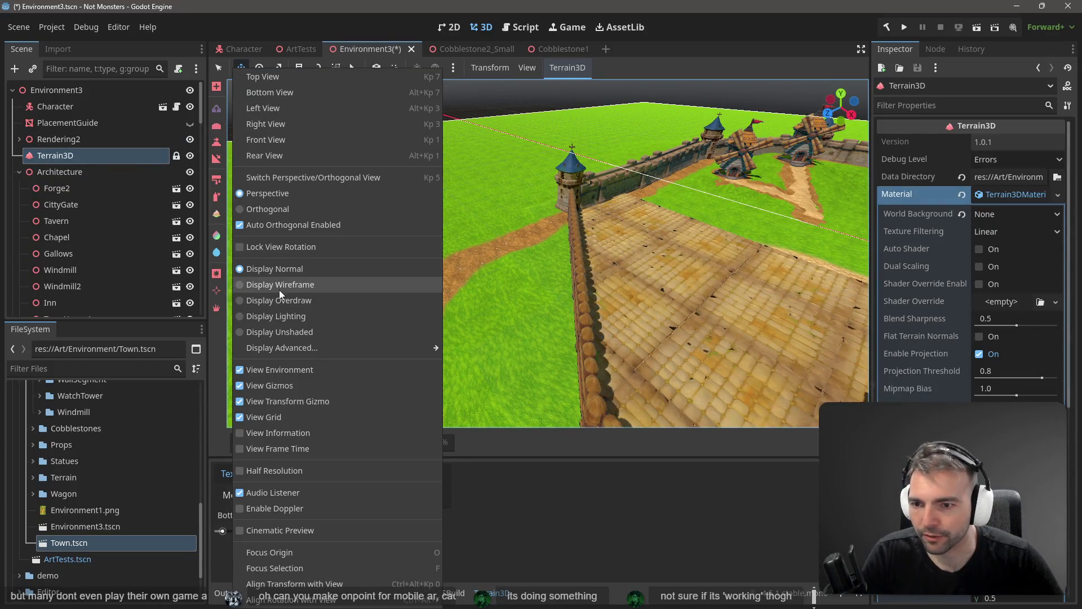
pyautogui.click(293, 284)
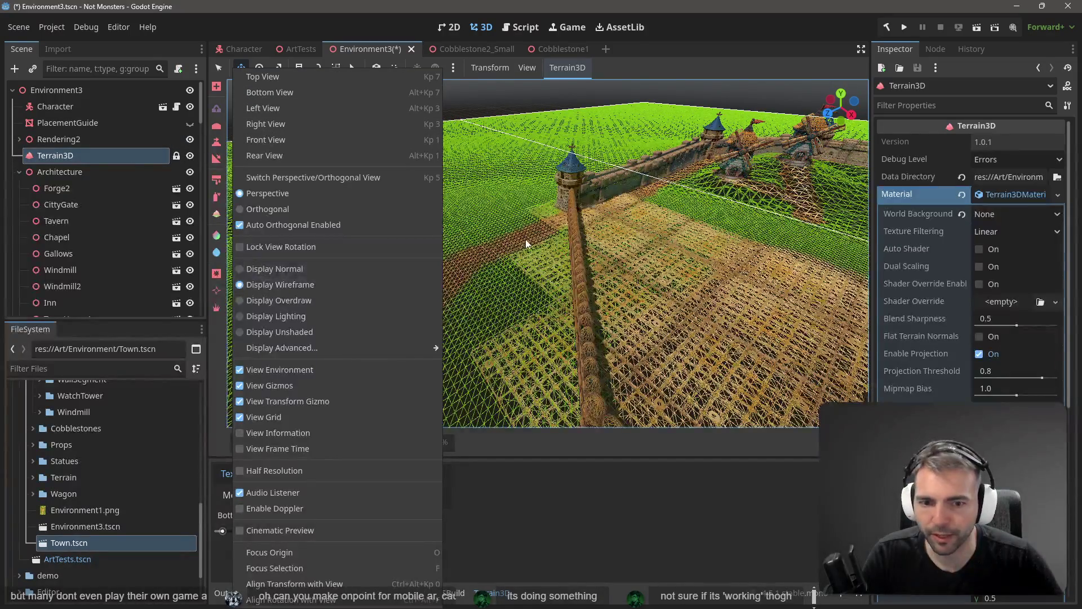
pyautogui.click(525, 239)
pyautogui.moveTo(534, 236)
pyautogui.mouseDown()
pyautogui.moveTo(535, 265)
pyautogui.moveTo(521, 231)
pyautogui.moveTo(465, 224)
pyautogui.moveTo(508, 220)
pyautogui.mouseUp()
# Fly past the windmill, houses and town gate to inspect the wireframe terrain mesh
pyautogui.press('w')
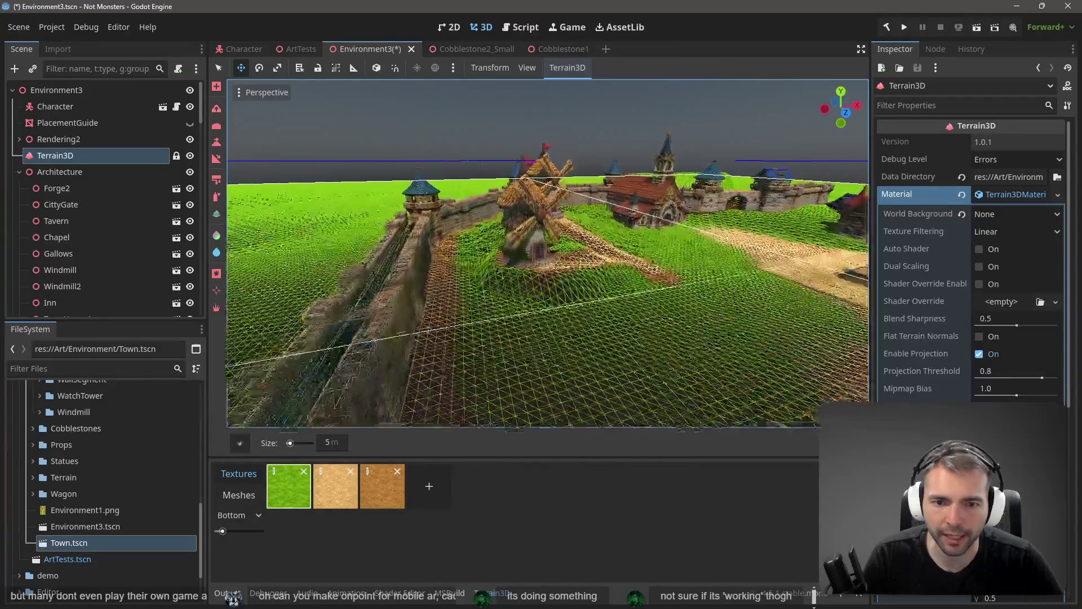
pyautogui.press('w')
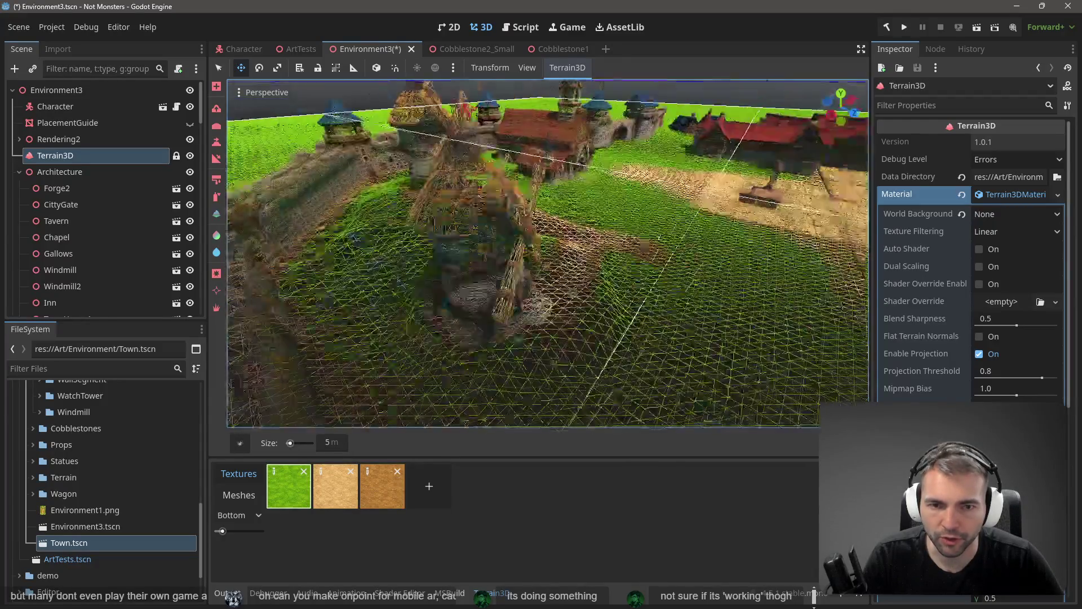
pyautogui.press('w')
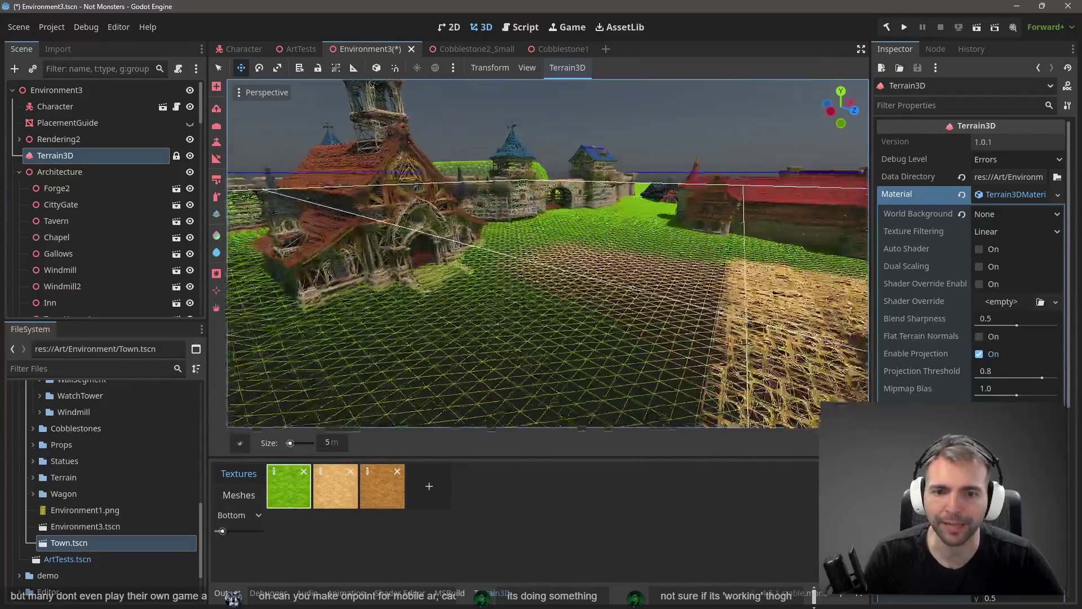
pyautogui.press('w')
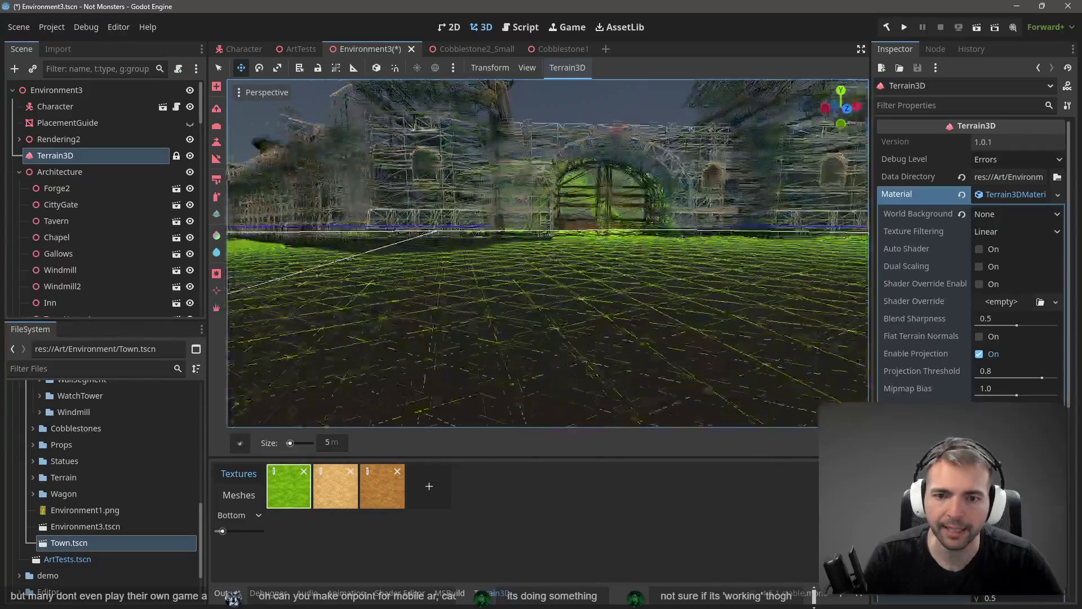
pyautogui.press('w')
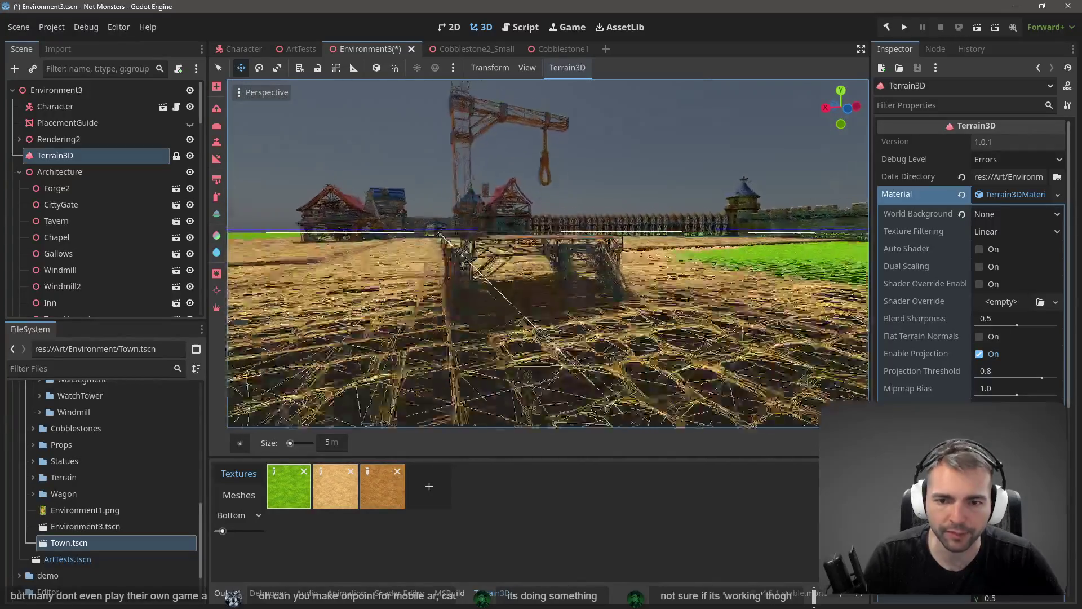
pyautogui.press('w')
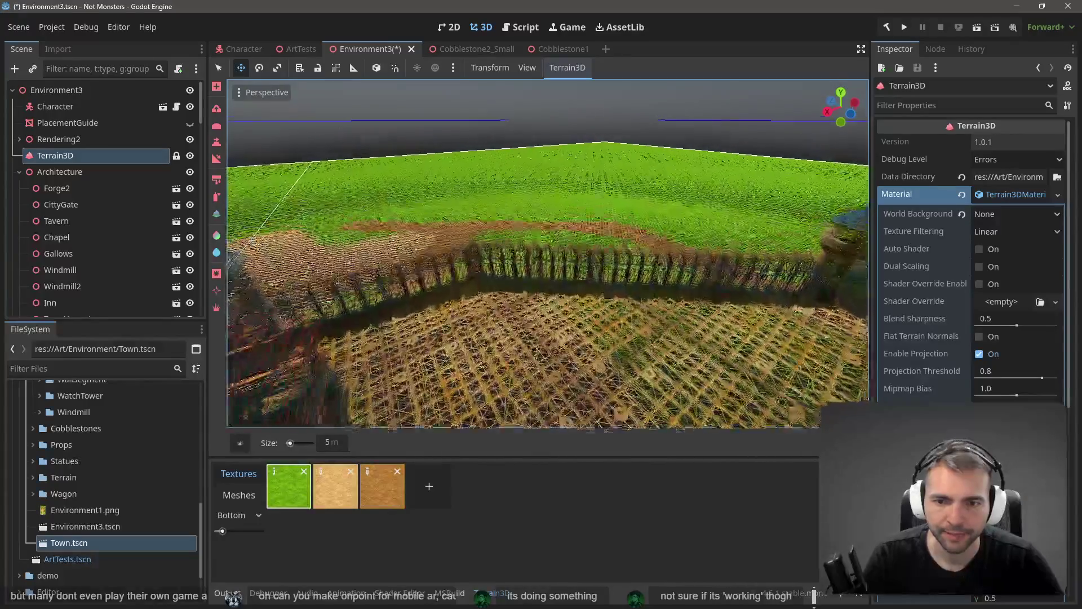
pyautogui.press('s')
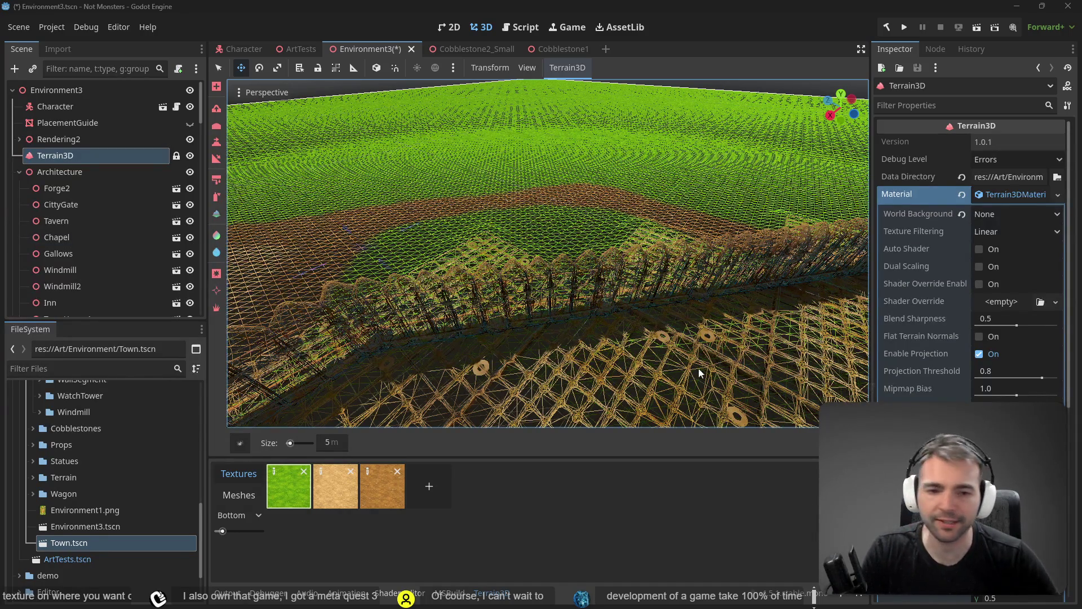
pyautogui.click(253, 96)
pyautogui.click(293, 270)
pyautogui.click(456, 275)
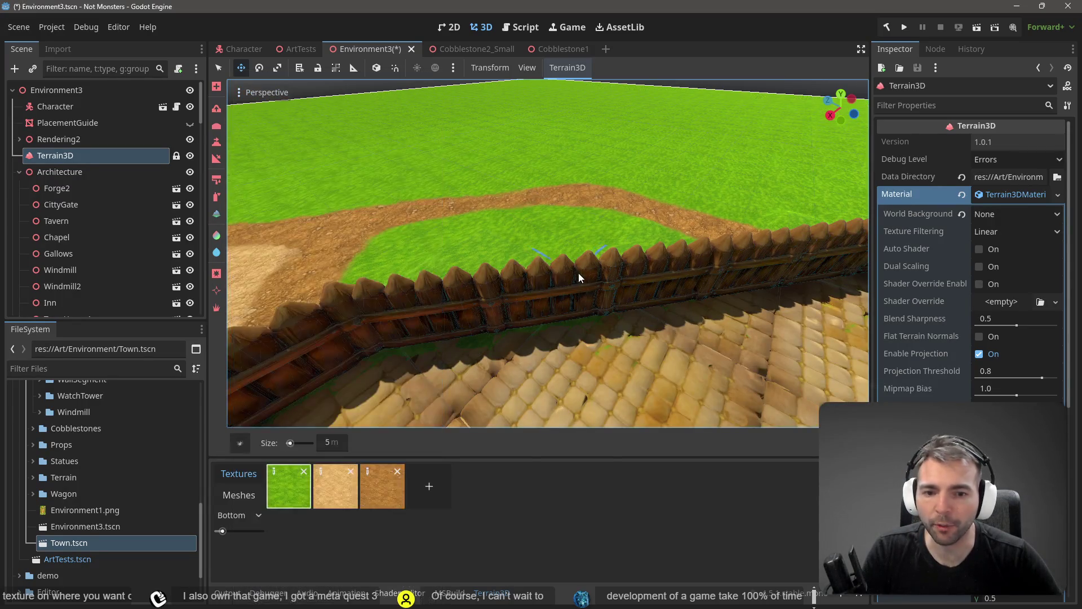
pyautogui.scroll(5, 597, 285)
pyautogui.scroll(-5, 548, 243)
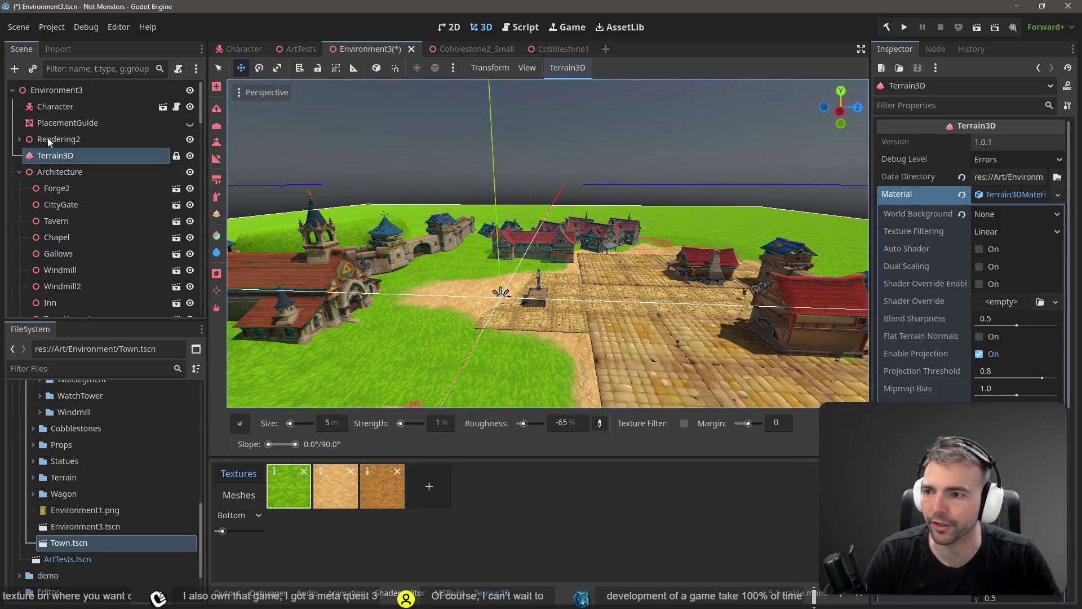
# Rotate the DirectionalLight3D sun under Rendering2 so the town's shadows fall at a new angle
pyautogui.click(20, 139)
pyautogui.click(78, 172)
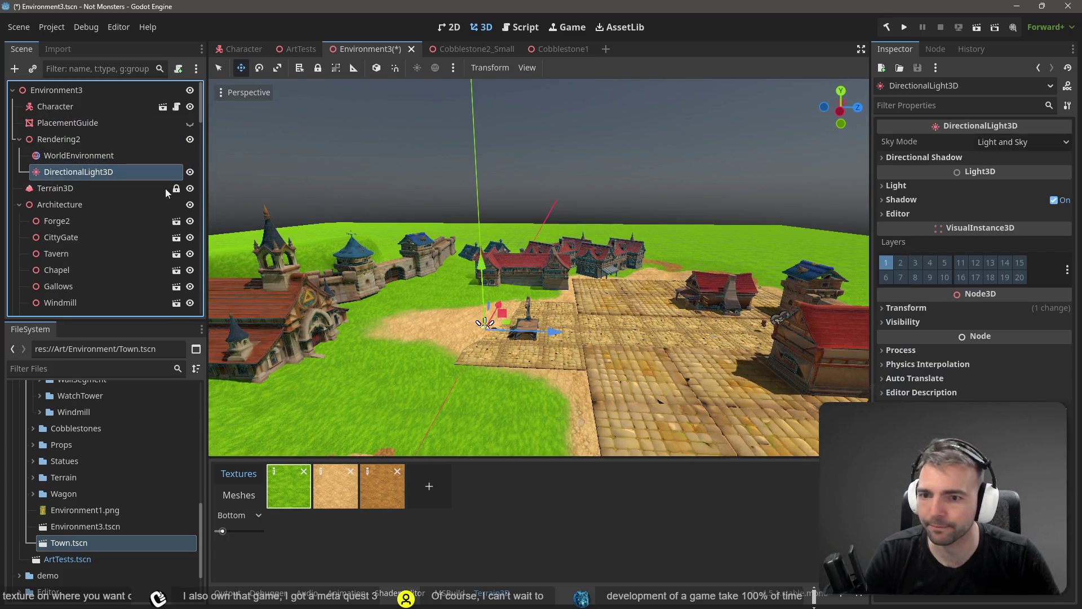
pyautogui.press('e')
pyautogui.moveTo(521, 352); pyautogui.dragTo(501, 369)
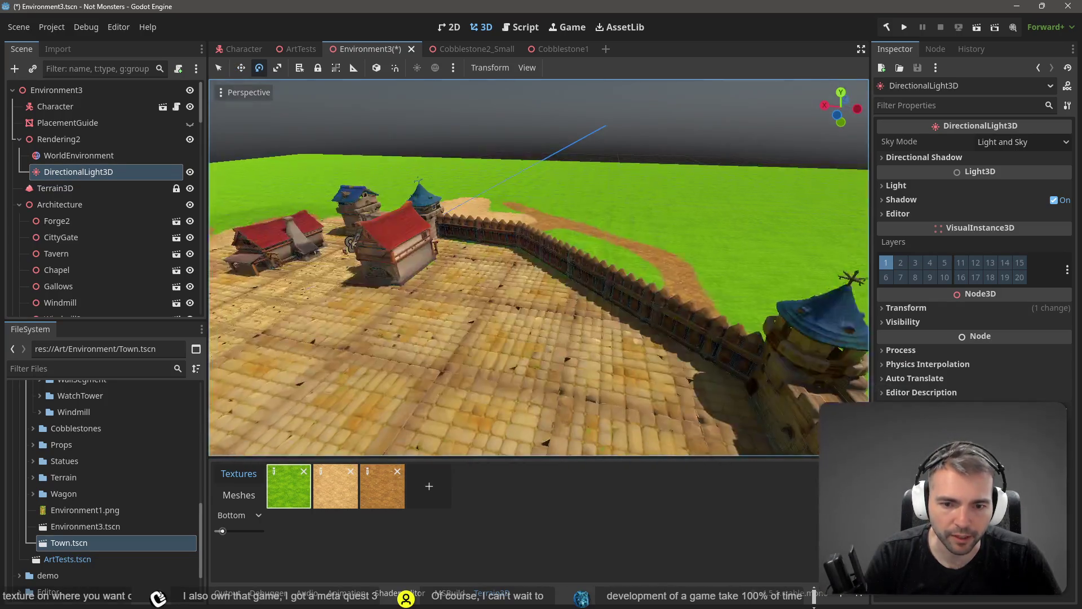
pyautogui.press('s')
pyautogui.moveTo(308, 331); pyautogui.dragTo(261, 341)
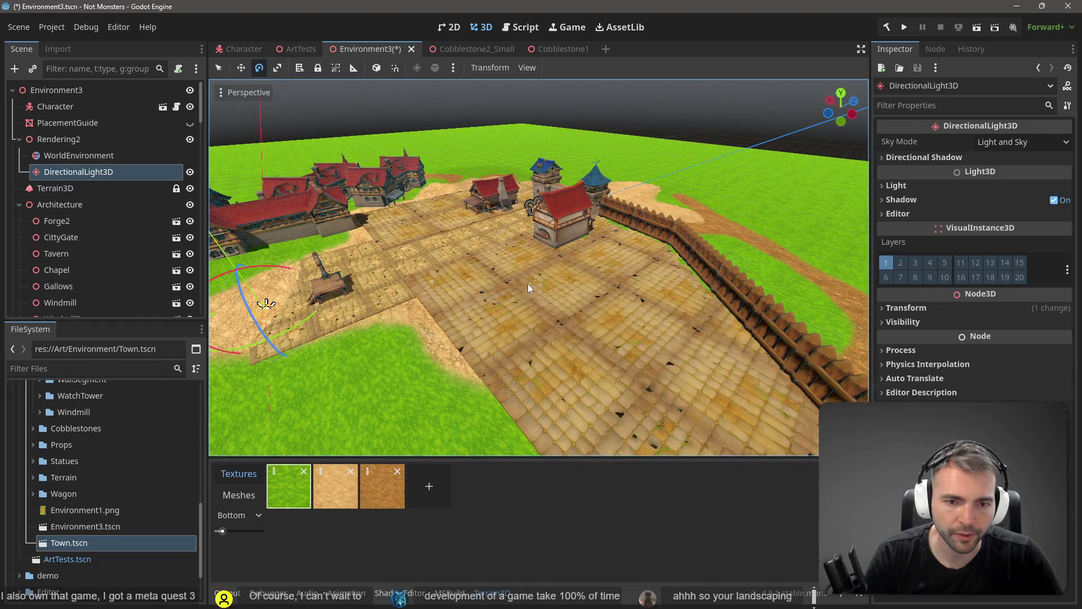
pyautogui.press('w')
pyautogui.press('w')
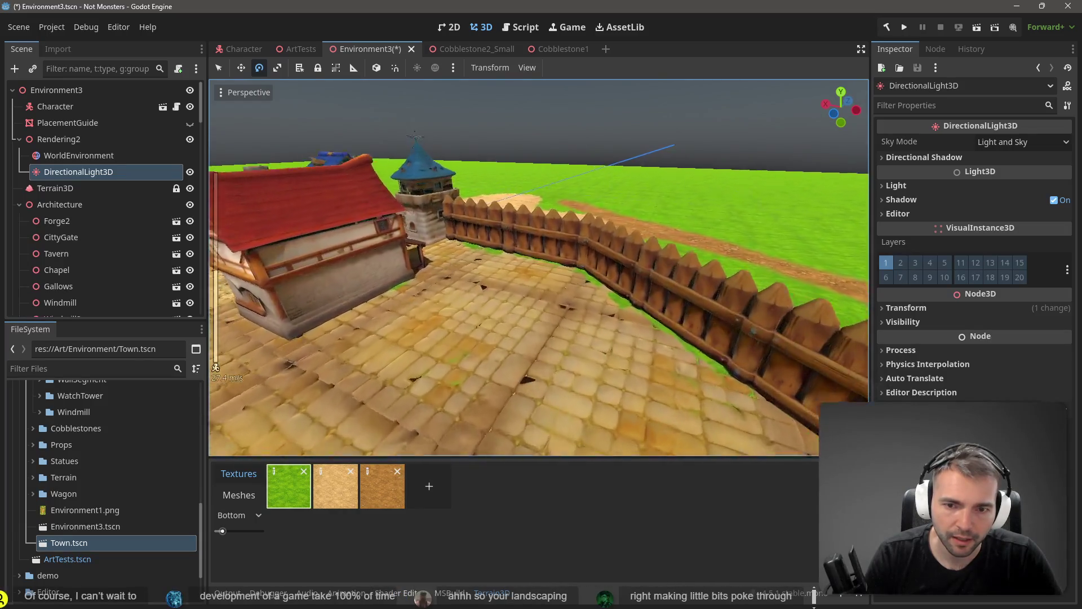
pyautogui.press('w')
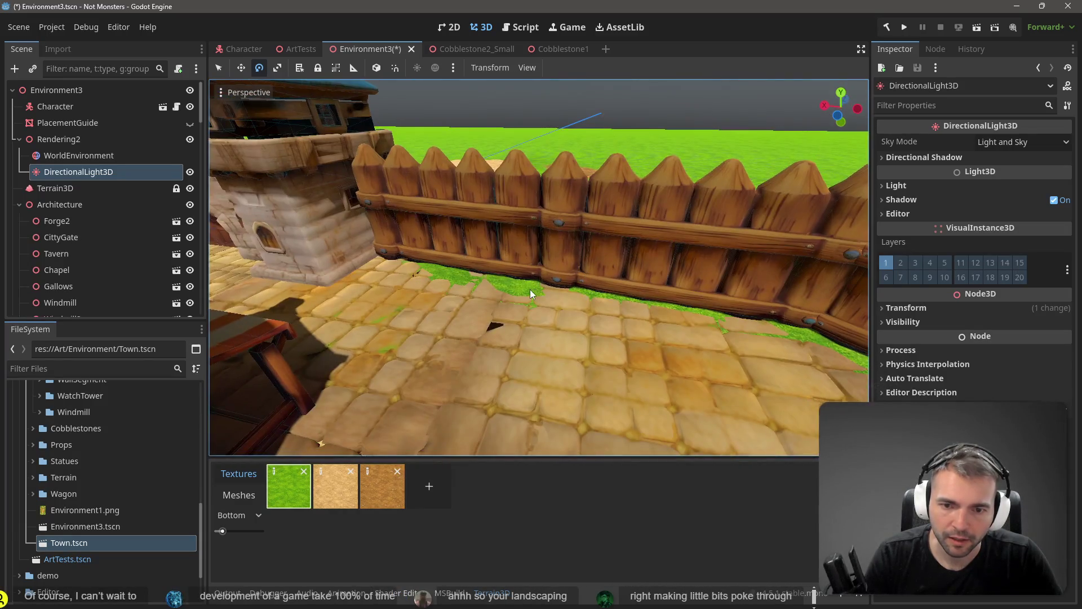
# Reselect the Terrain3D node and save the Environment3 scene
pyautogui.click(550, 296)
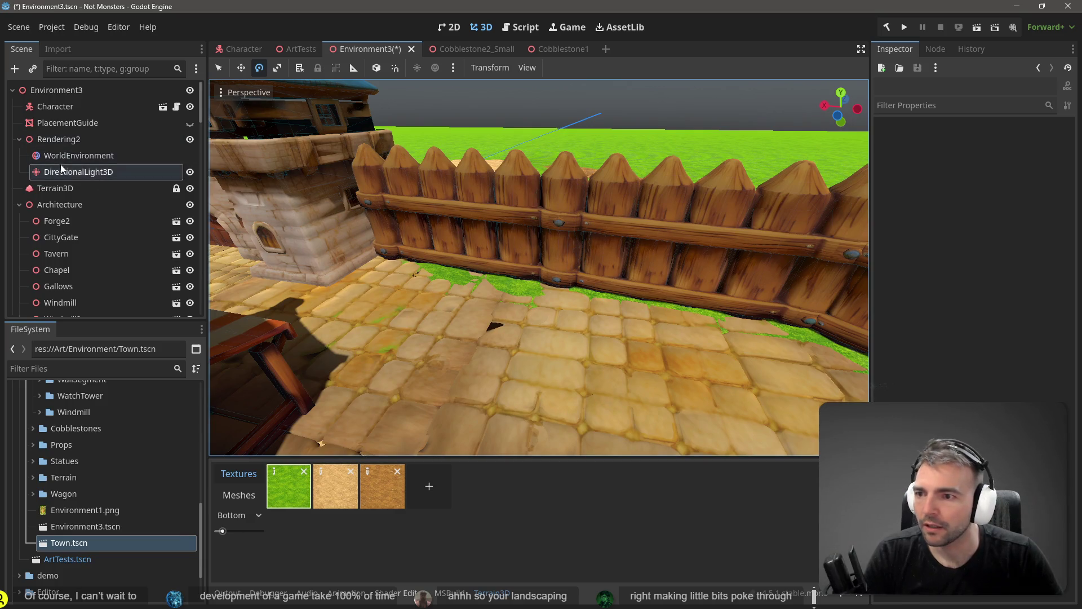
pyautogui.click(64, 192)
pyautogui.hotkey('ctrl', 's')
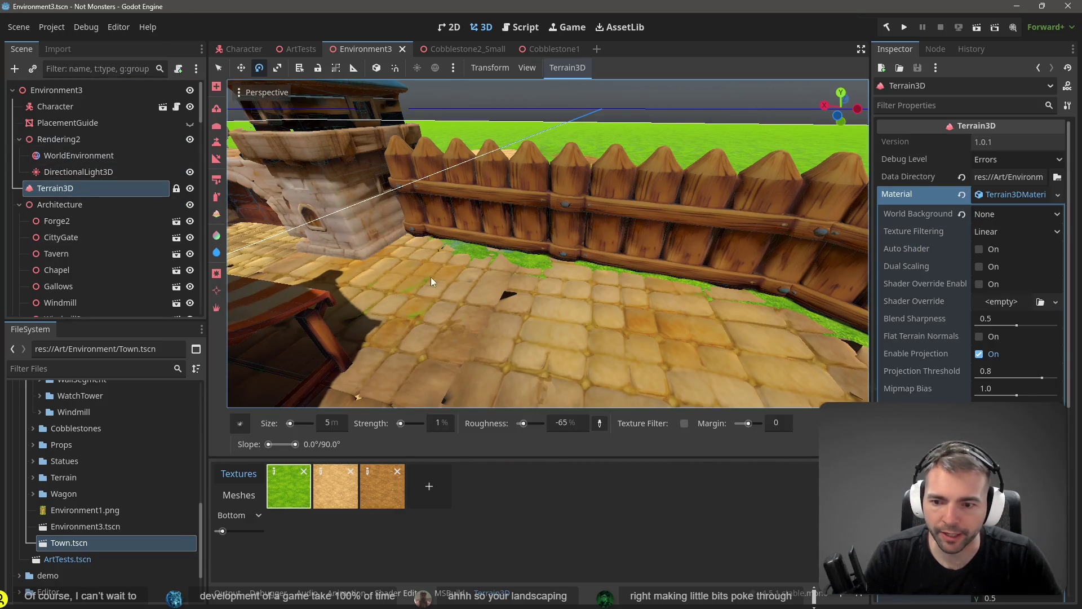
pyautogui.click(217, 125)
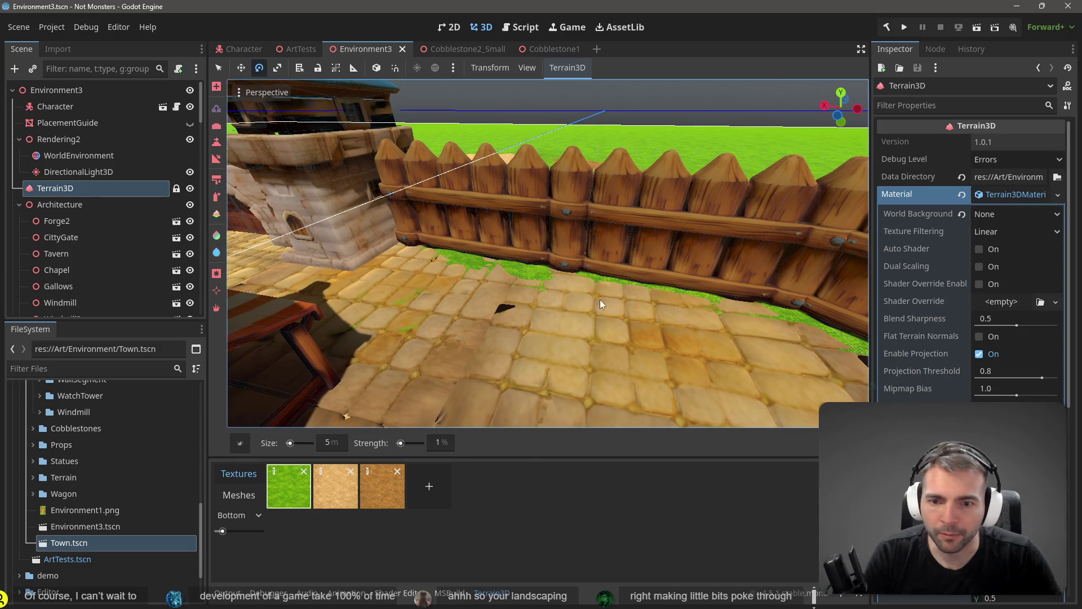
pyautogui.moveTo(468, 256); pyautogui.dragTo(778, 317)
pyautogui.hotkey('ctrl', 'z')
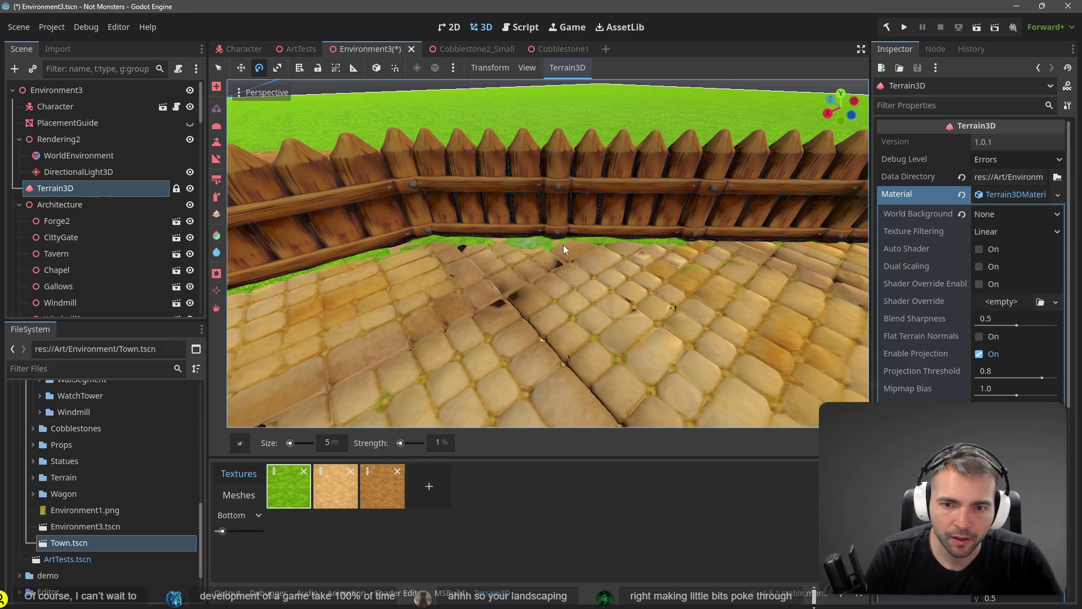
pyautogui.hotkey('ctrl', 'z')
pyautogui.hotkey('ctrl', 'z')
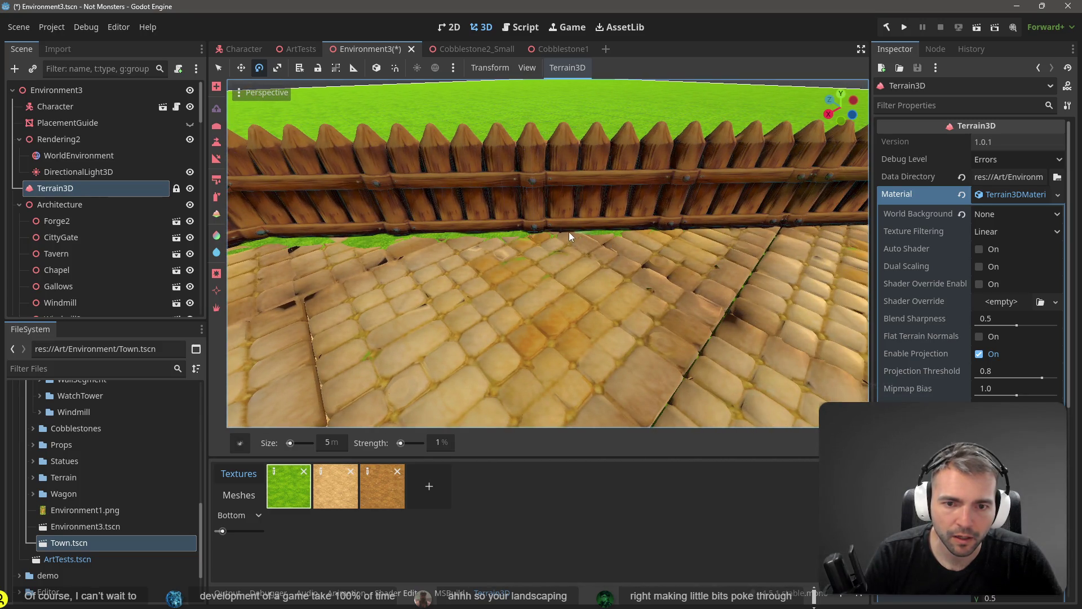
pyautogui.moveTo(782, 227); pyautogui.dragTo(733, 232)
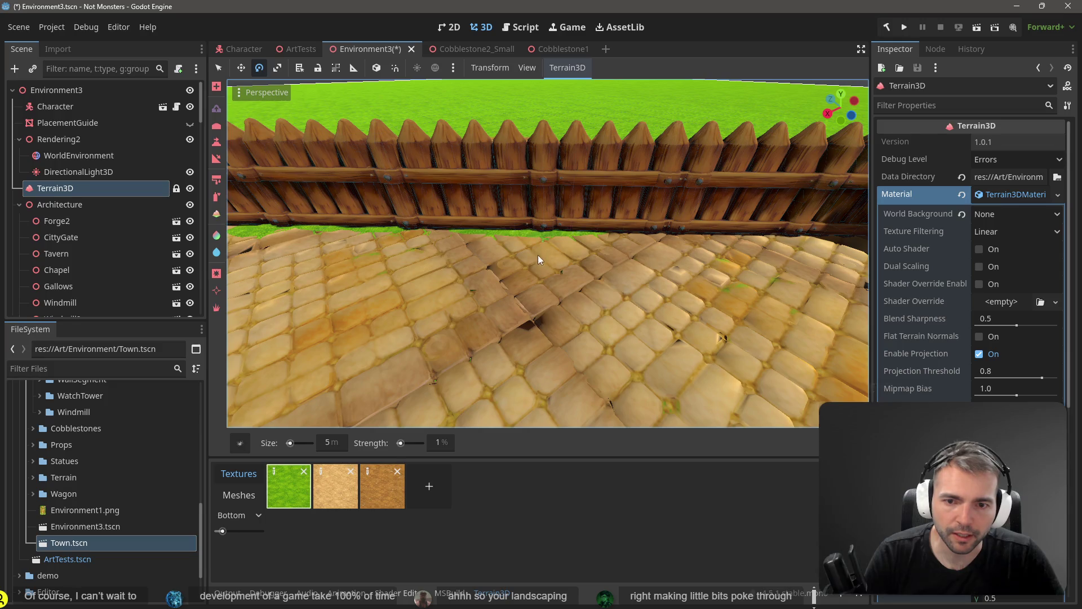
pyautogui.moveTo(504, 240); pyautogui.dragTo(553, 234)
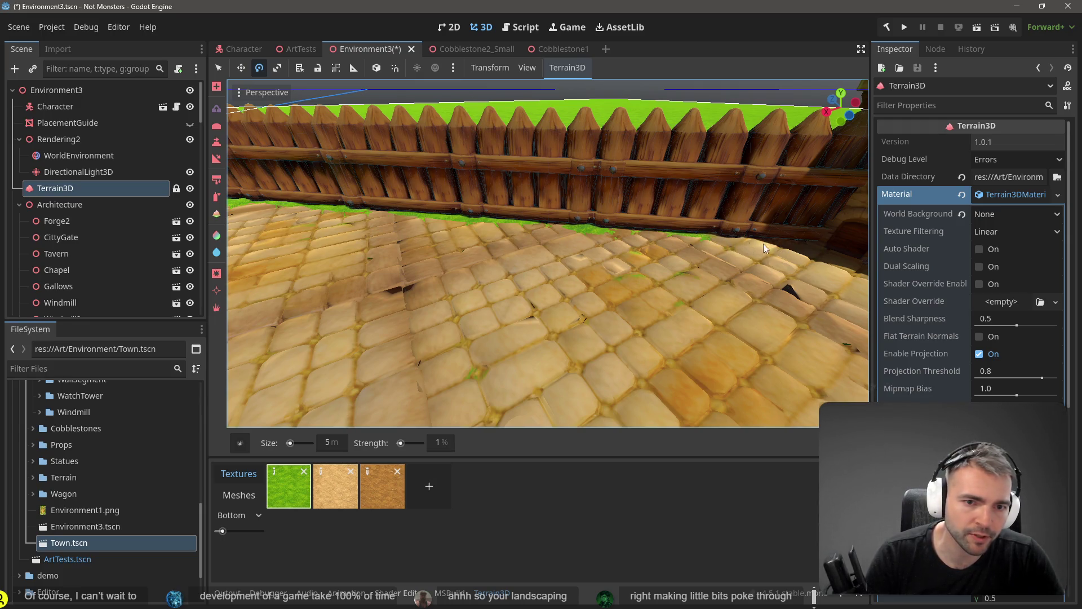
pyautogui.moveTo(729, 255)
pyautogui.mouseDown()
pyautogui.moveTo(514, 311)
pyautogui.moveTo(559, 263)
pyautogui.moveTo(520, 320)
pyautogui.moveTo(551, 293)
pyautogui.moveTo(541, 254)
pyautogui.moveTo(558, 292)
pyautogui.mouseUp()
pyautogui.scroll(-5, 541, 248)
pyautogui.scroll(8, 521, 320)
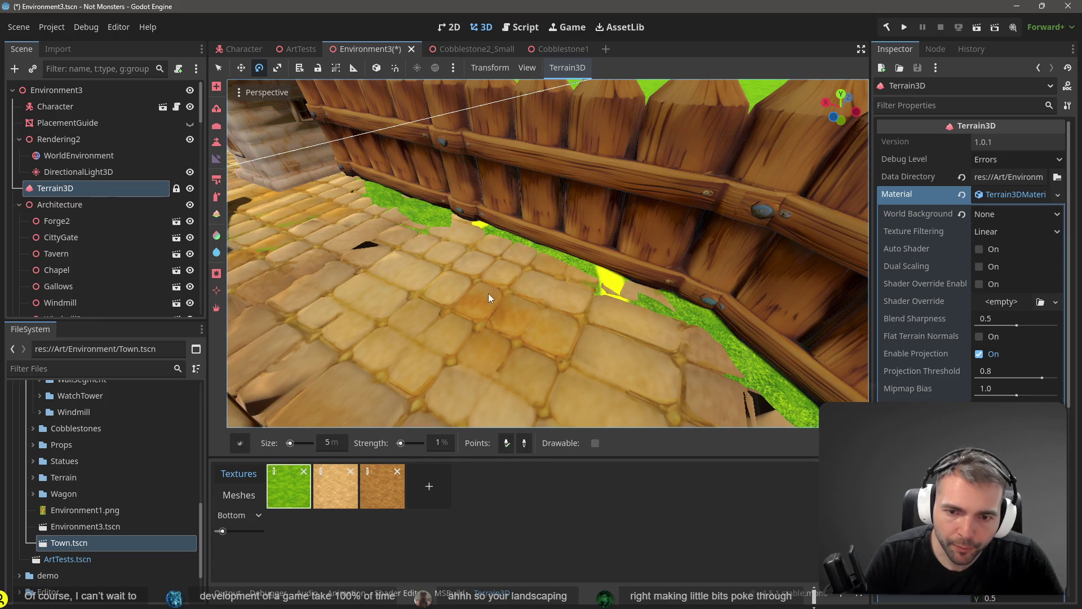
# Choose the set-height brush with target height 0.3, 24 m size and 27% strength
pyautogui.click(216, 142)
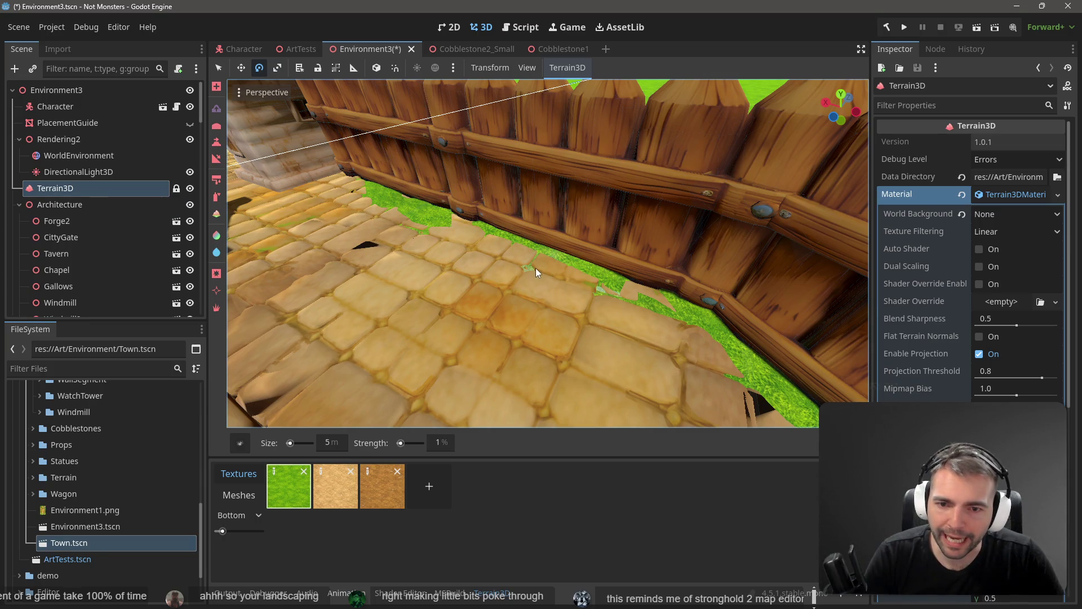
pyautogui.click(217, 143)
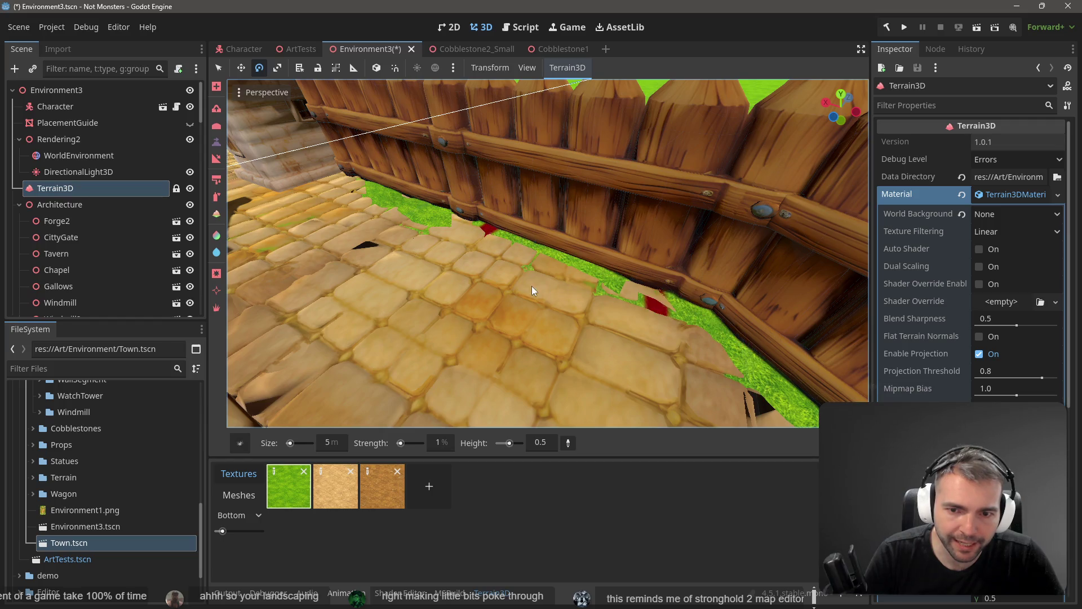
pyautogui.click(527, 268)
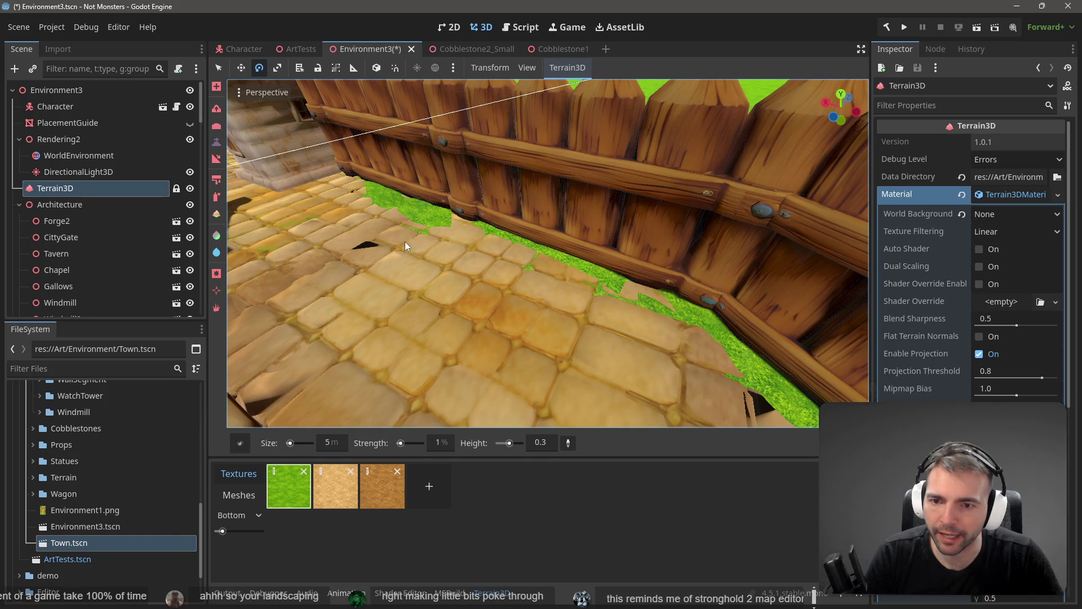
pyautogui.moveTo(290, 443); pyautogui.dragTo(292, 443)
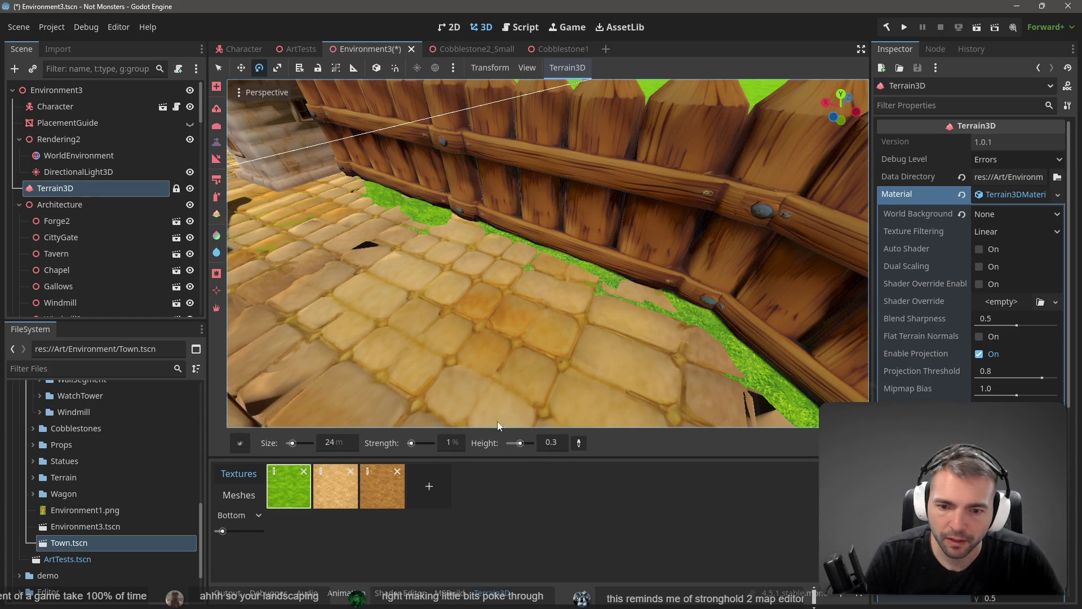
pyautogui.moveTo(413, 445); pyautogui.dragTo(416, 445)
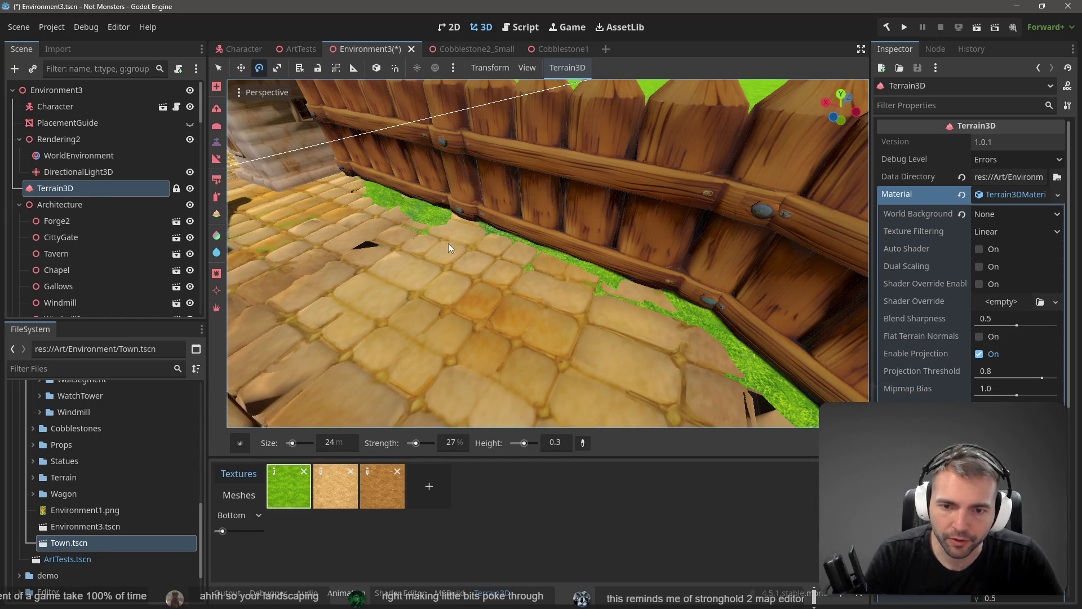
# Flatten the cobblestones along the fence, narrowing the brush to 11 m
pyautogui.moveTo(502, 262); pyautogui.dragTo(485, 283)
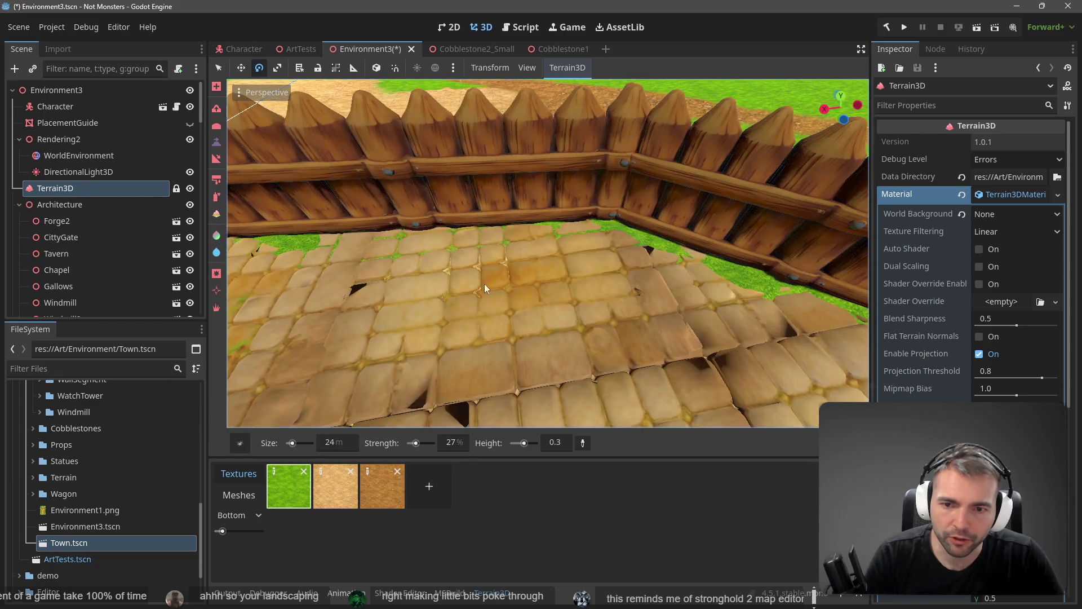
pyautogui.moveTo(513, 248); pyautogui.dragTo(594, 289)
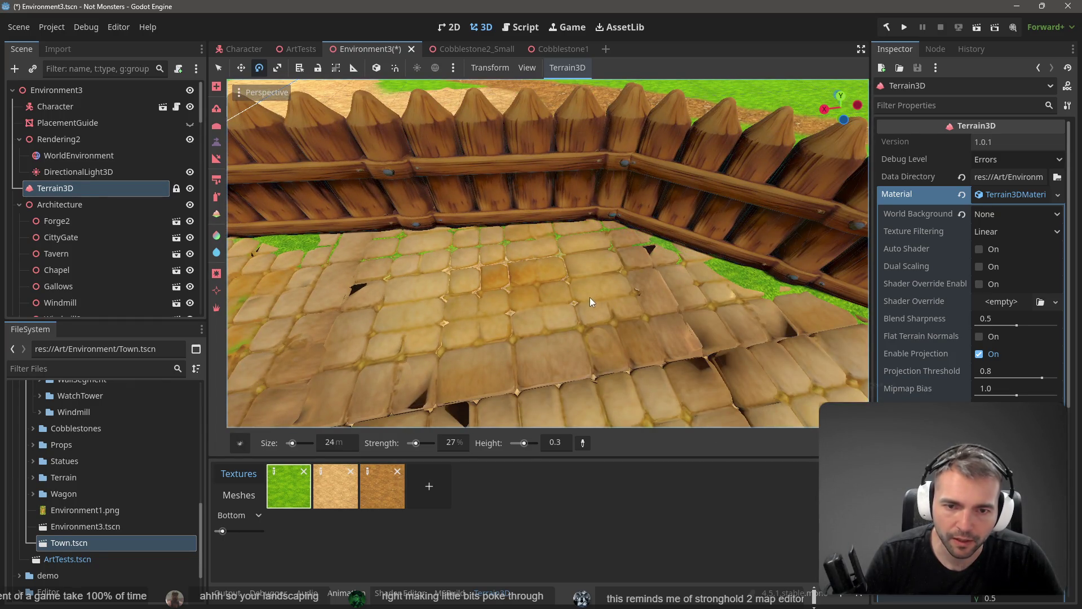
pyautogui.moveTo(291, 443); pyautogui.dragTo(290, 443)
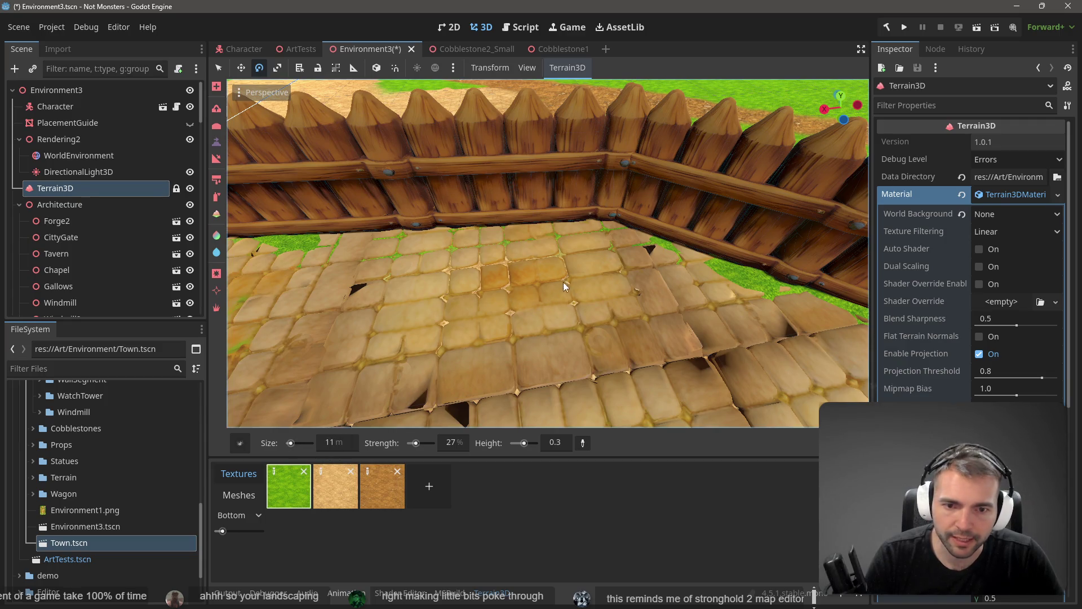
pyautogui.moveTo(717, 286)
pyautogui.mouseDown()
pyautogui.moveTo(733, 282)
pyautogui.moveTo(659, 225)
pyautogui.moveTo(653, 260)
pyautogui.moveTo(620, 283)
pyautogui.mouseUp()
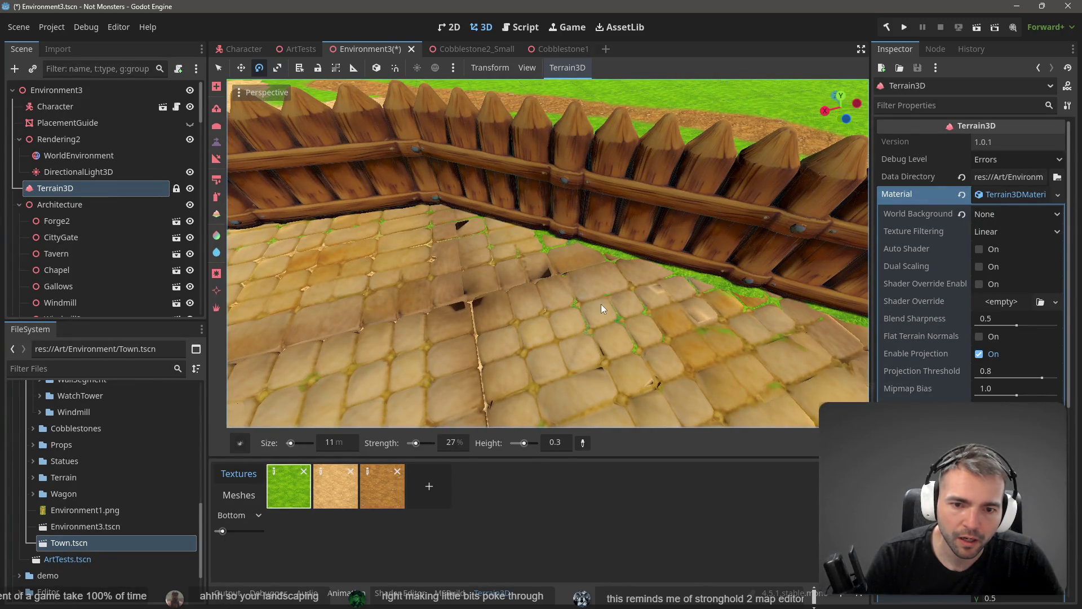
pyautogui.moveTo(564, 289)
pyautogui.mouseDown()
pyautogui.moveTo(541, 281)
pyautogui.moveTo(539, 309)
pyautogui.mouseUp()
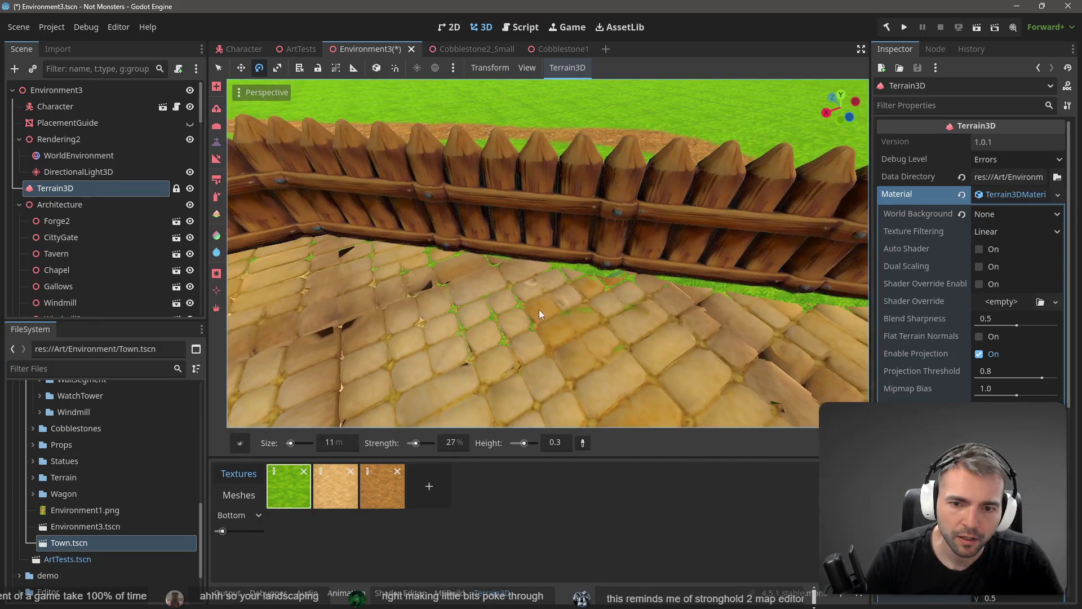
pyautogui.moveTo(726, 346); pyautogui.dragTo(320, 252)
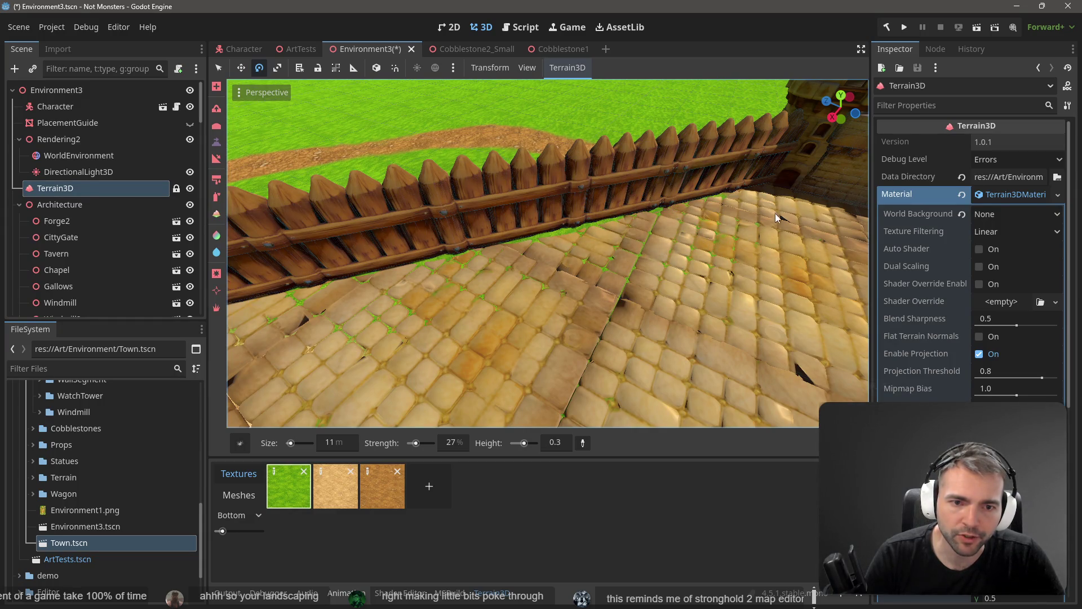
pyautogui.moveTo(621, 251)
pyautogui.mouseDown()
pyautogui.moveTo(462, 248)
pyautogui.moveTo(564, 260)
pyautogui.moveTo(487, 214)
pyautogui.moveTo(489, 223)
pyautogui.mouseUp()
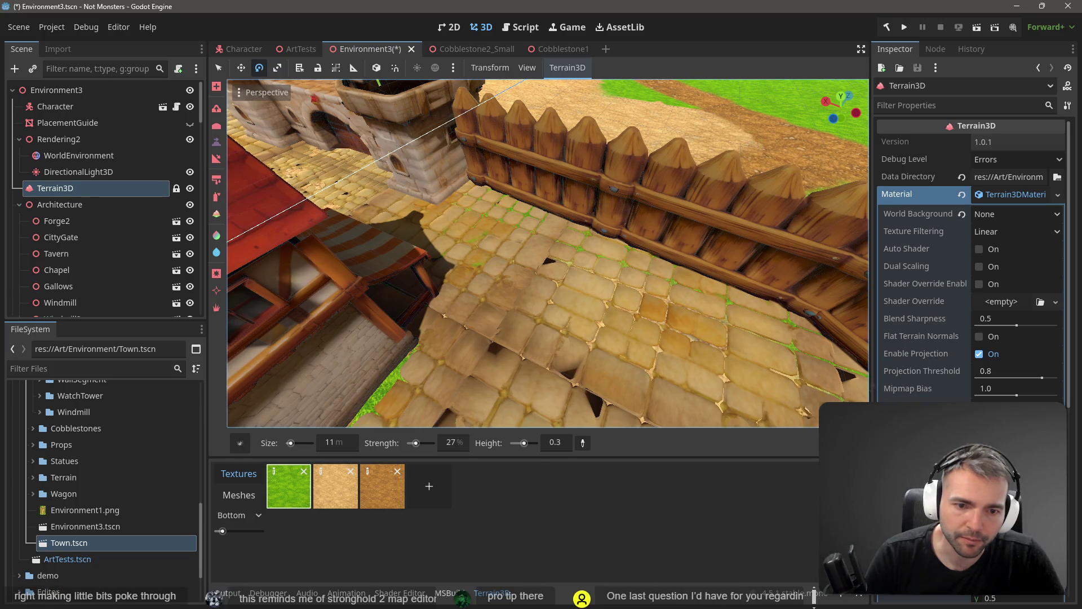
pyautogui.moveTo(666, 306)
pyautogui.mouseDown()
pyautogui.moveTo(602, 294)
pyautogui.moveTo(569, 304)
pyautogui.moveTo(309, 188)
pyautogui.mouseUp()
pyautogui.scroll(-5, 569, 304)
pyautogui.moveTo(586, 302); pyautogui.dragTo(496, 285)
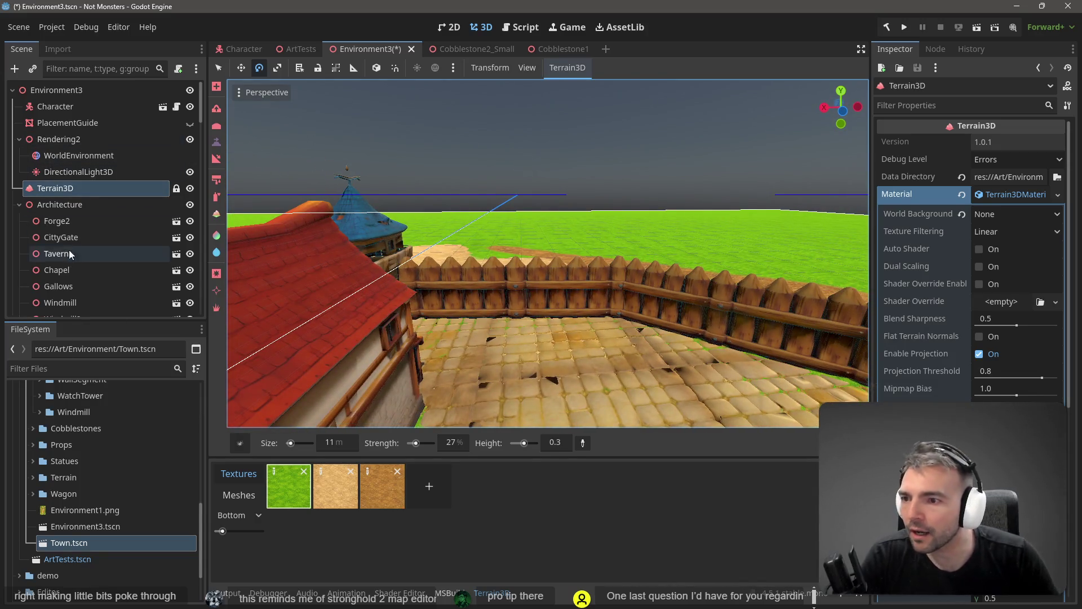
pyautogui.click(218, 68)
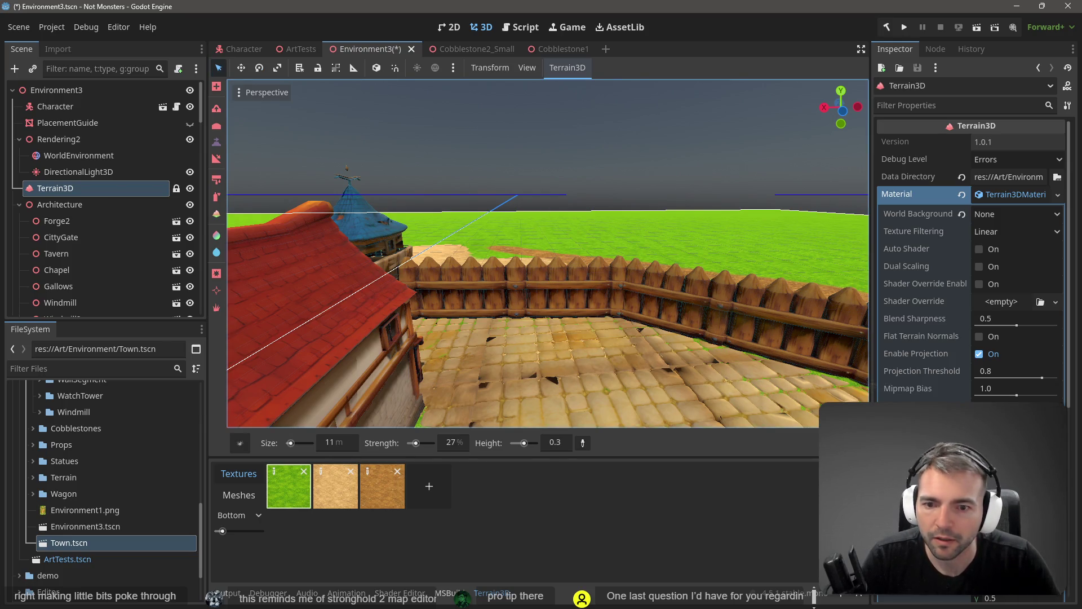
# Deselect the terrain and select four stockade fence segments together
pyautogui.moveTo(231, 133); pyautogui.dragTo(231, 133)
pyautogui.click(271, 138)
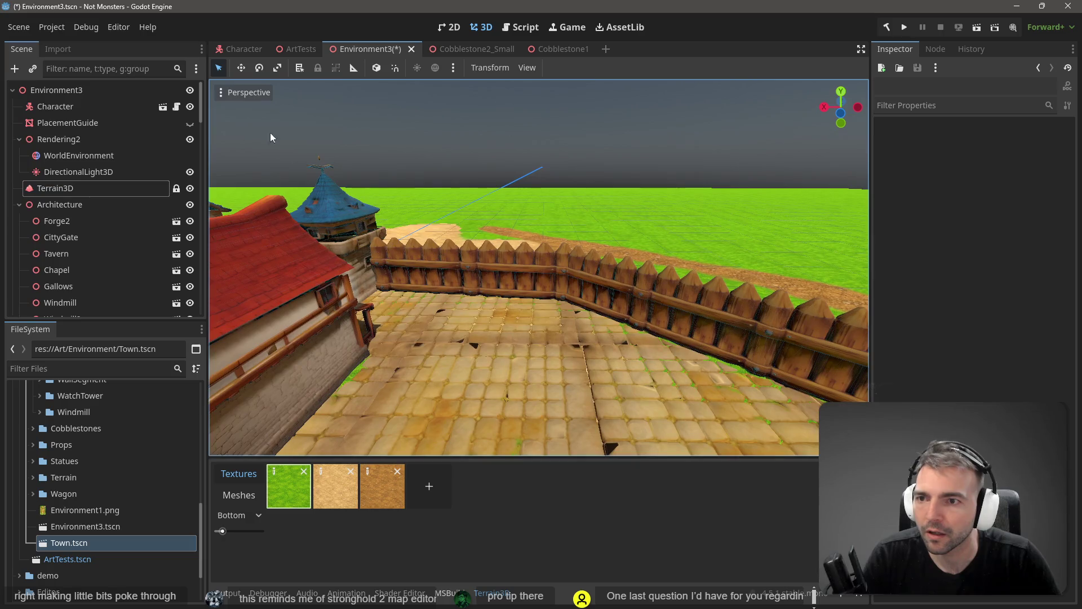
pyautogui.click(427, 262)
pyautogui.keyDown('shift'); pyautogui.click(688, 292); pyautogui.keyUp('shift')
pyautogui.moveTo(688, 293)
pyautogui.mouseDown()
pyautogui.moveTo(598, 318)
pyautogui.moveTo(621, 330)
pyautogui.moveTo(610, 264)
pyautogui.moveTo(617, 274)
pyautogui.mouseUp()
pyautogui.keyDown('shift'); pyautogui.click(675, 286); pyautogui.keyUp('shift')
pyautogui.keyDown('shift'); pyautogui.click(696, 286); pyautogui.keyUp('shift')
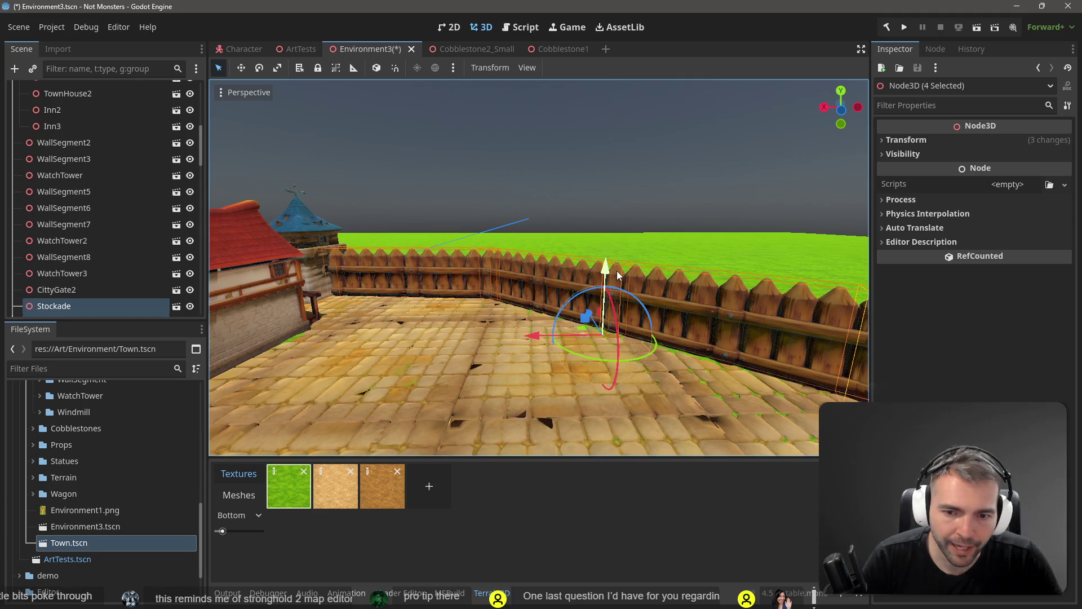
# Move the four selected fence pieces down about 1.2 units on Y, then deselect them
pyautogui.press('w')
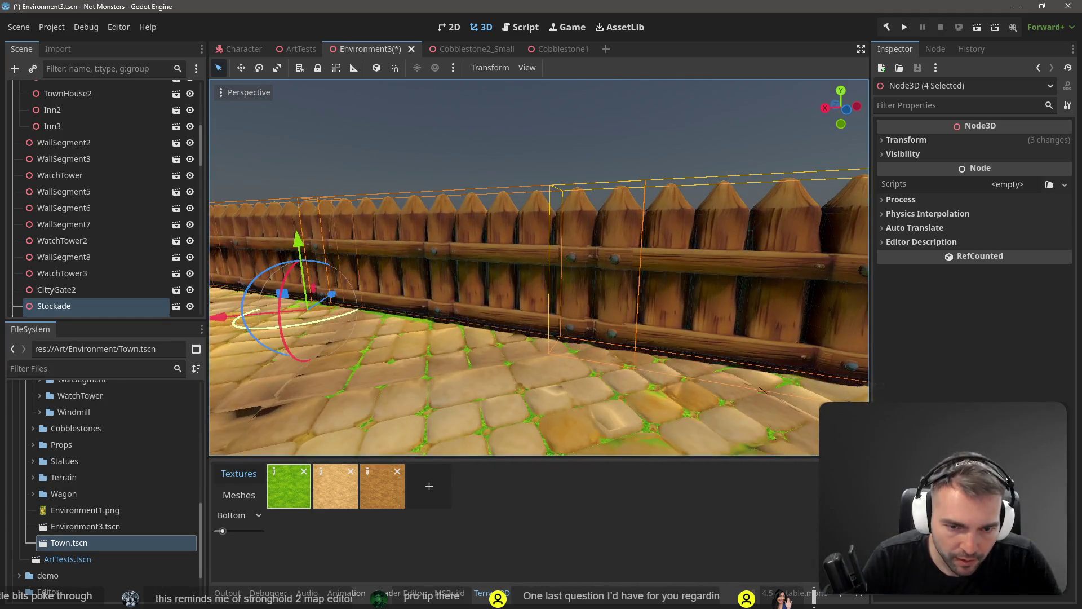
pyautogui.press('w')
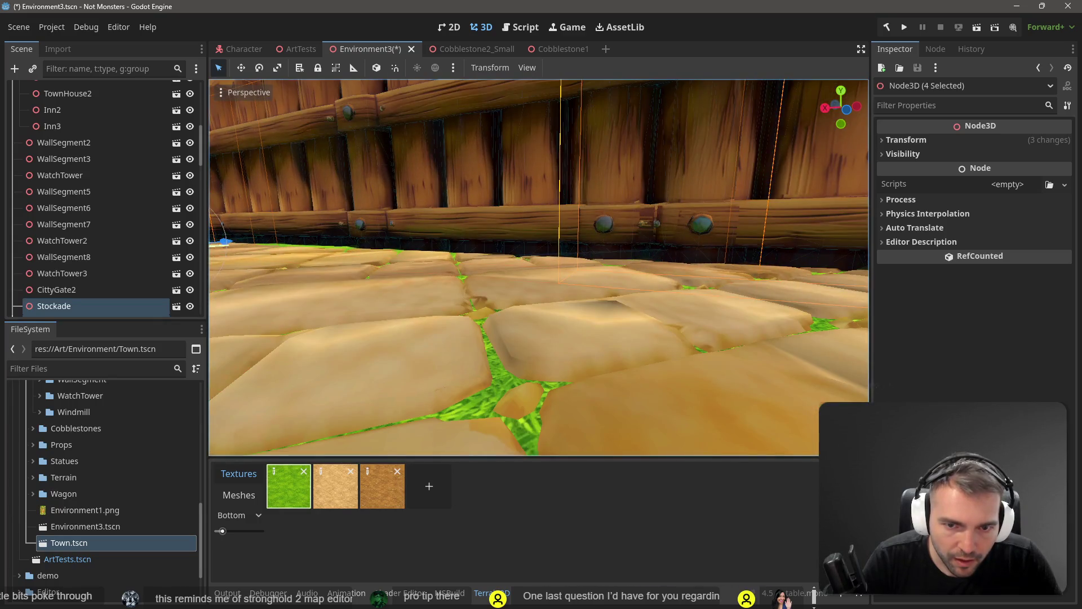
pyautogui.press('s')
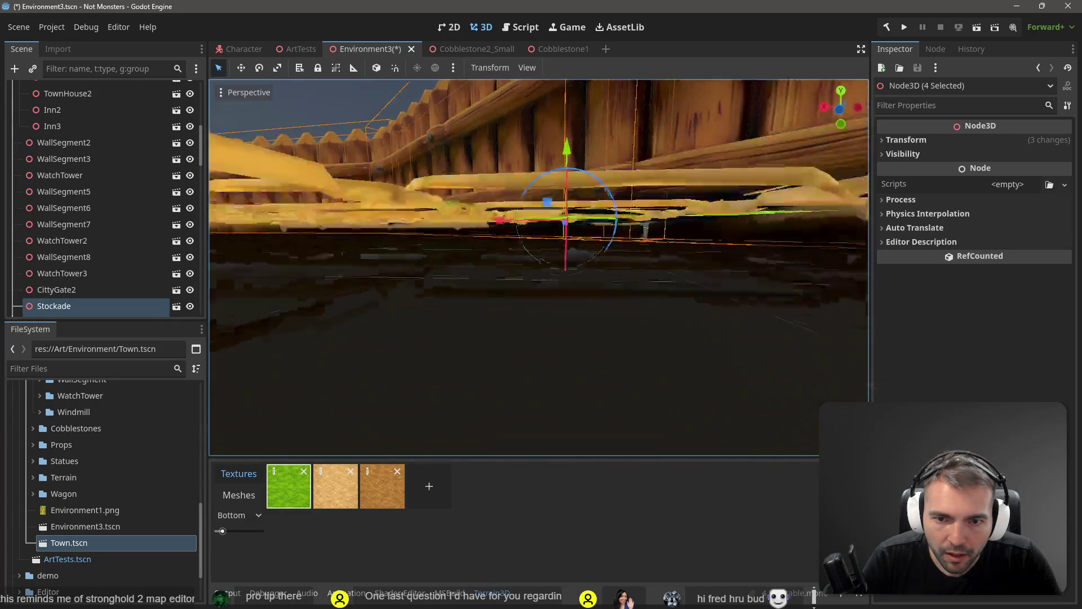
pyautogui.press('e')
pyautogui.moveTo(551, 209)
pyautogui.mouseDown()
pyautogui.moveTo(559, 247)
pyautogui.moveTo(555, 204)
pyautogui.moveTo(554, 213)
pyautogui.moveTo(559, 231)
pyautogui.moveTo(569, 171)
pyautogui.moveTo(577, 209)
pyautogui.mouseUp()
pyautogui.scroll(-6, 577, 209)
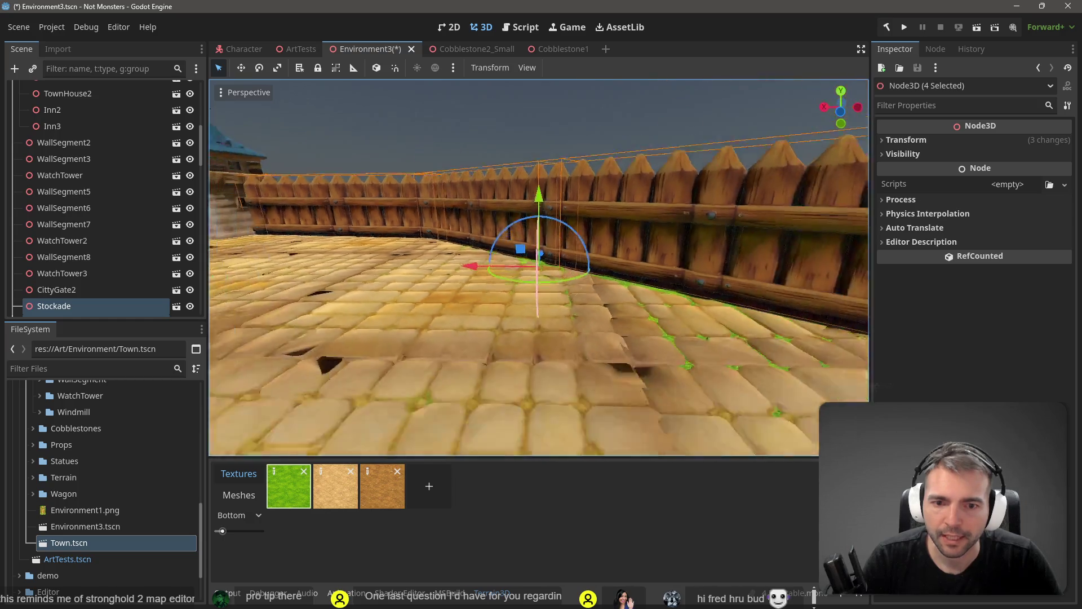
pyautogui.scroll(-1, 539, 320)
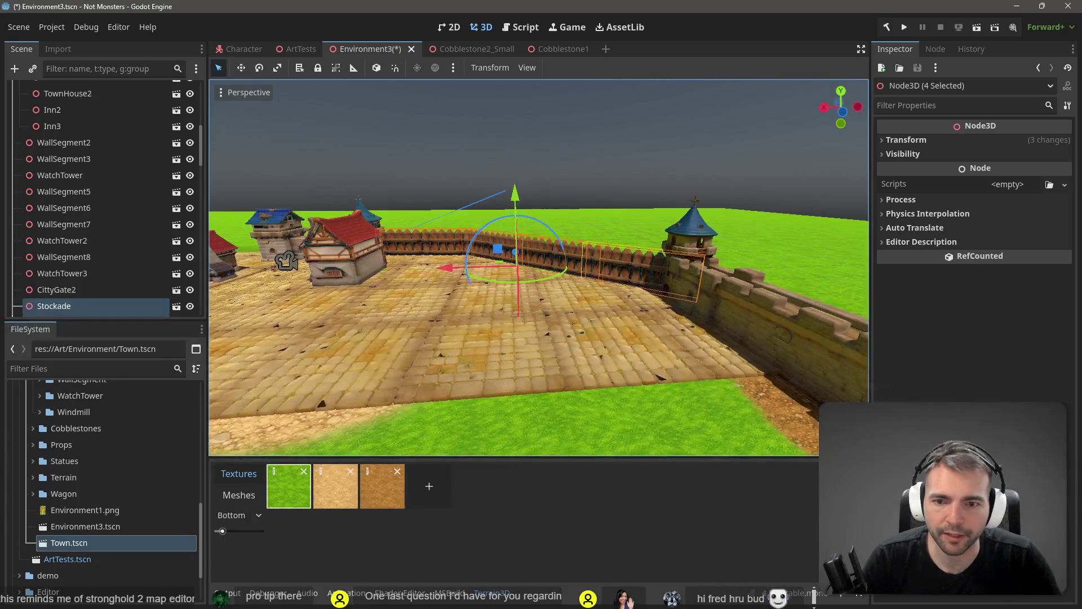
pyautogui.click(541, 120)
# Save Environment3, then fly and orbit the camera over the town to review the terrain
pyautogui.hotkey('ctrl', 's')
pyautogui.scroll(3, 543, 138)
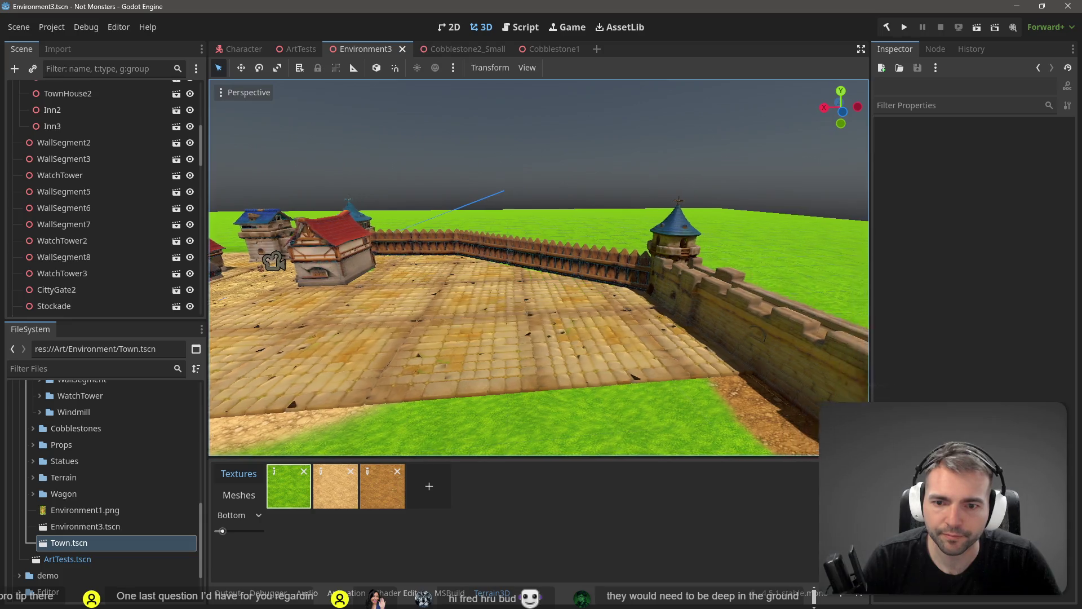
pyautogui.press('w')
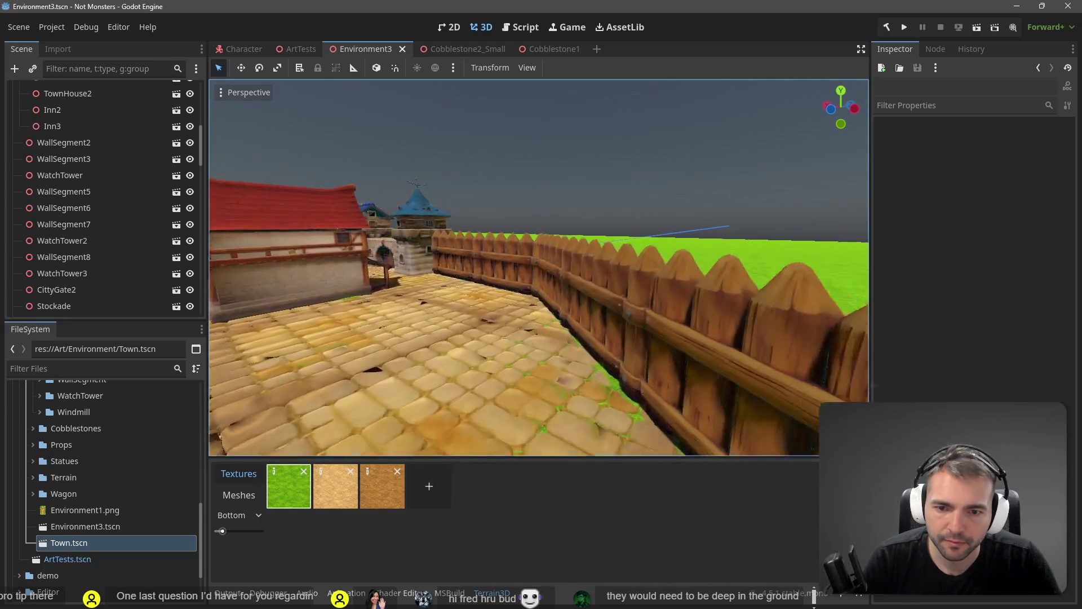
pyautogui.press('e')
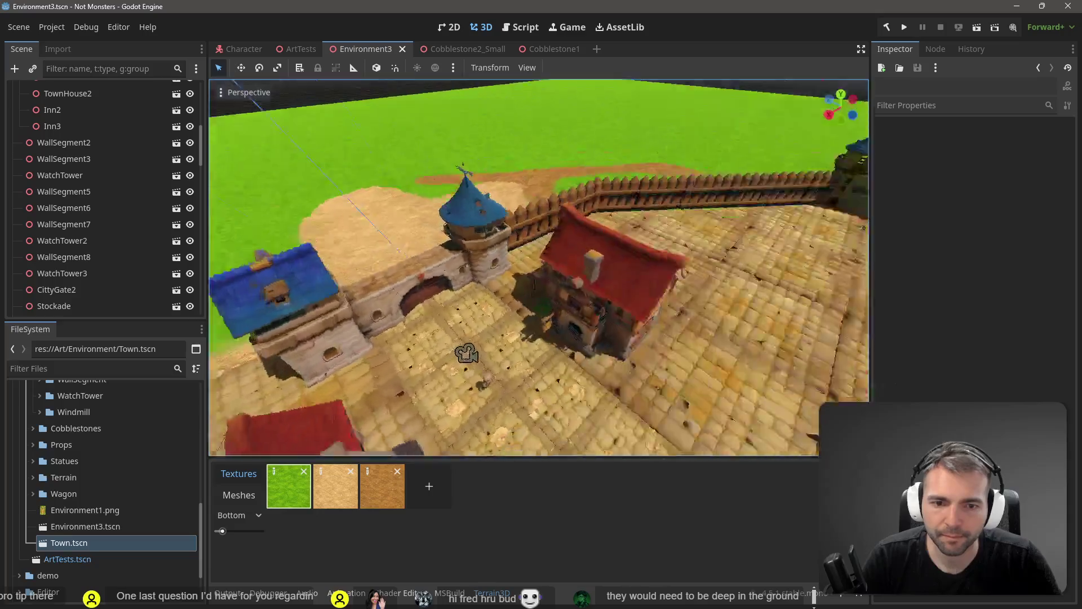
pyautogui.press('s')
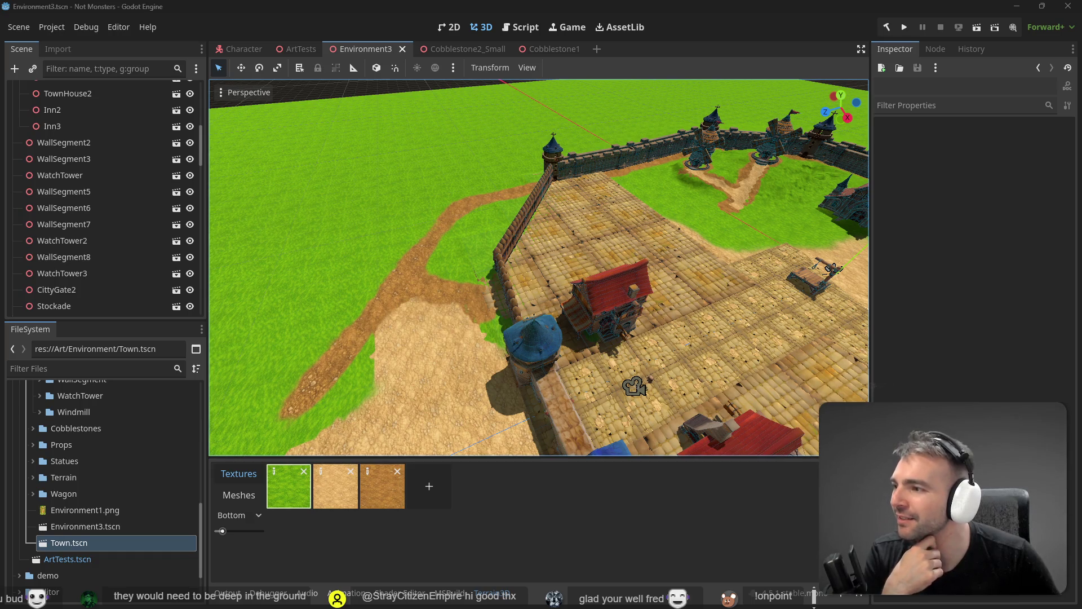
pyautogui.scroll(-2, 538, 267)
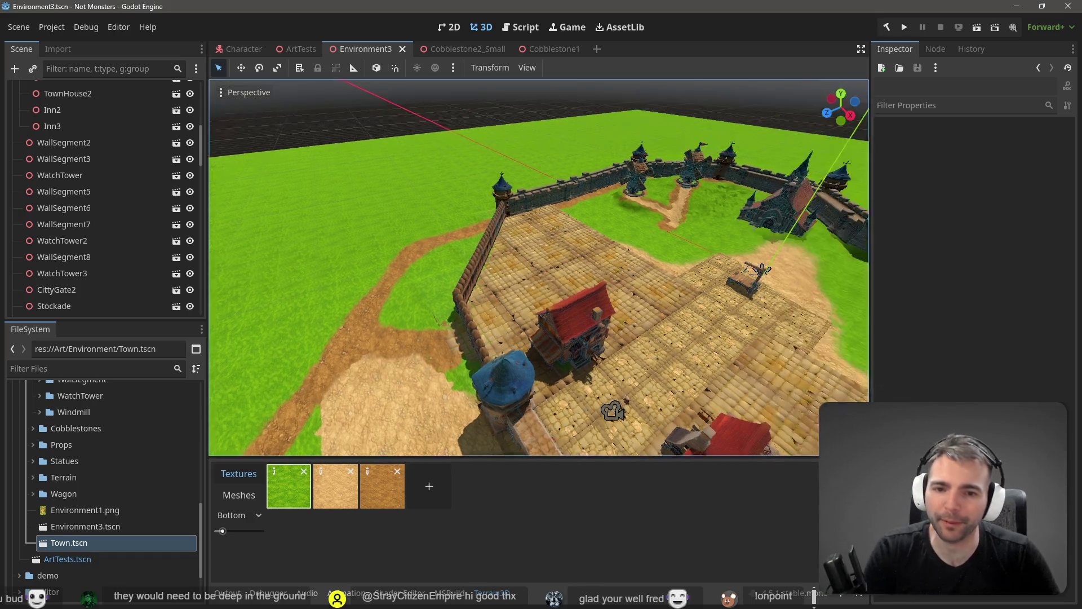
pyautogui.press('w')
pyautogui.moveTo(538, 267)
pyautogui.mouseDown()
pyautogui.moveTo(428, 275)
pyautogui.moveTo(684, 309)
pyautogui.mouseUp()
# Launch the game with F5 and walk the mummy up the cobbled street, looking around
pyautogui.press('F5')
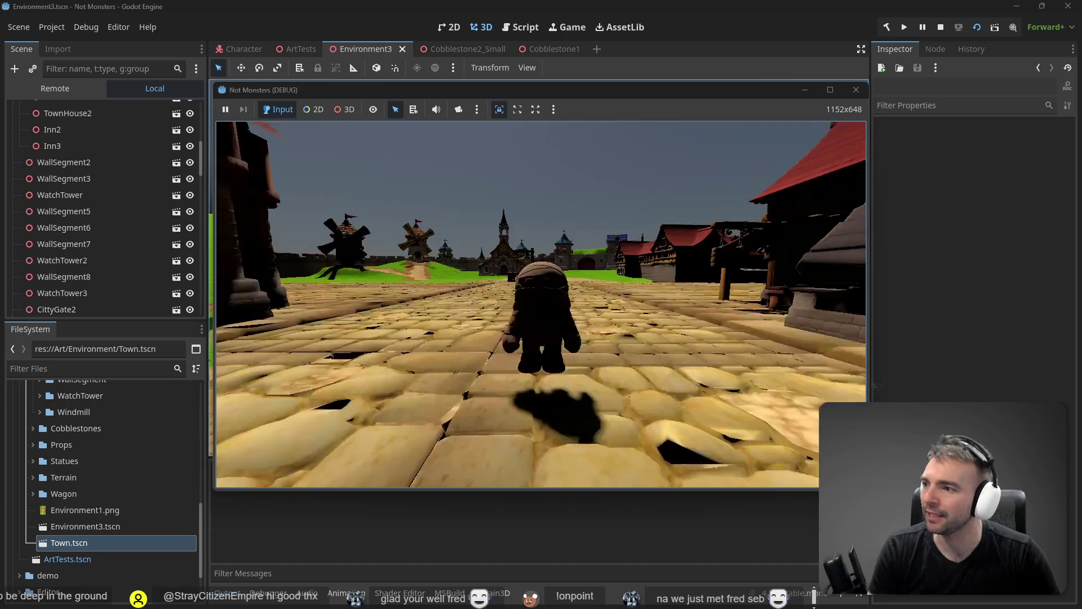
pyautogui.press('w')
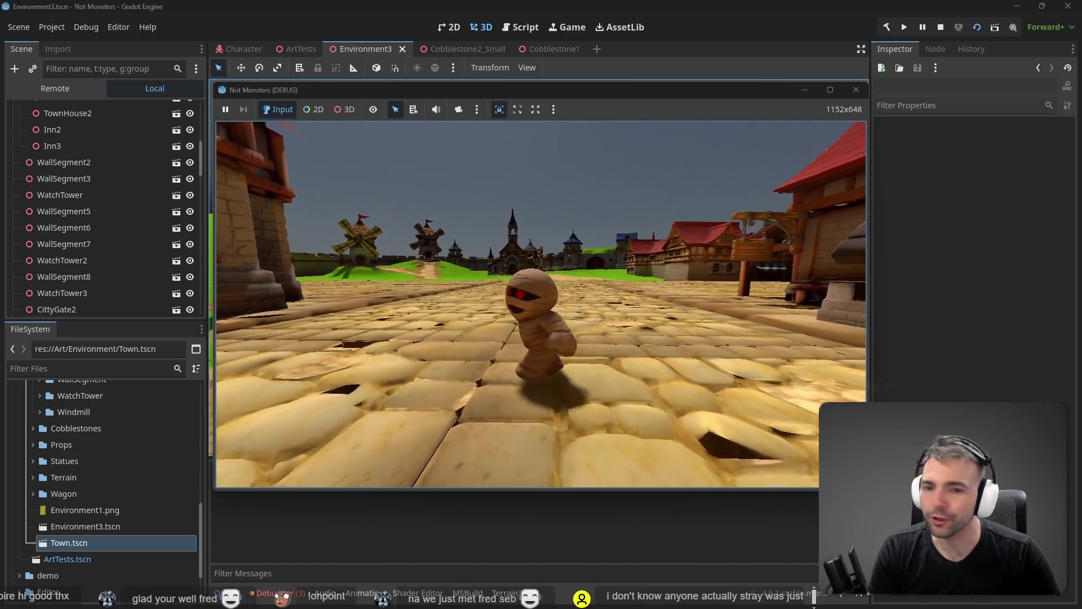
pyautogui.press('a')
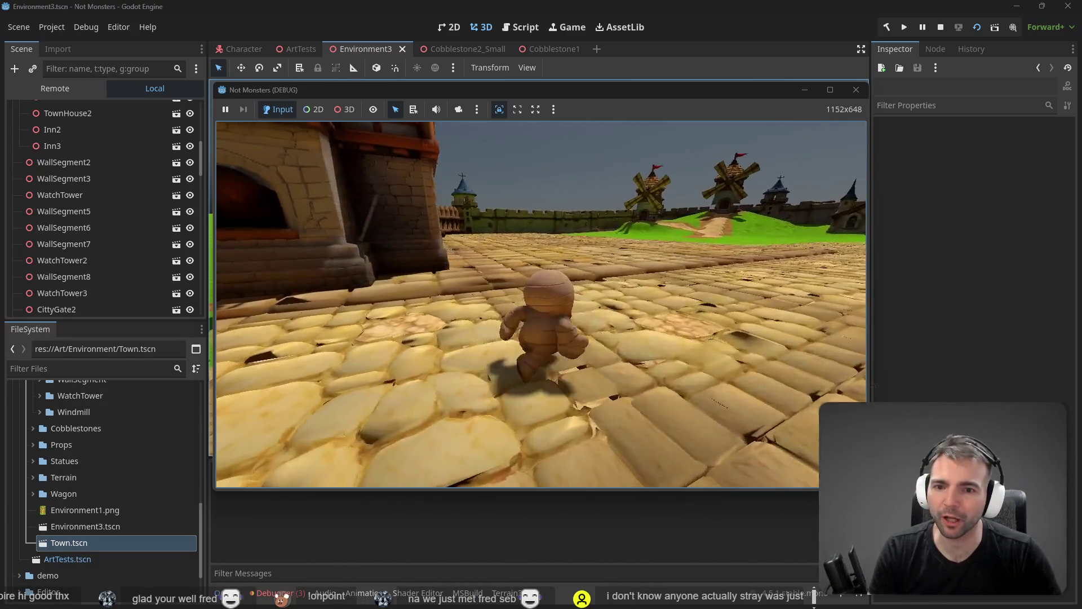
pyautogui.press('a')
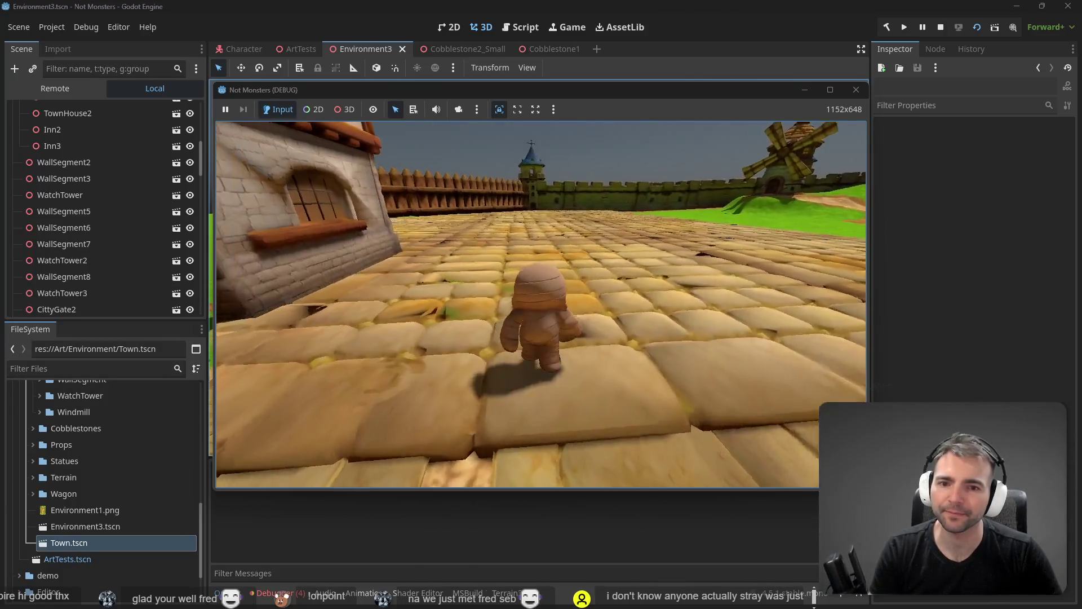
pyautogui.press('d')
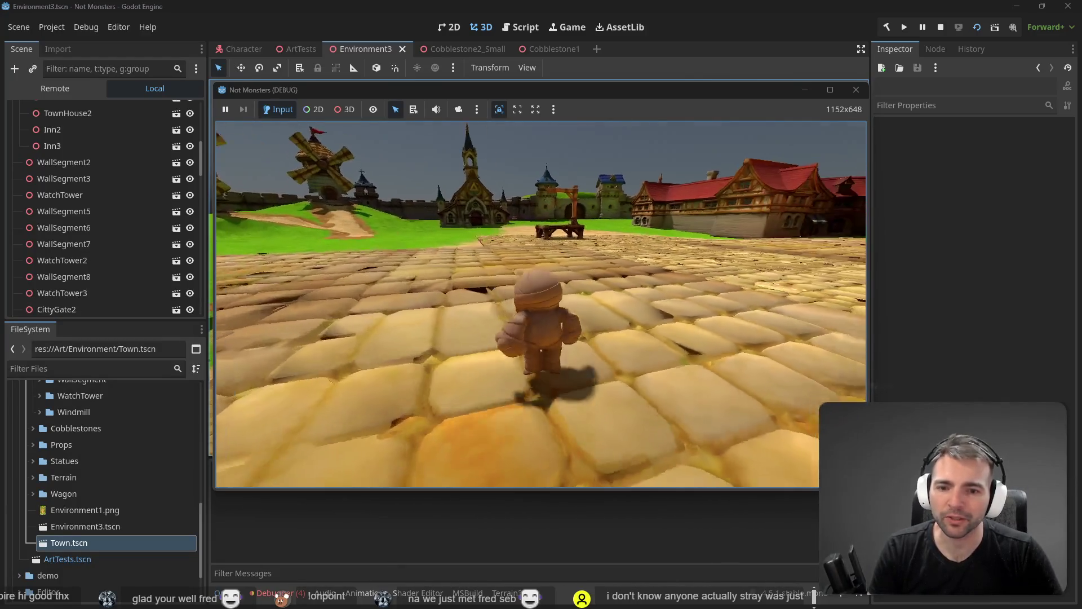
pyautogui.press('d')
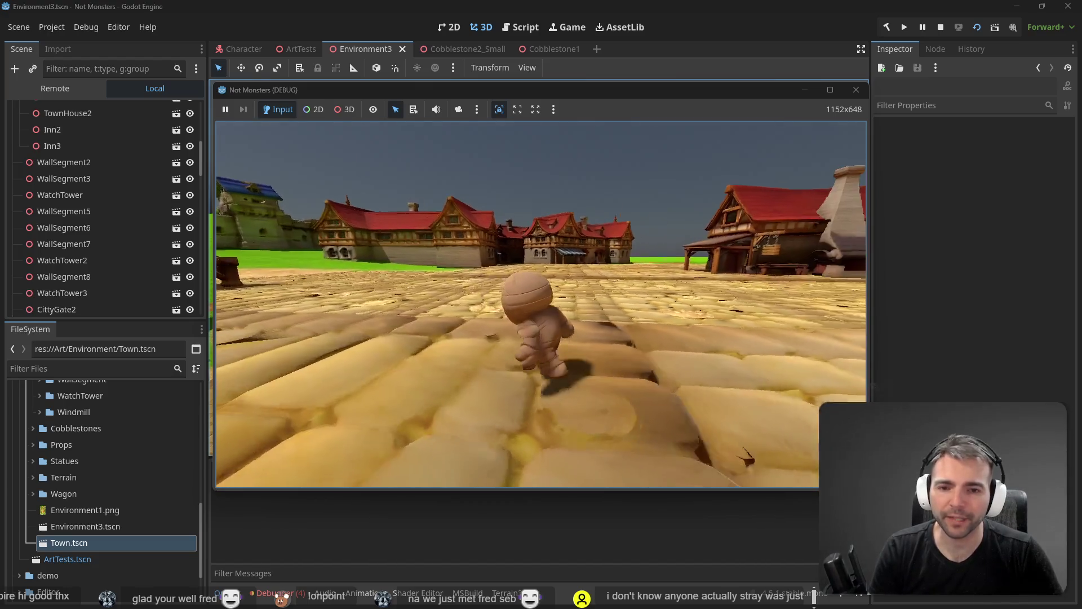
pyautogui.press('a')
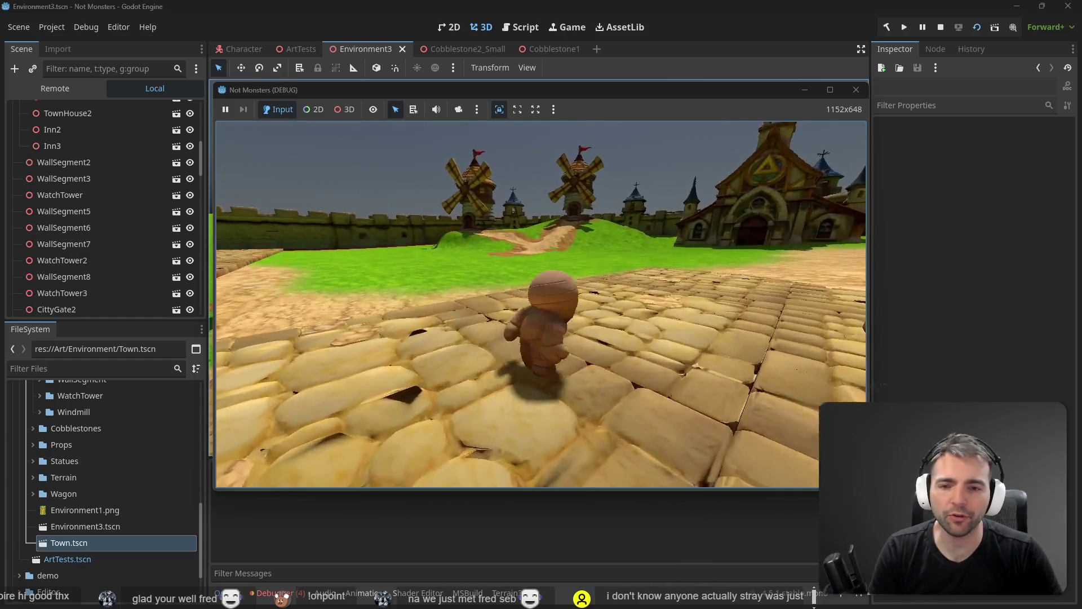
pyautogui.press('a')
pyautogui.press('a')
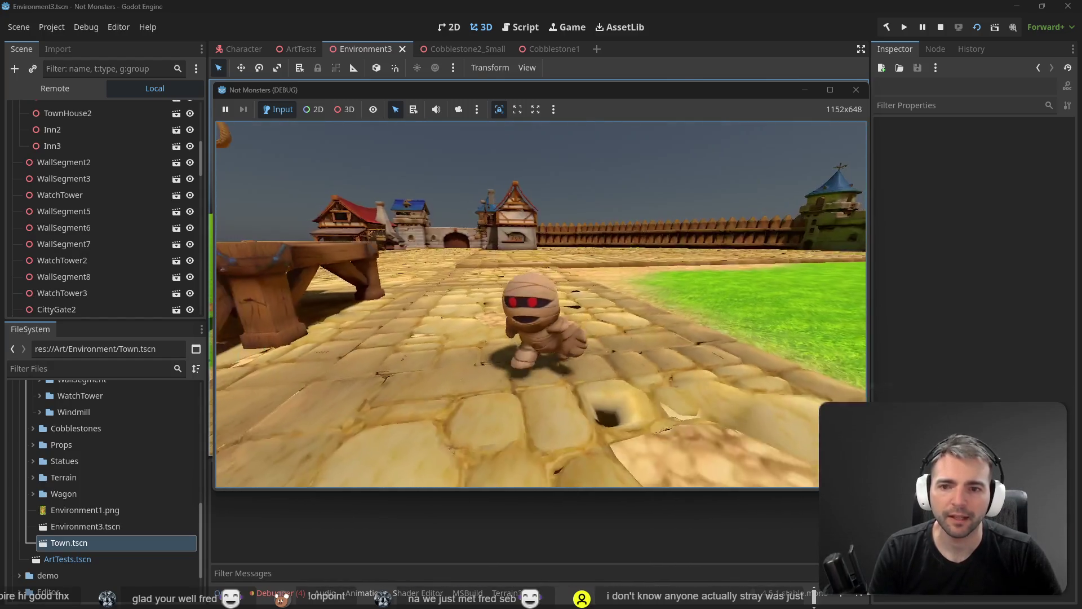
pyautogui.press('w')
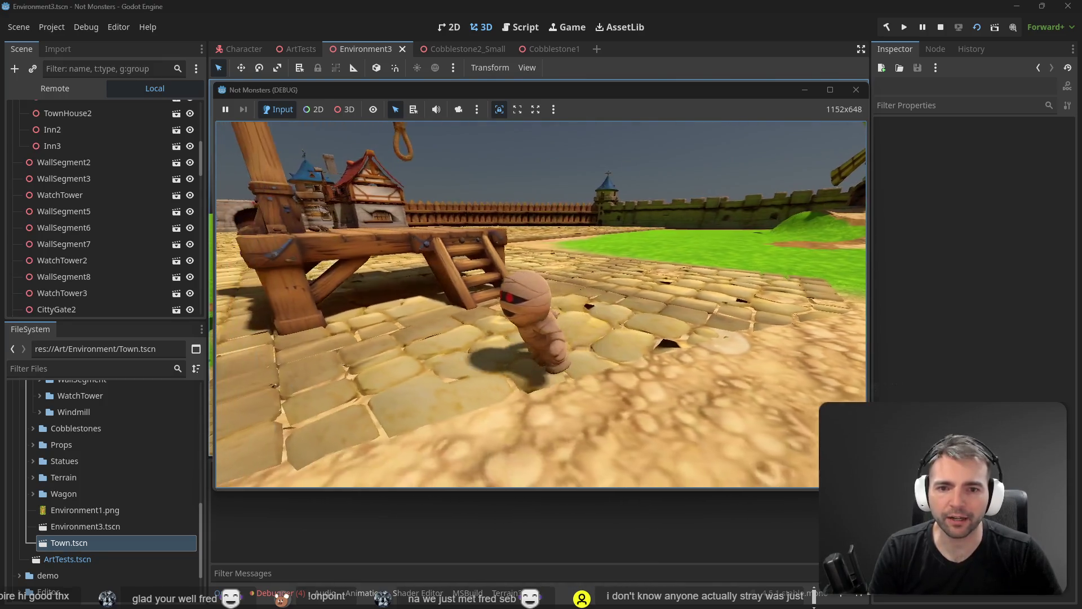
pyautogui.press('s')
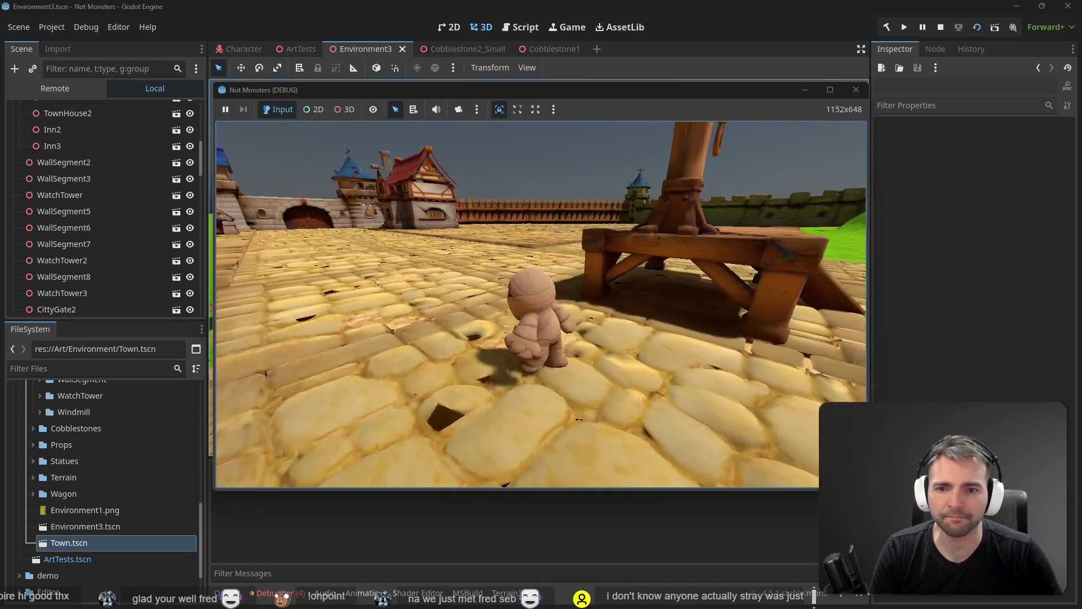
pyautogui.press('a')
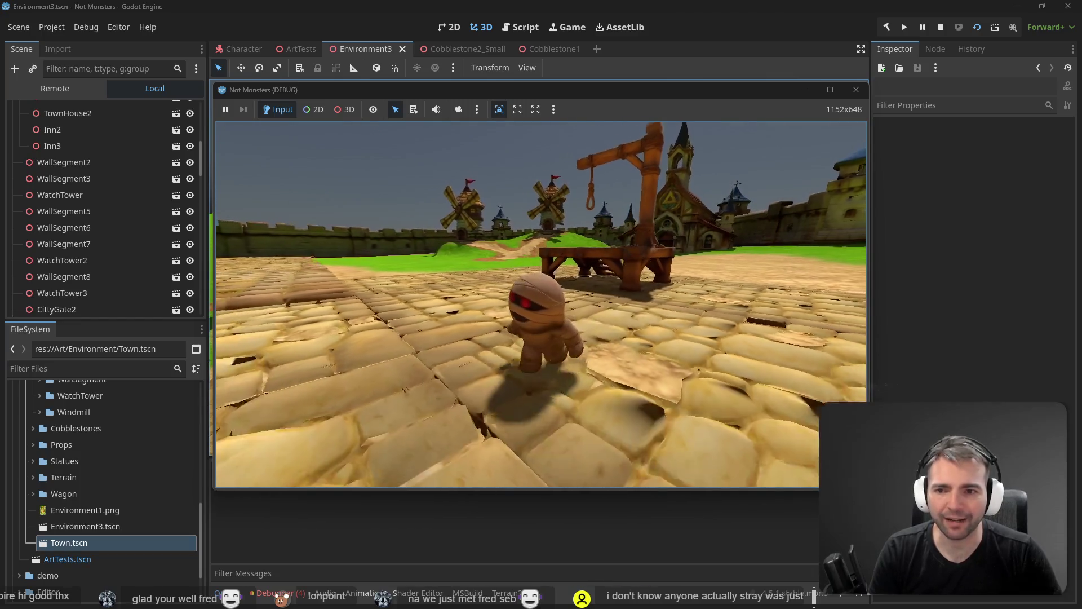
# Run the mummy along the cobbled path to the town wall and back toward town
pyautogui.press('w')
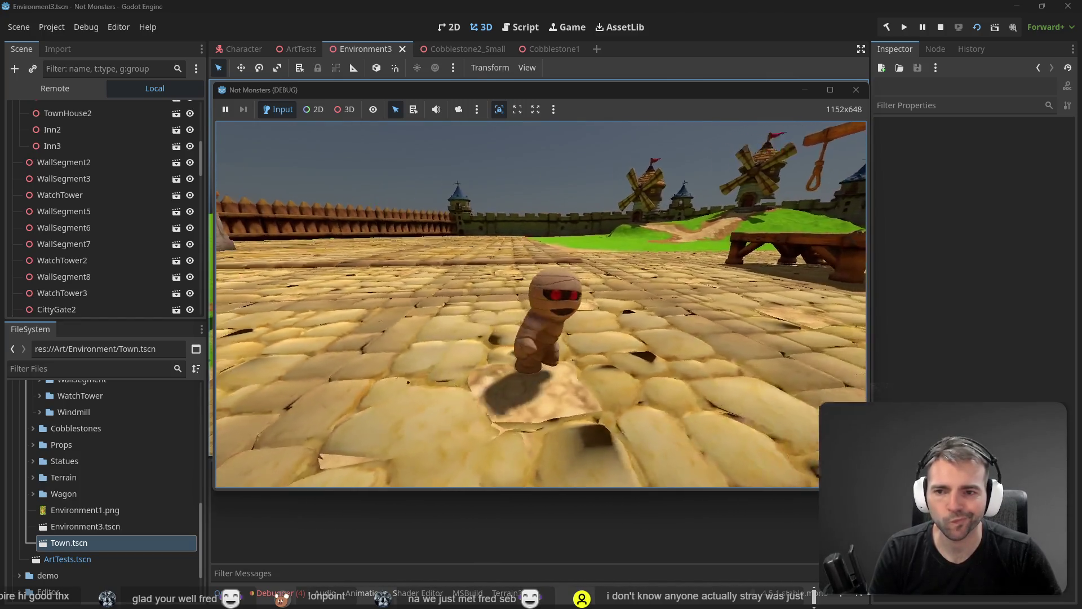
pyautogui.press('w')
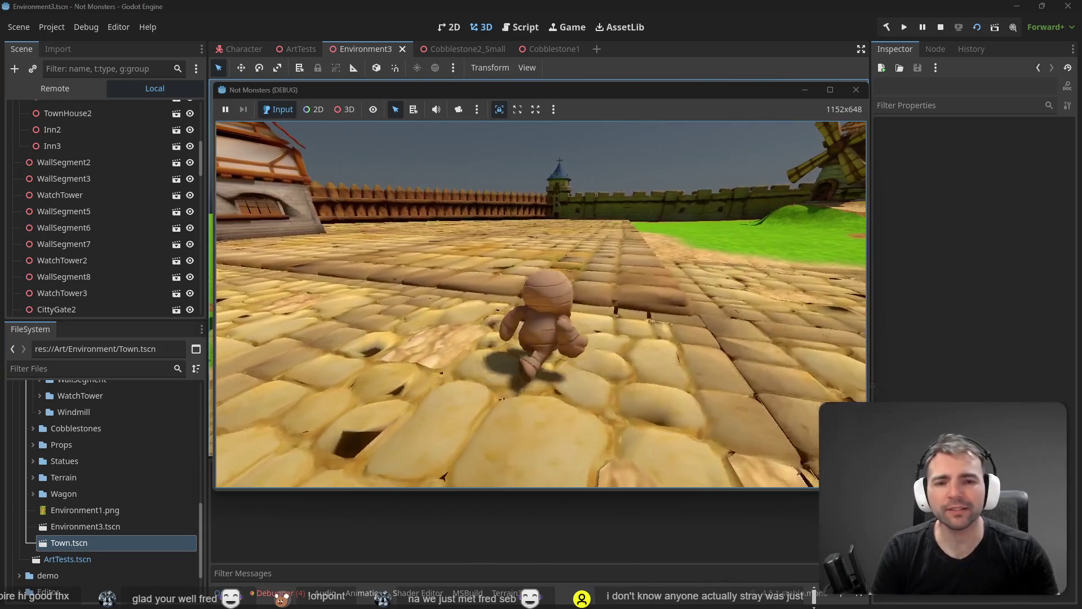
pyautogui.press('w')
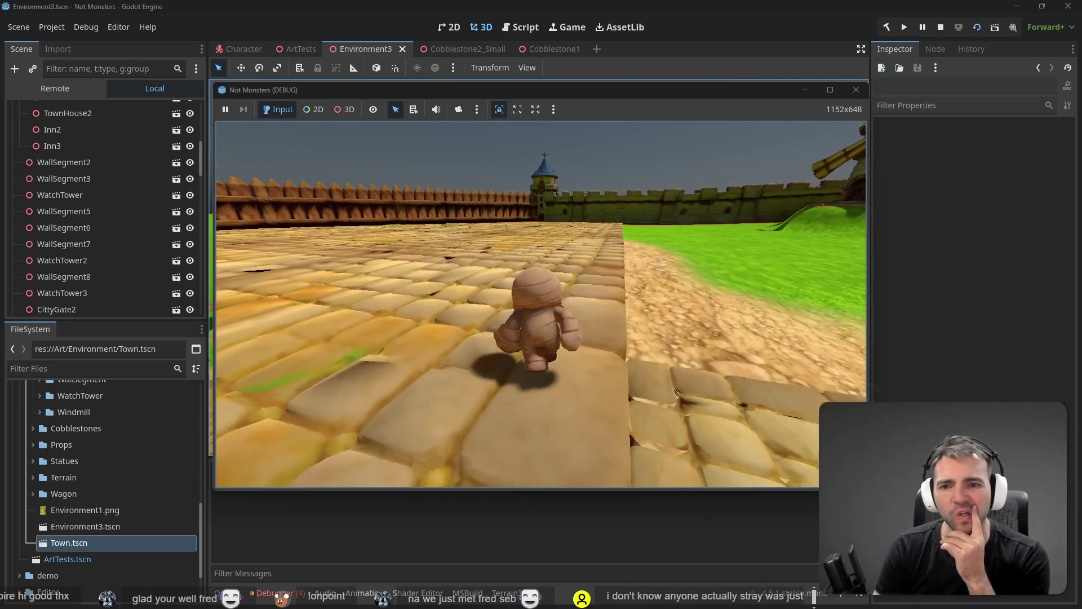
pyautogui.press('w')
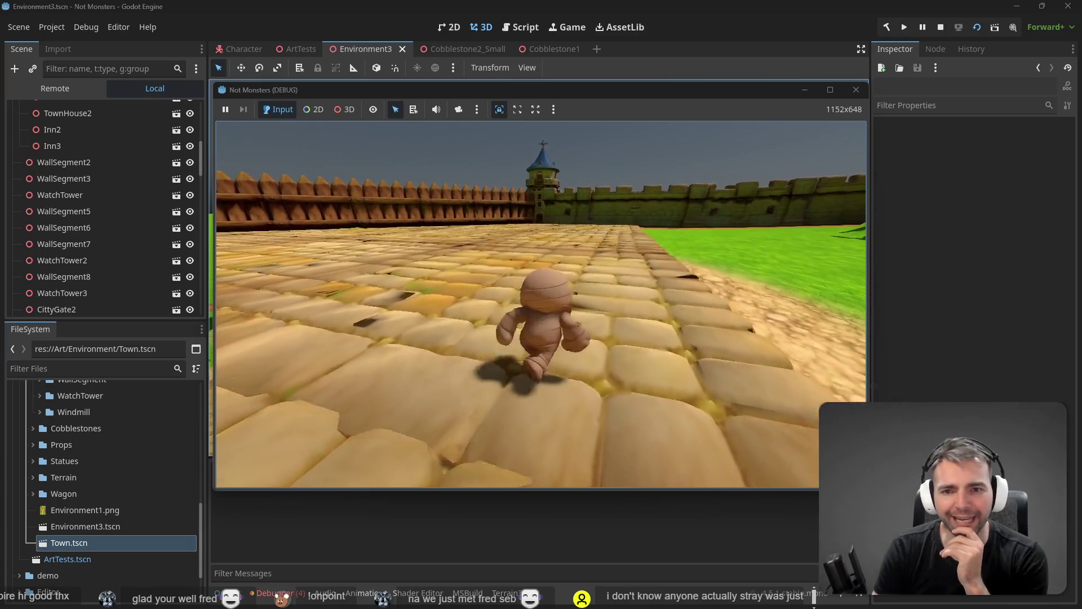
pyautogui.press('w')
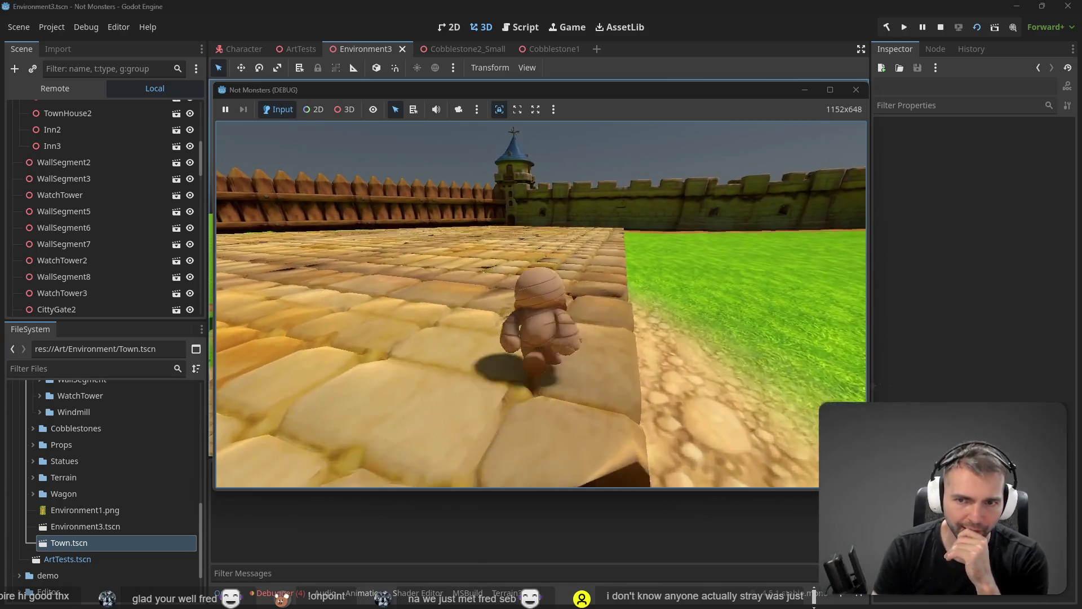
pyautogui.press('w')
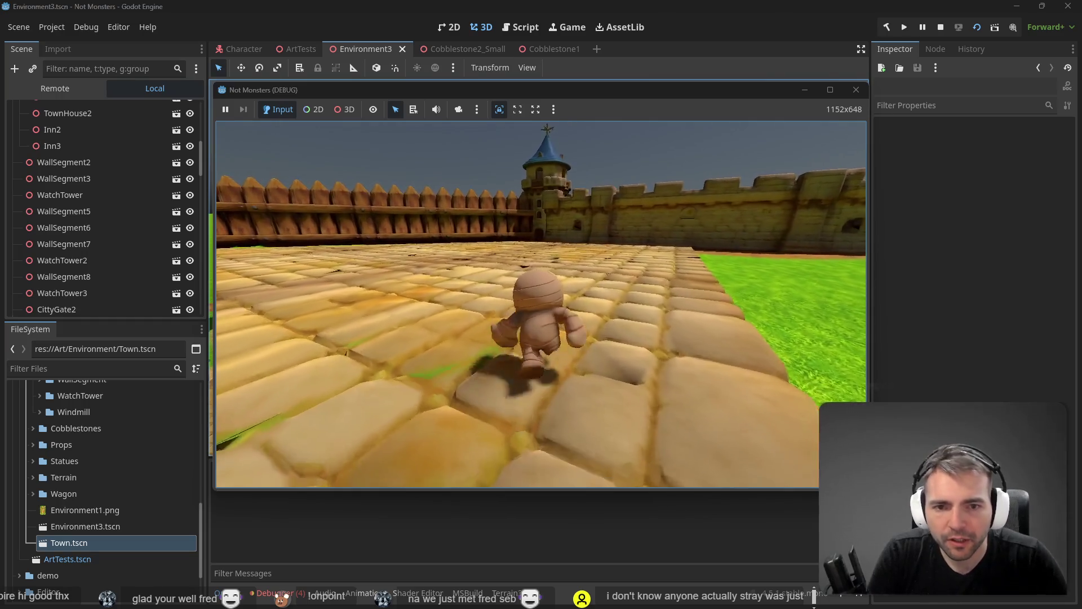
pyautogui.press('w')
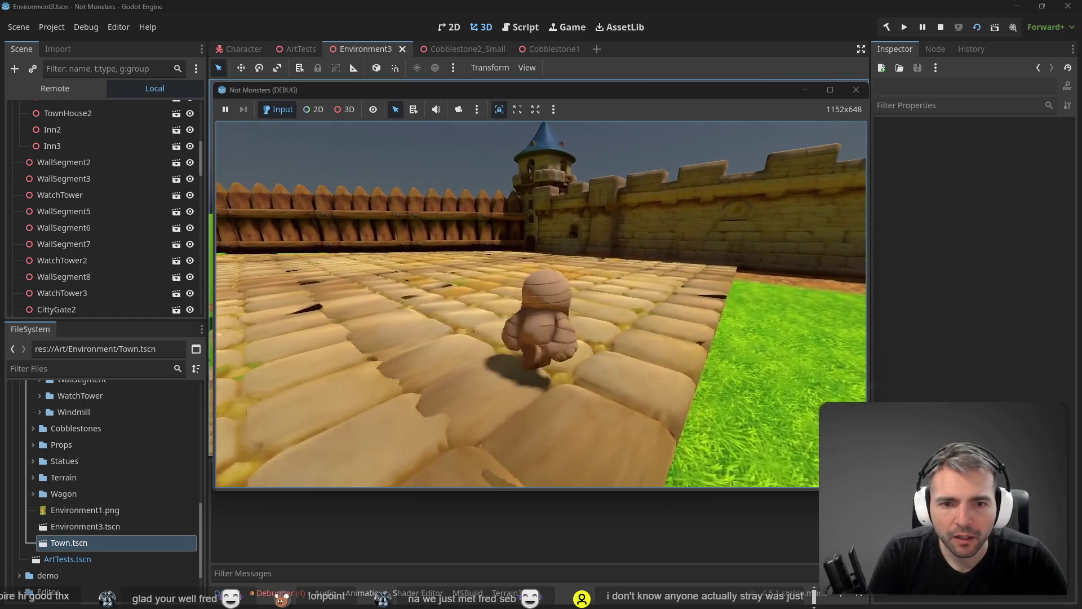
pyautogui.press('w')
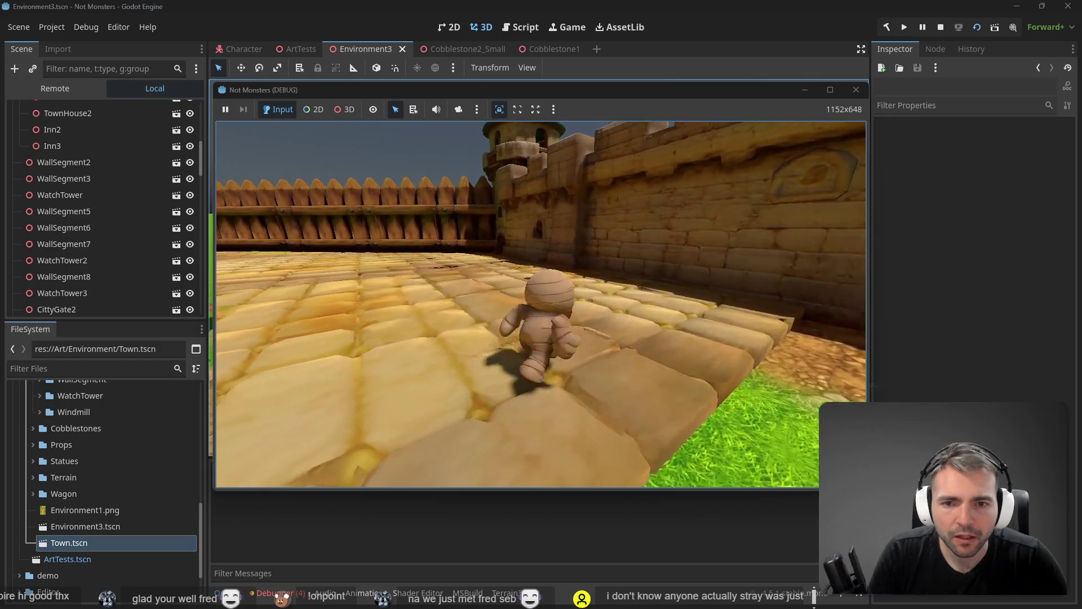
pyautogui.press('w')
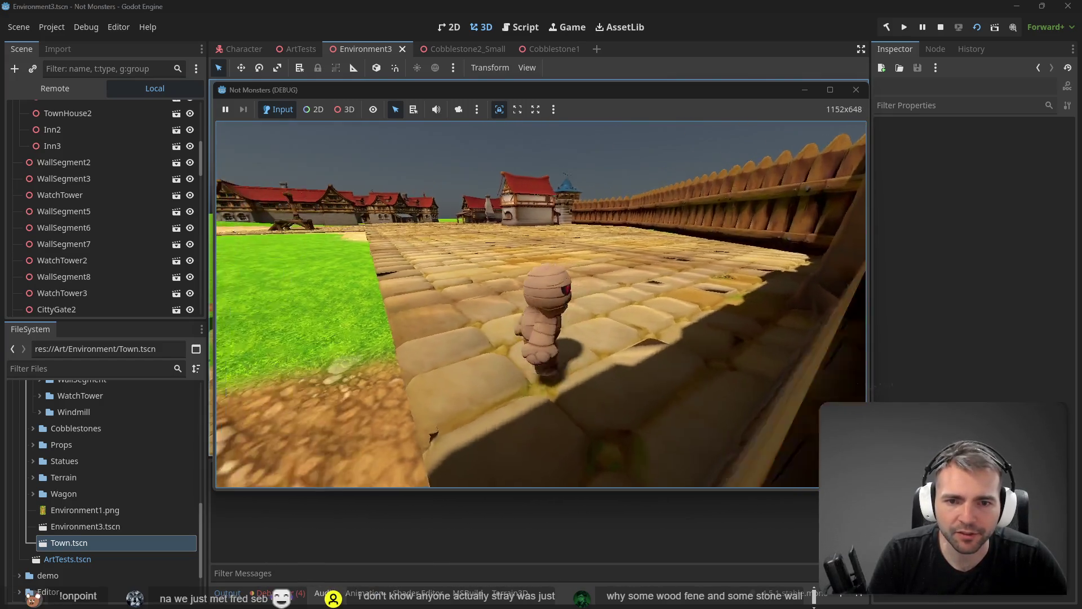
pyautogui.press('w')
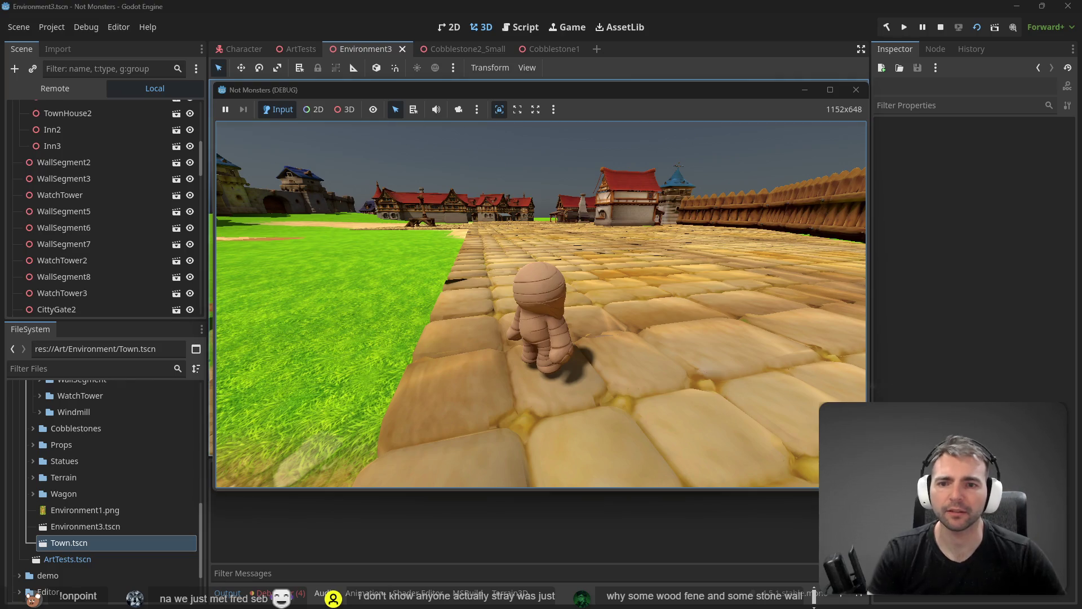
# Stop the game with F8 and select the DirectionalLight3D node
pyautogui.press('F8')
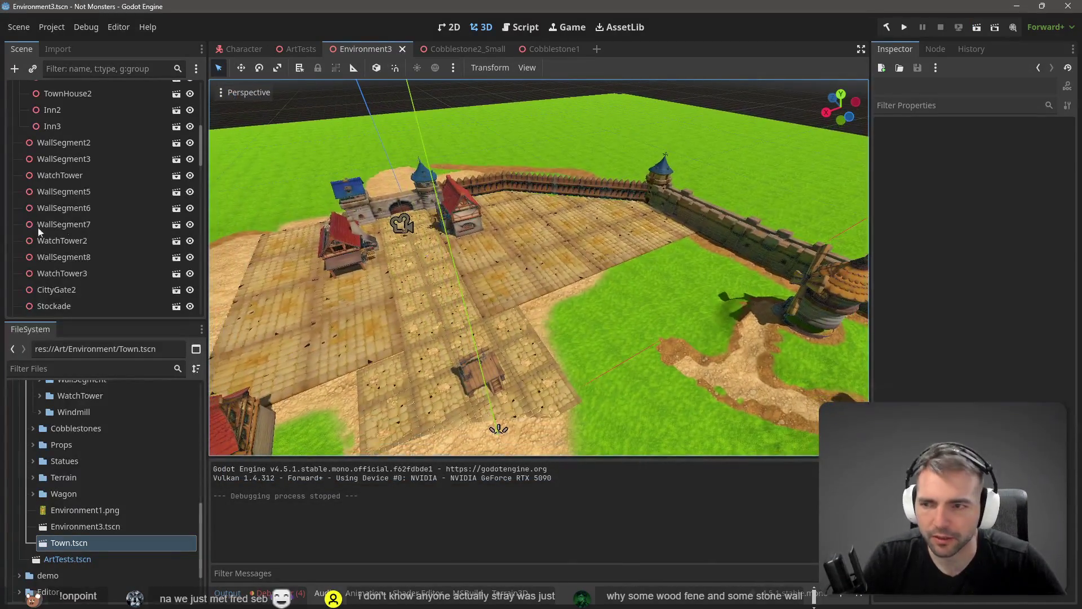
pyautogui.scroll(10, 117, 143)
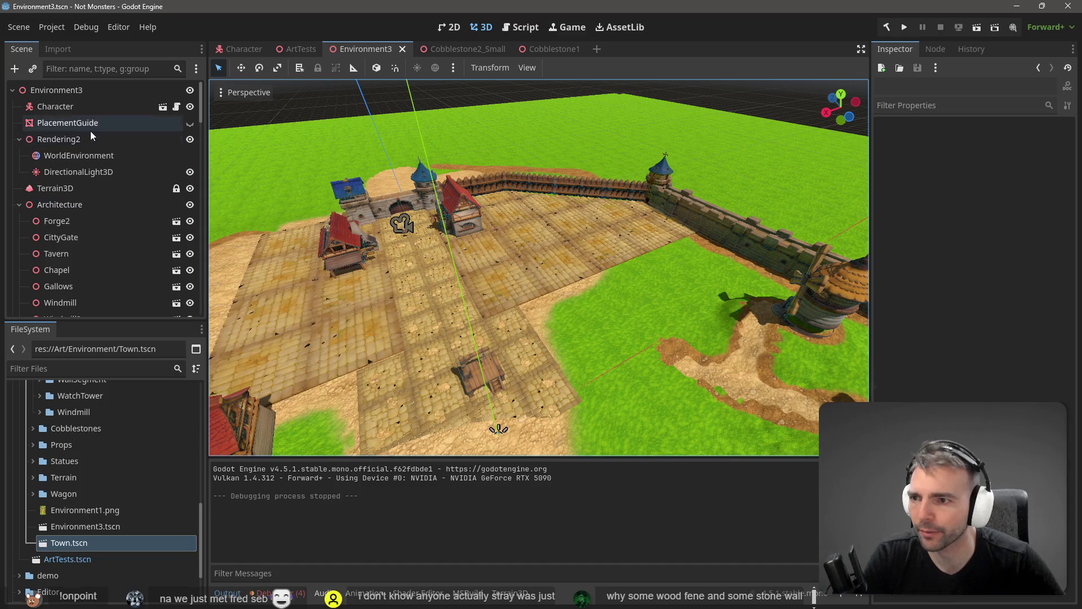
pyautogui.click(84, 174)
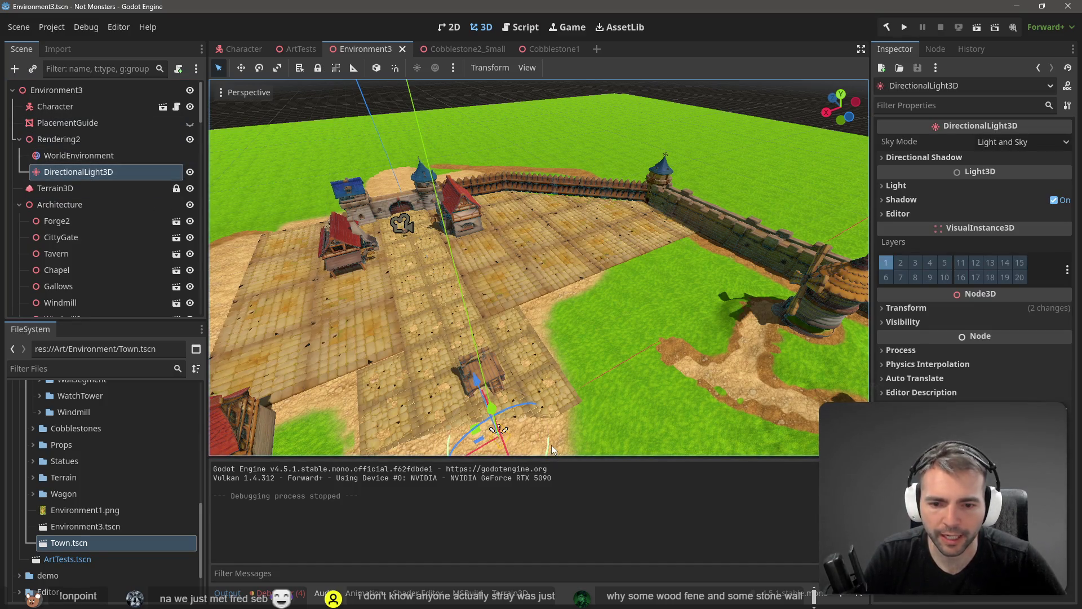
# Rotate the DirectionalLight3D sun about -47° and run the game with F5 to check the shadows
pyautogui.moveTo(551, 445); pyautogui.dragTo(522, 507)
pyautogui.press('F5')
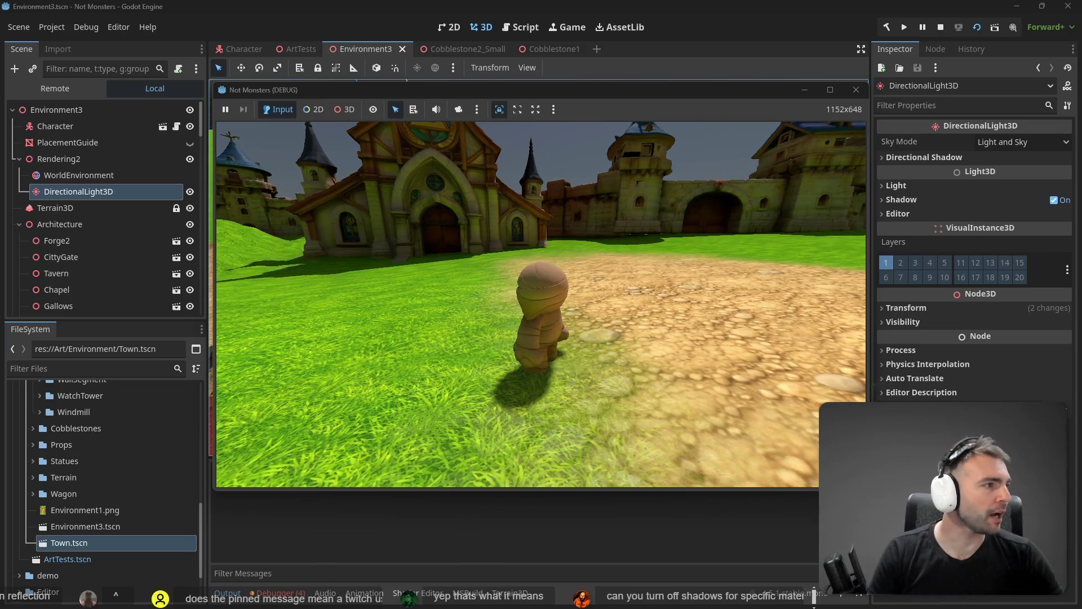
pyautogui.hotkey('alt', 'Tab')
# Browse the Supporter's Crypt statue entries and check marks down to the full overview, then close the game window
pyautogui.scroll(-5, 597, 382)
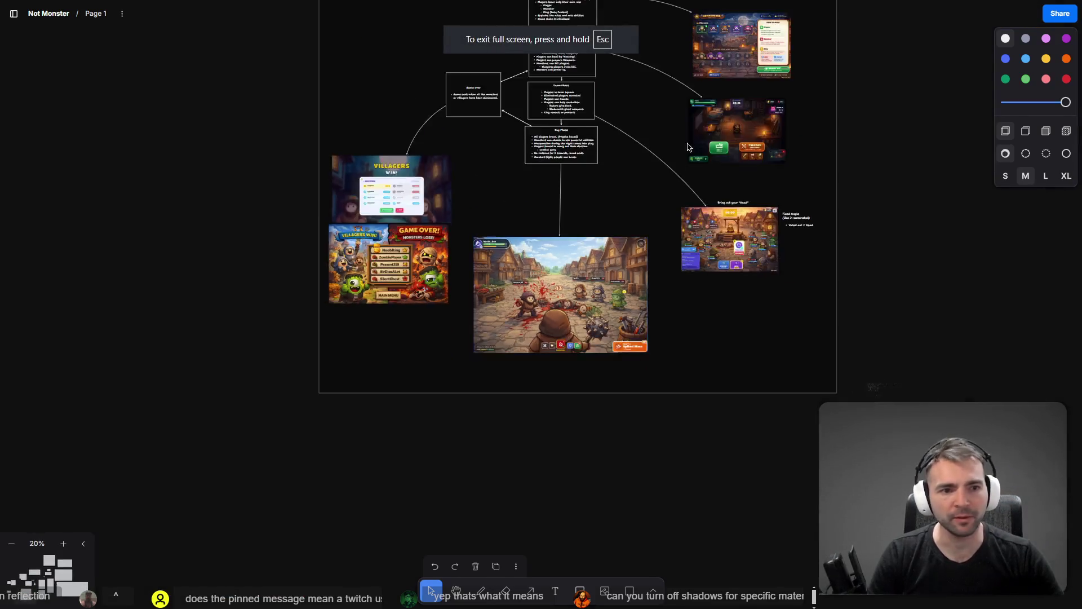
pyautogui.hscroll(5, 597, 381)
pyautogui.hscroll(5, 646, 410)
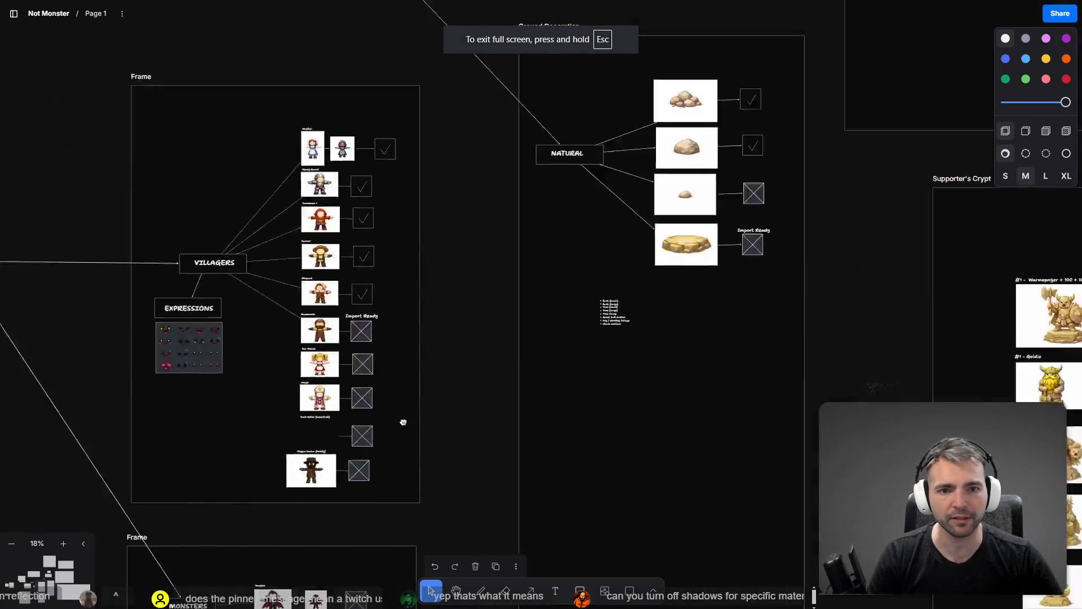
pyautogui.hscroll(3, 646, 410)
pyautogui.scroll(10, 563, 342)
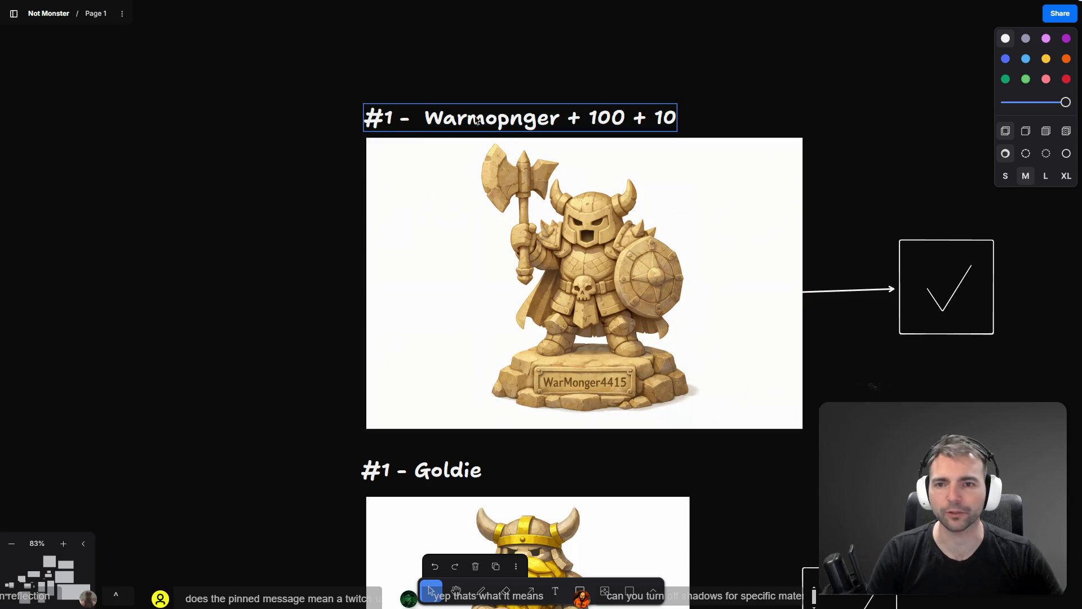
pyautogui.scroll(-5, 797, 450)
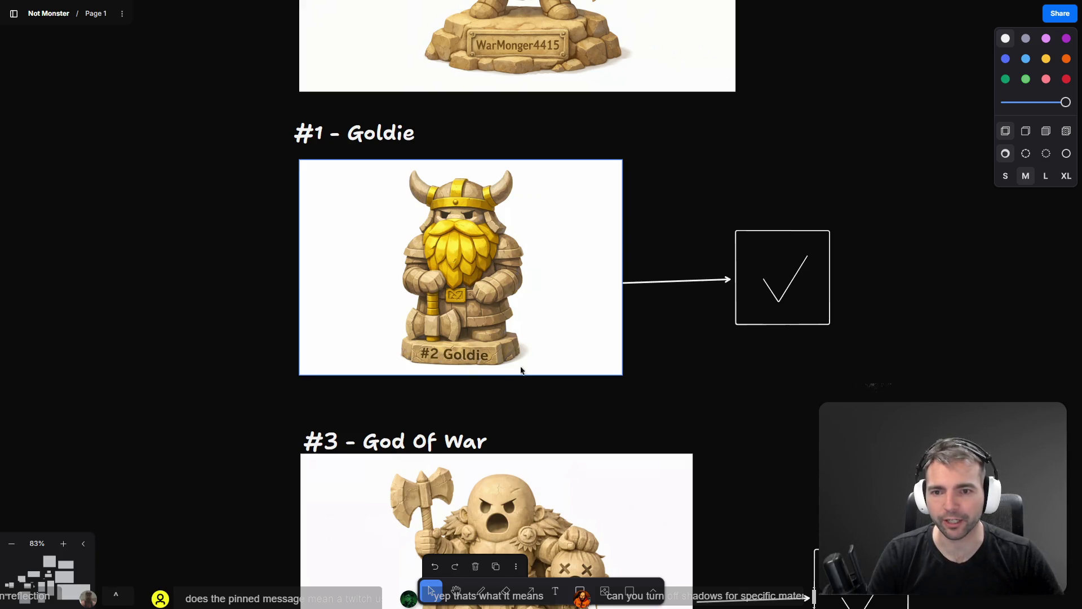
pyautogui.scroll(-6, 520, 370)
pyautogui.scroll(1, 507, 221)
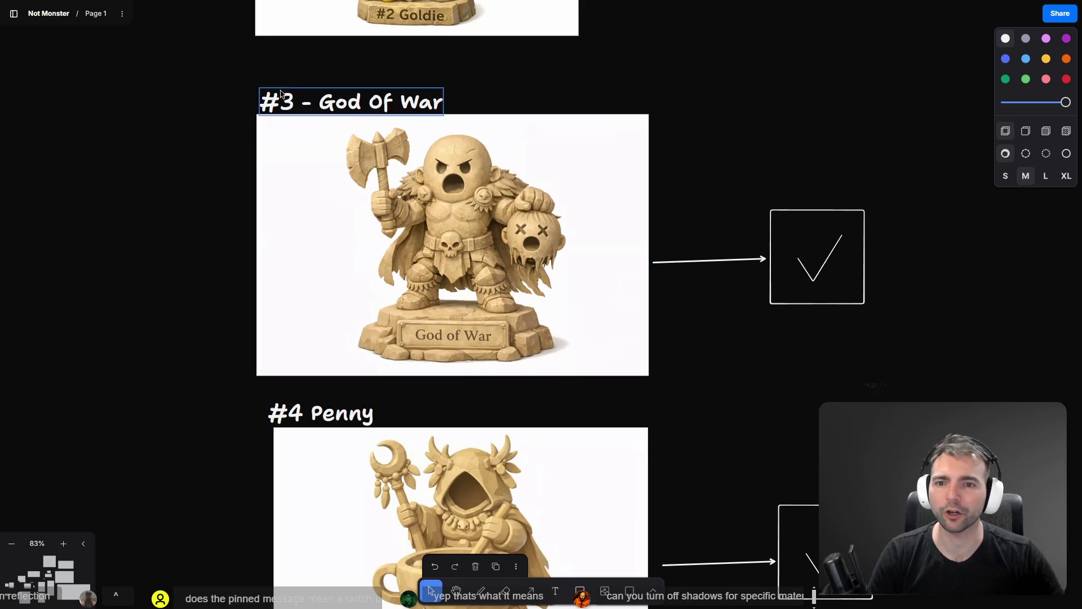
pyautogui.scroll(-2, 500, 169)
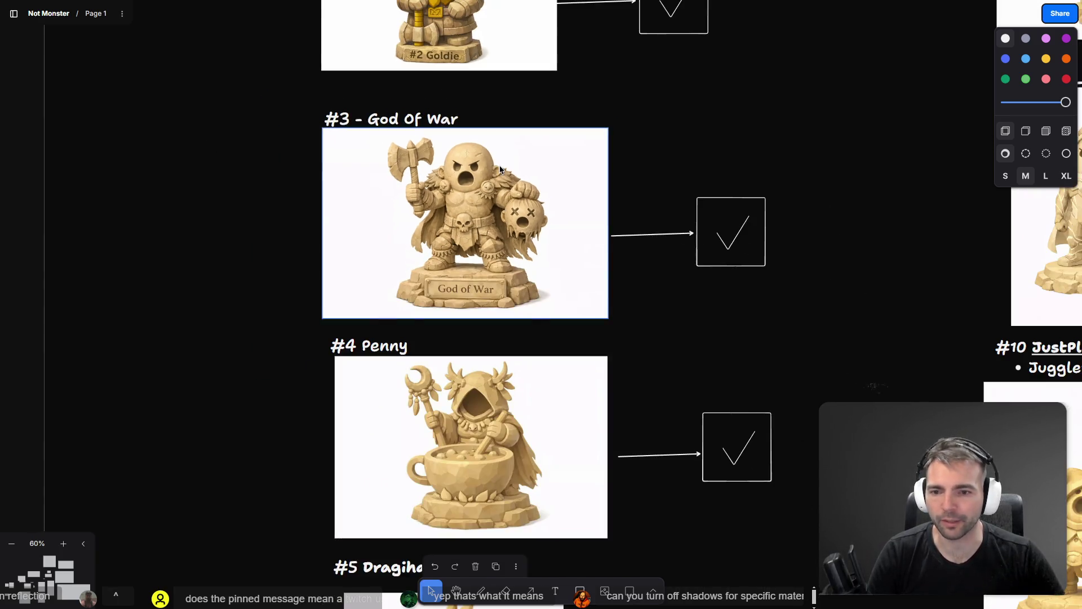
pyautogui.scroll(-4, 513, 163)
pyautogui.scroll(5, 527, 155)
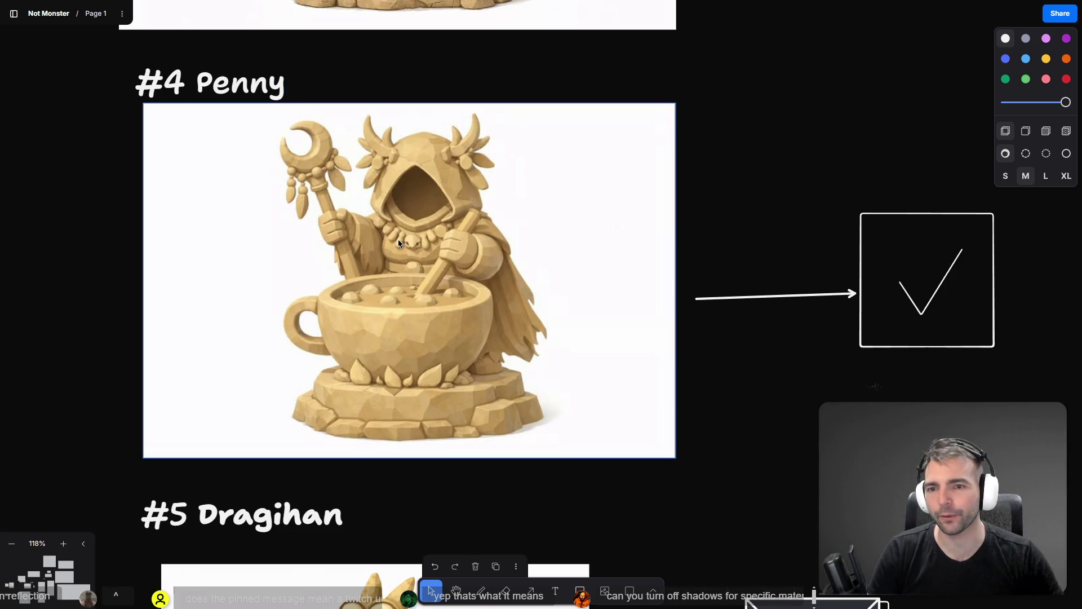
pyautogui.scroll(-10, 402, 324)
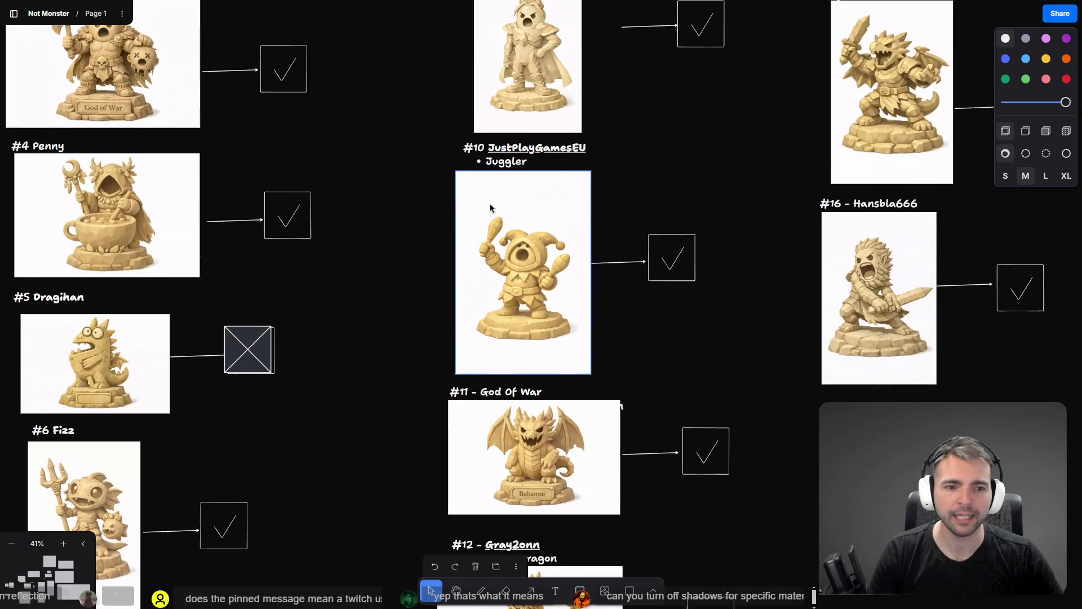
pyautogui.hscroll(10, 451, 164)
pyautogui.scroll(-5, 439, 150)
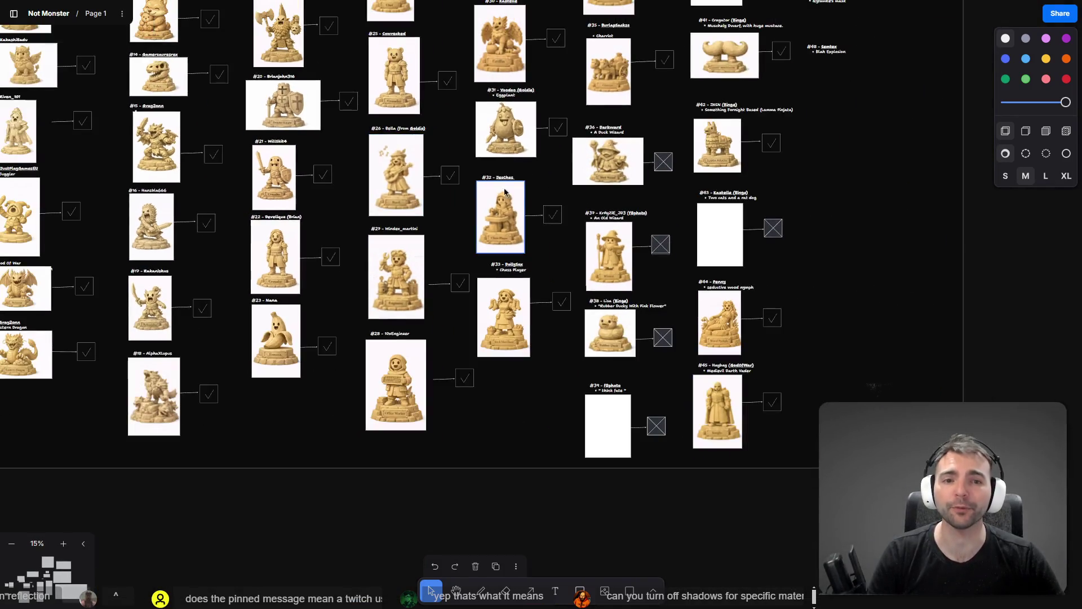
pyautogui.scroll(2, 400, 291)
pyautogui.hscroll(-5, 399, 291)
pyautogui.scroll(-2, 399, 291)
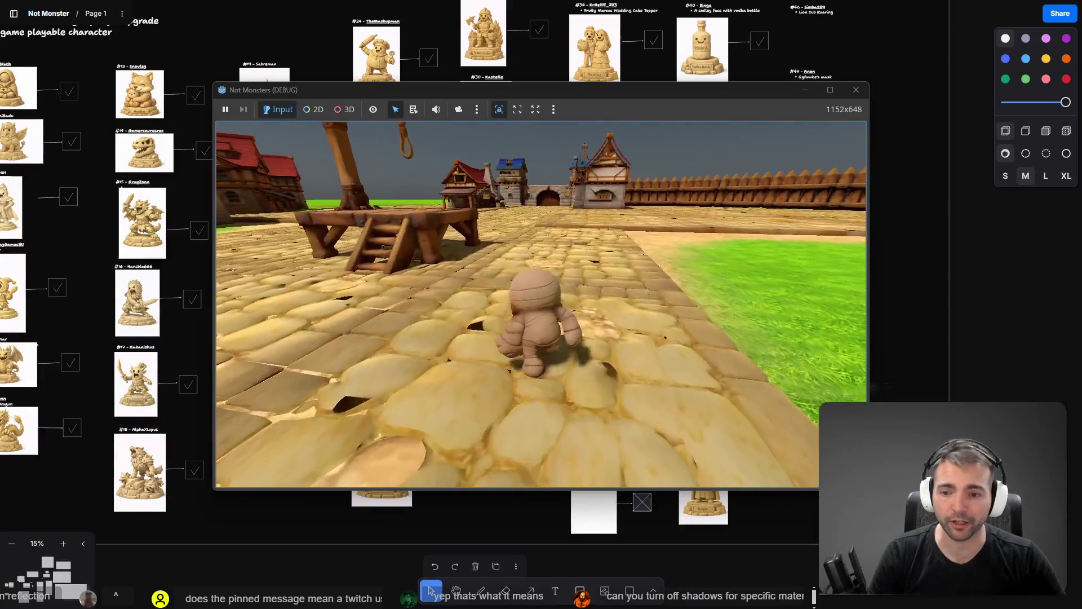
pyautogui.hotkey('alt', 'F4')
# Open the ArtTests scene and fly the camera along the statue row toward the wall and gate
pyautogui.hotkey('alt', 'Tab')
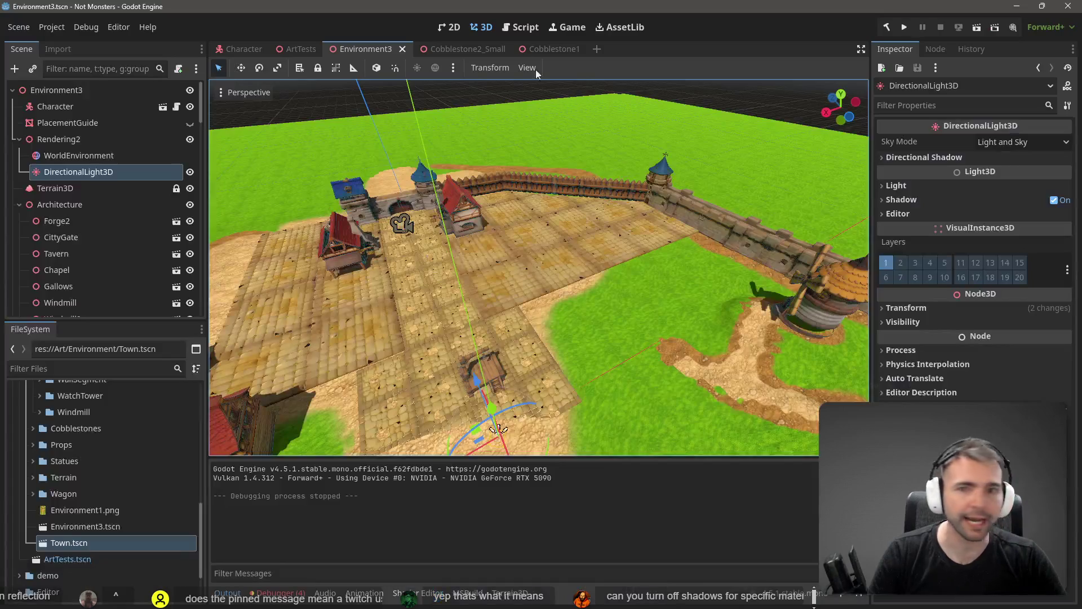
pyautogui.click(300, 50)
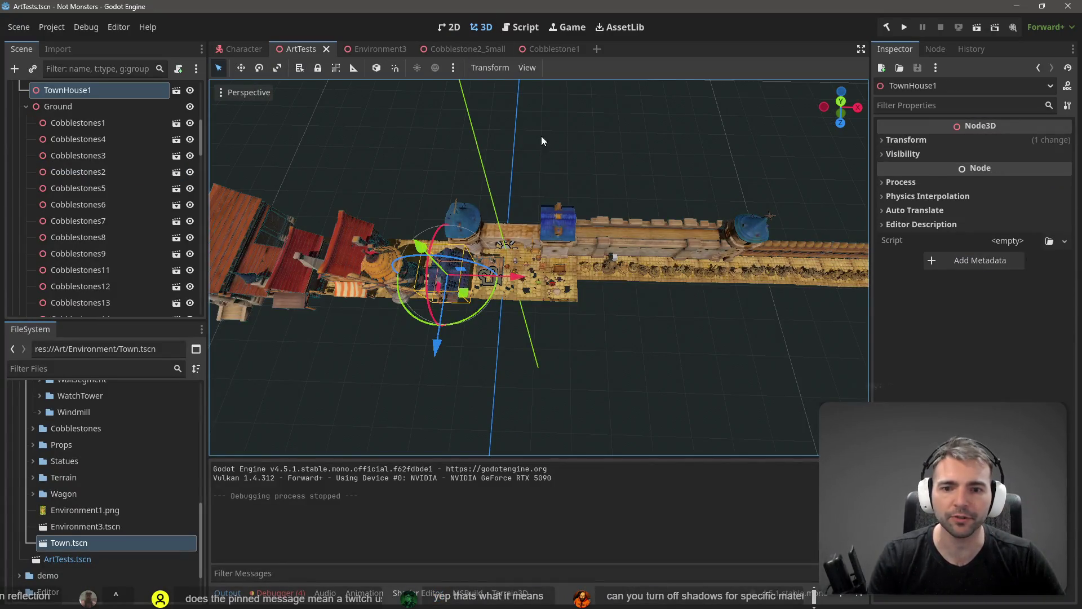
pyautogui.moveTo(543, 141)
pyautogui.mouseDown()
pyautogui.moveTo(496, 163)
pyautogui.moveTo(477, 191)
pyautogui.moveTo(425, 207)
pyautogui.mouseUp()
pyautogui.scroll(2, 538, 267)
pyautogui.scroll(-10, 538, 267)
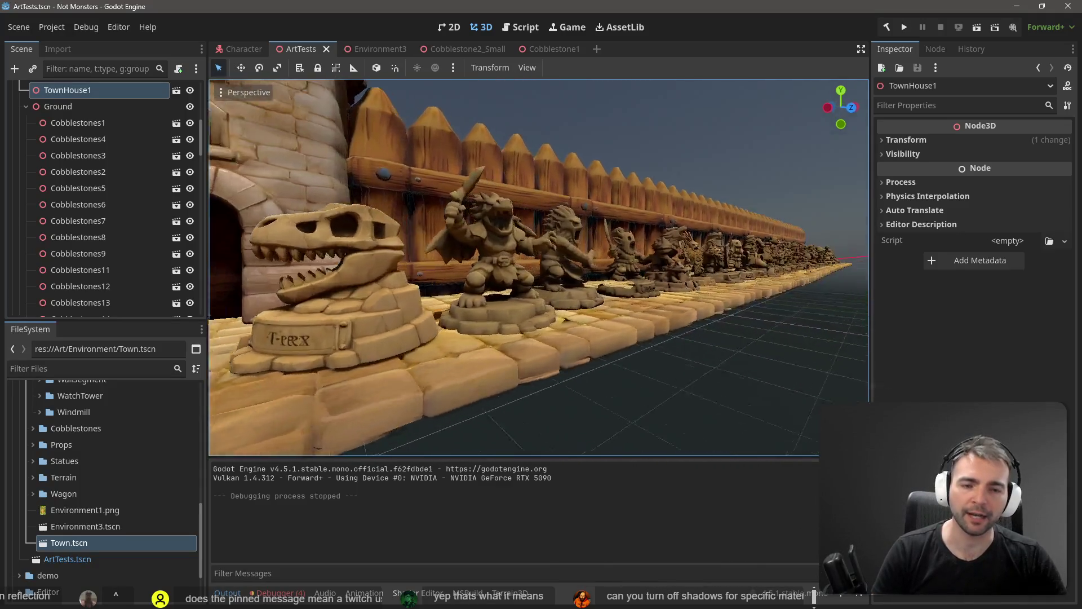
pyautogui.moveTo(599, 294); pyautogui.dragTo(598, 294)
pyautogui.moveTo(509, 239)
pyautogui.mouseDown()
pyautogui.moveTo(458, 293)
pyautogui.moveTo(464, 316)
pyautogui.mouseUp()
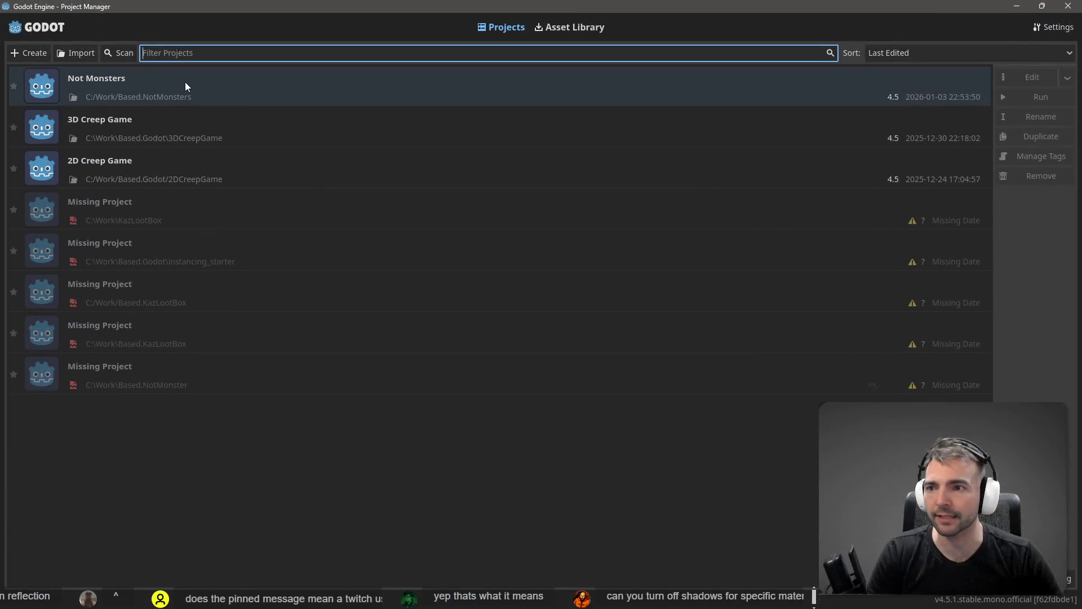
# Launch the Not Monsters project from the Project Manager and clear the ArtTests root selection
pyautogui.doubleClick(184, 82)
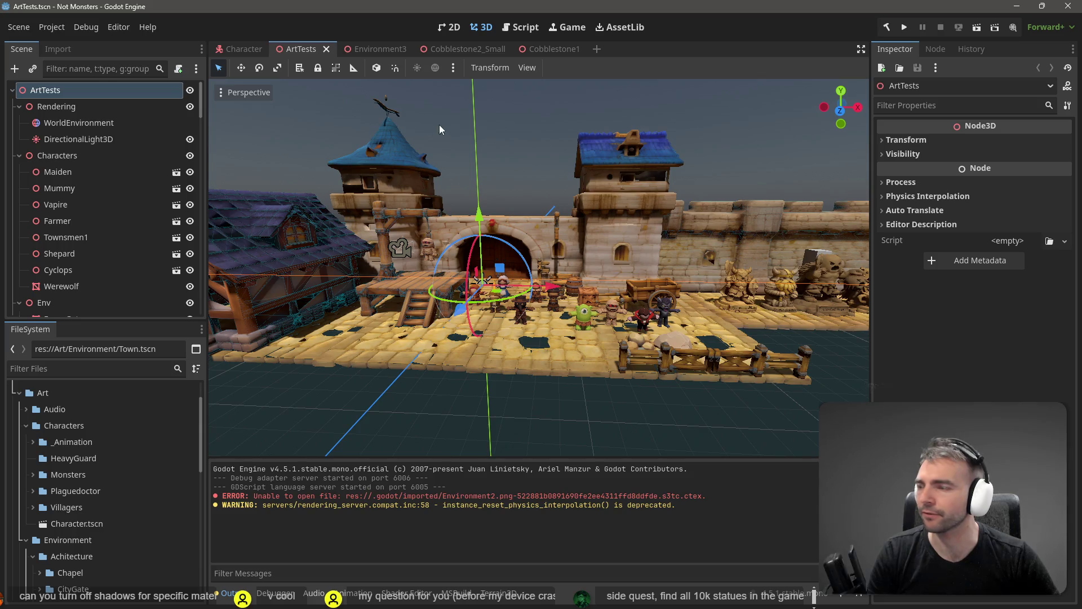
pyautogui.click(536, 108)
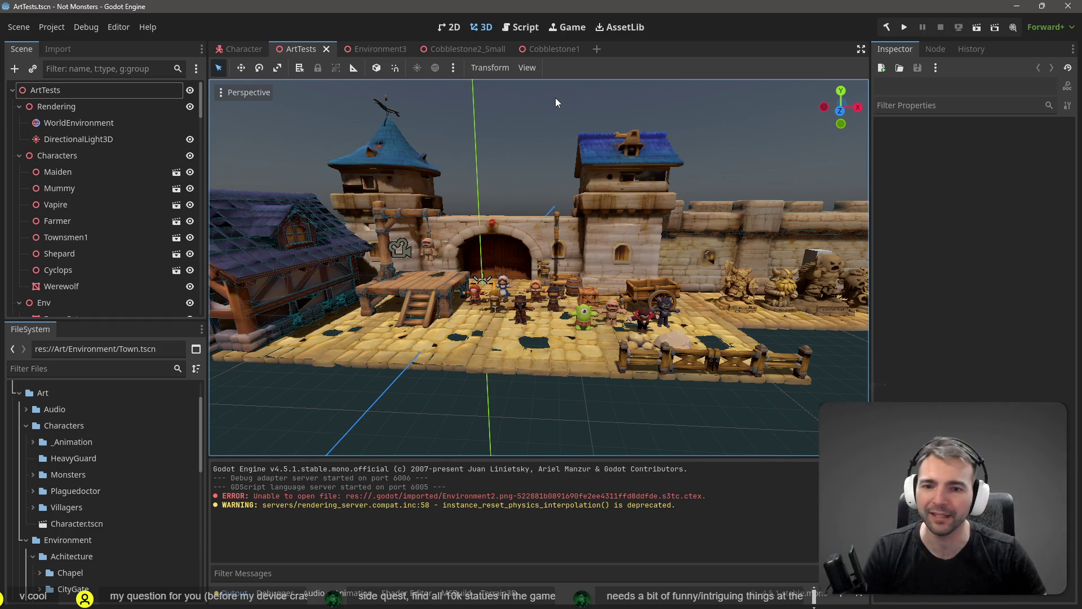
pyautogui.rightClick(536, 165)
pyautogui.press('w')
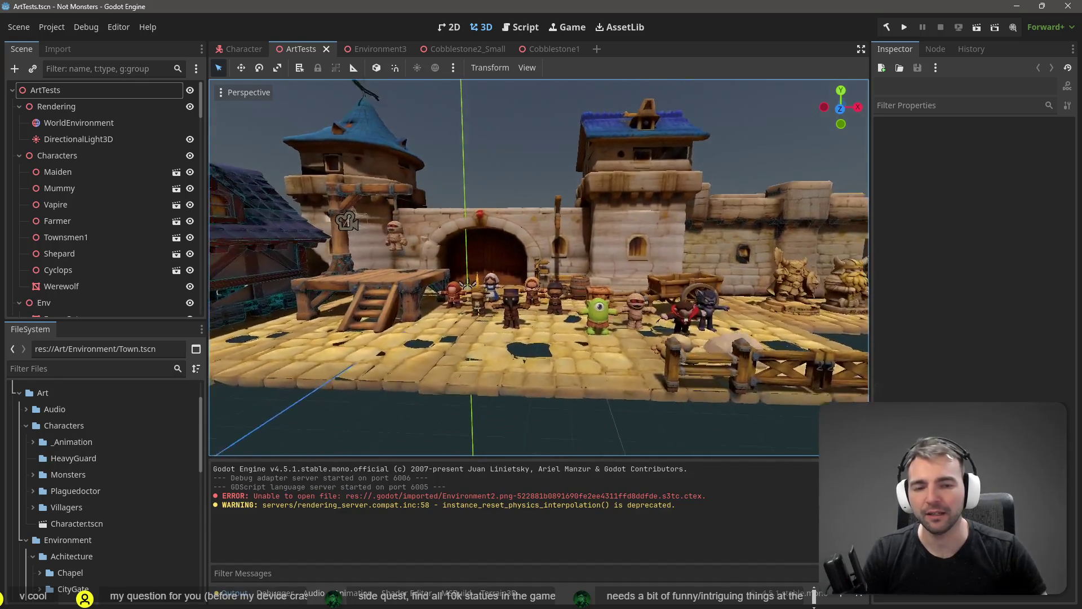
pyautogui.press('w')
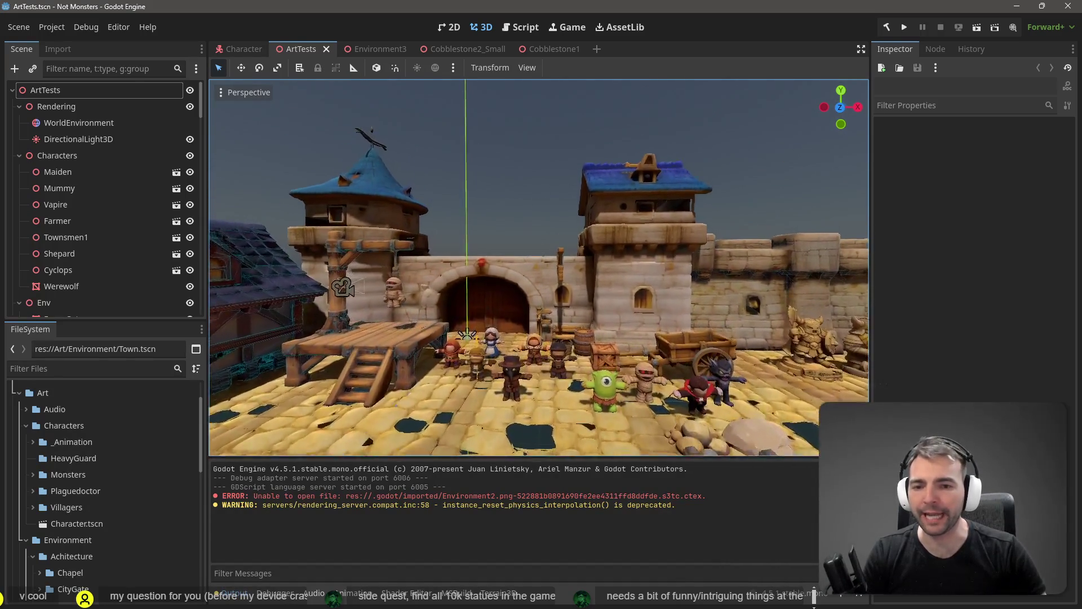
pyautogui.press('s')
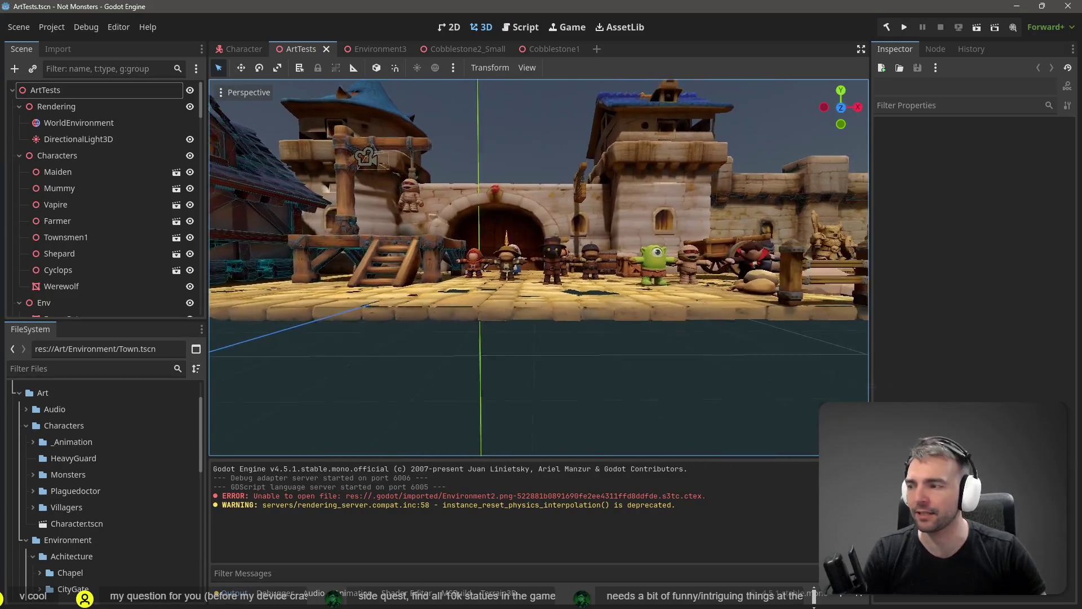
pyautogui.press('s')
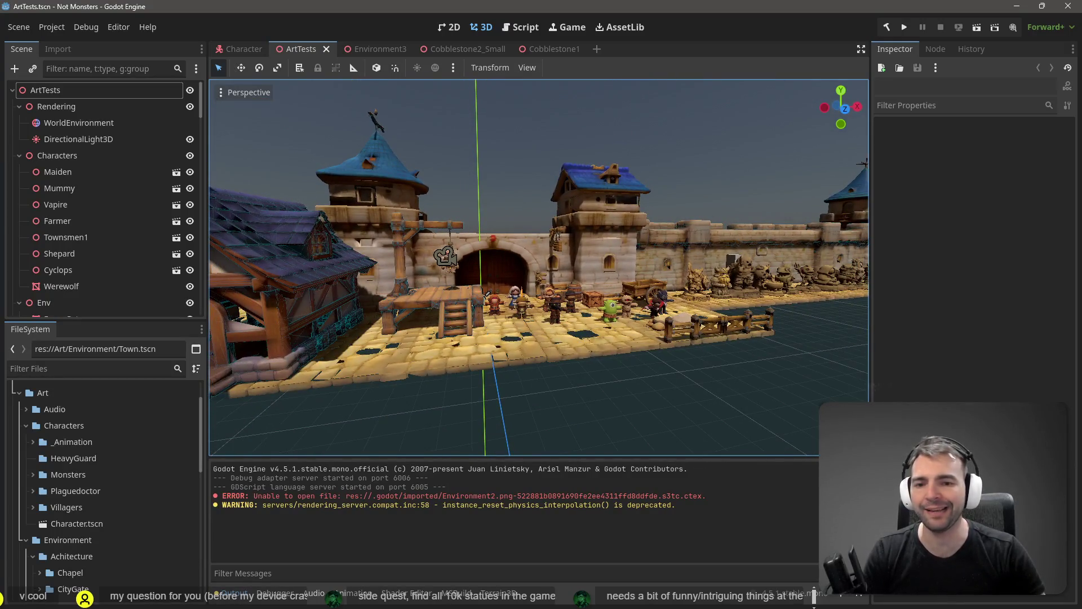
pyautogui.press('d')
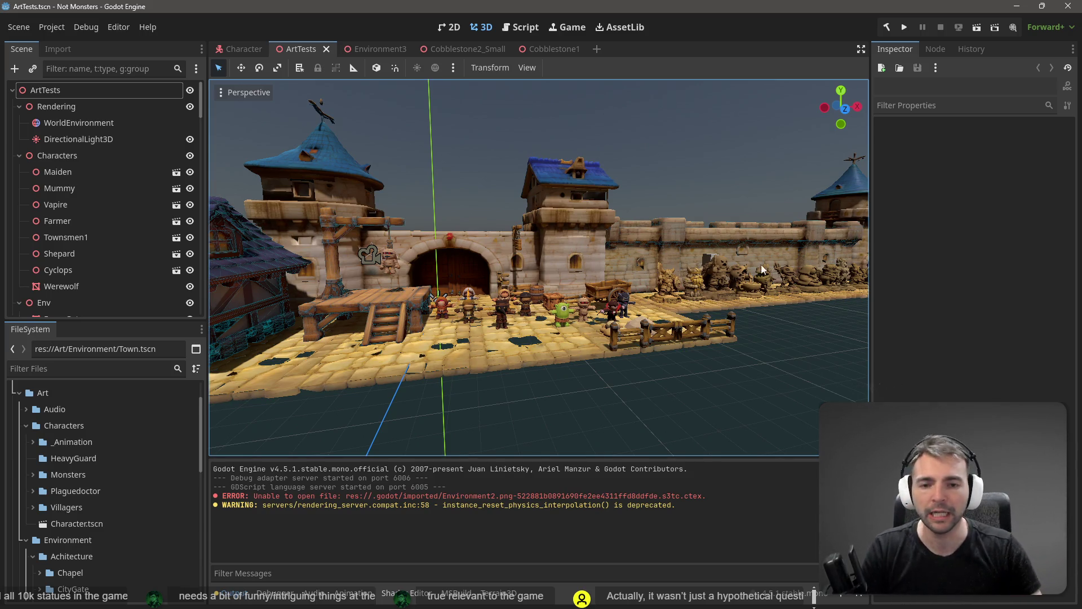
pyautogui.scroll(3, 542, 162)
pyautogui.scroll(5, 539, 267)
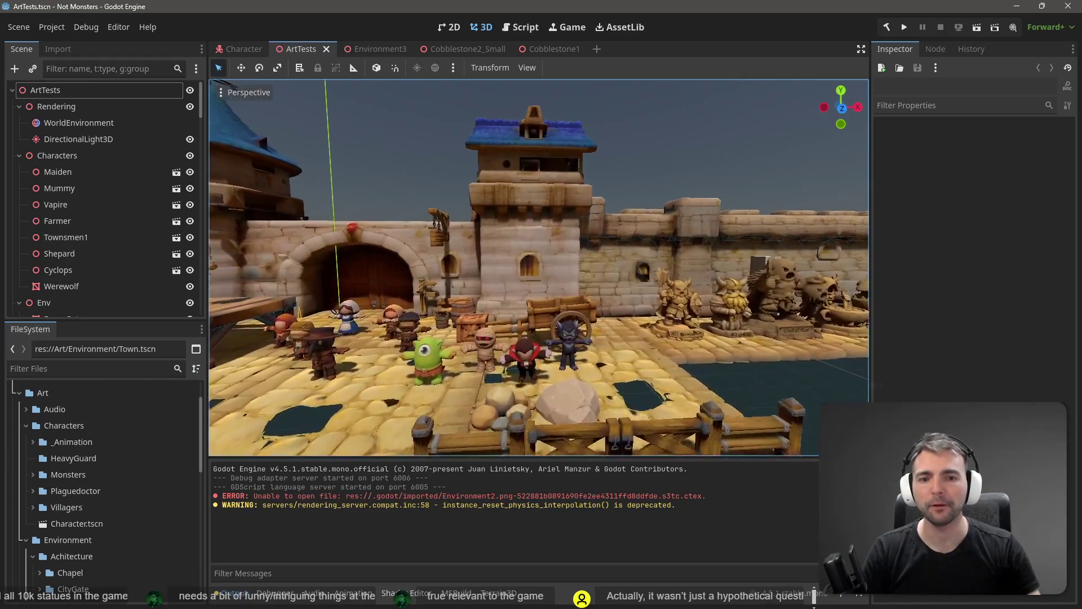
pyautogui.scroll(-5, 744, 274)
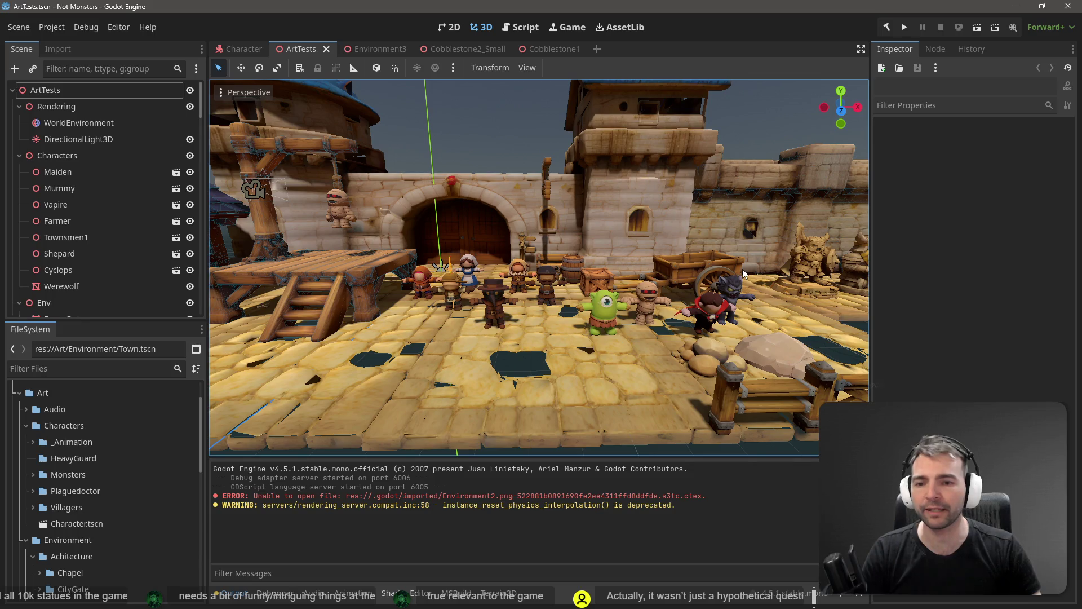
pyautogui.press('d')
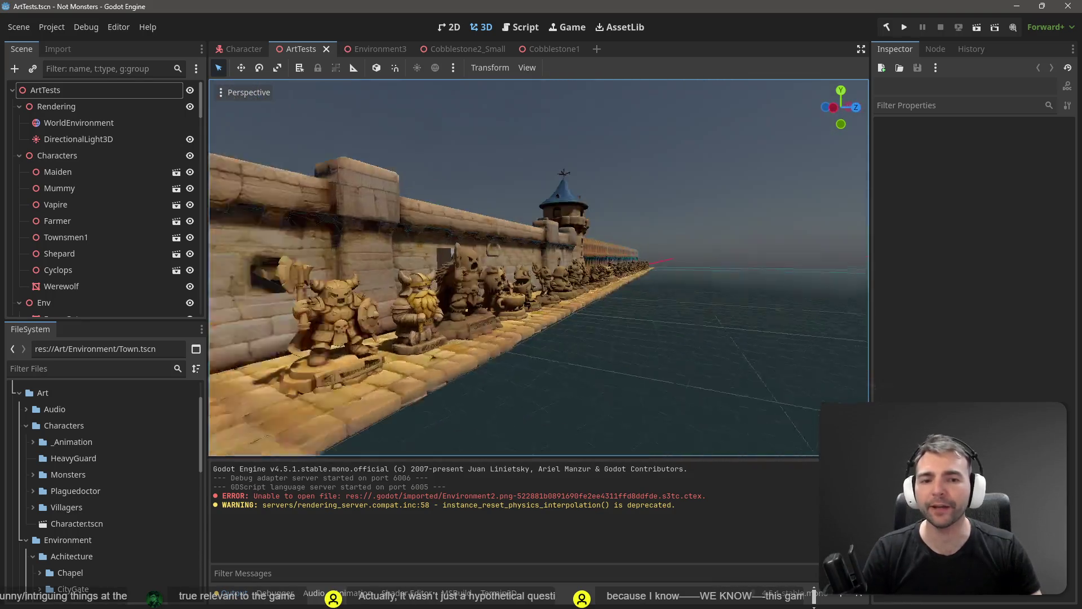
pyautogui.press('w')
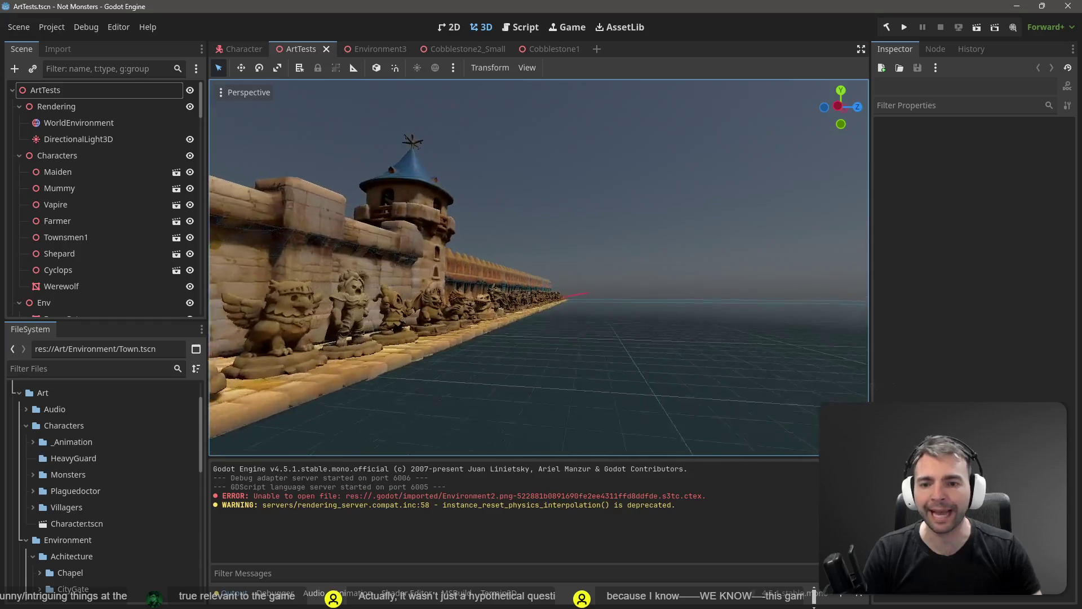
pyautogui.press('w')
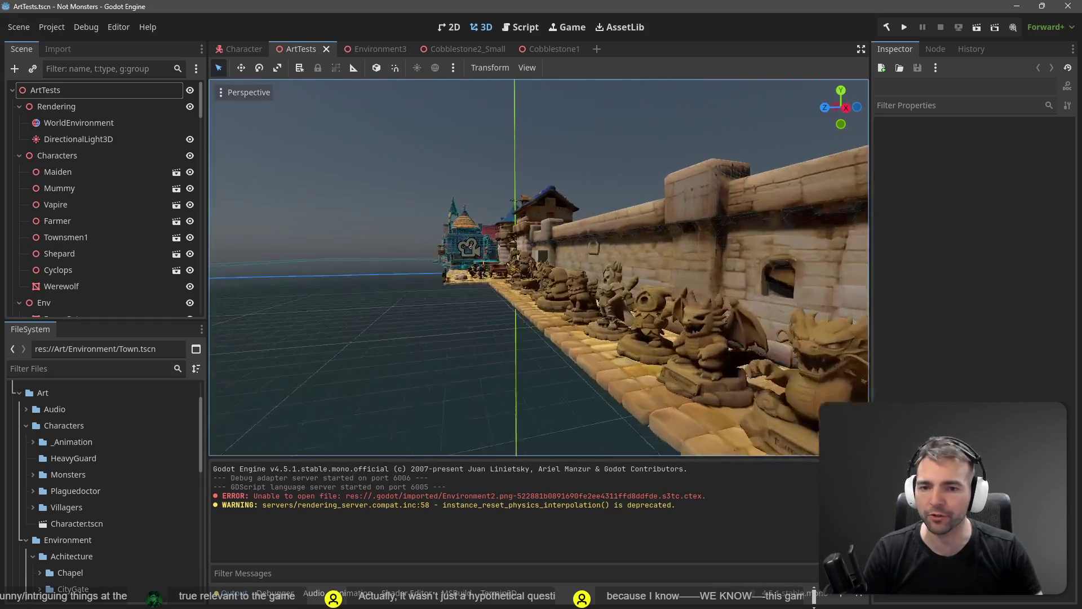
pyautogui.press('s')
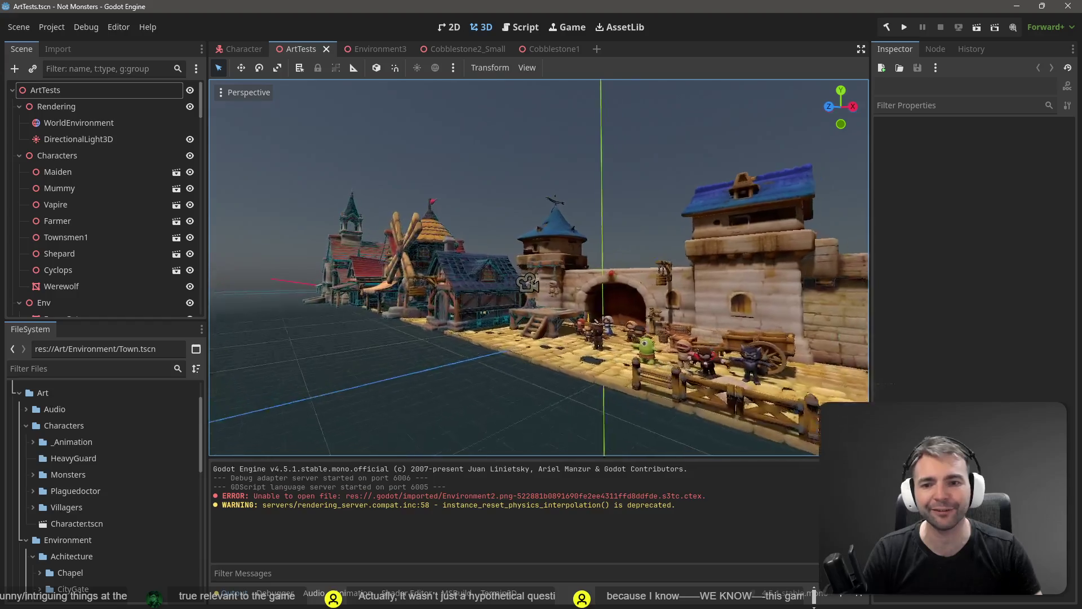
pyautogui.press('w')
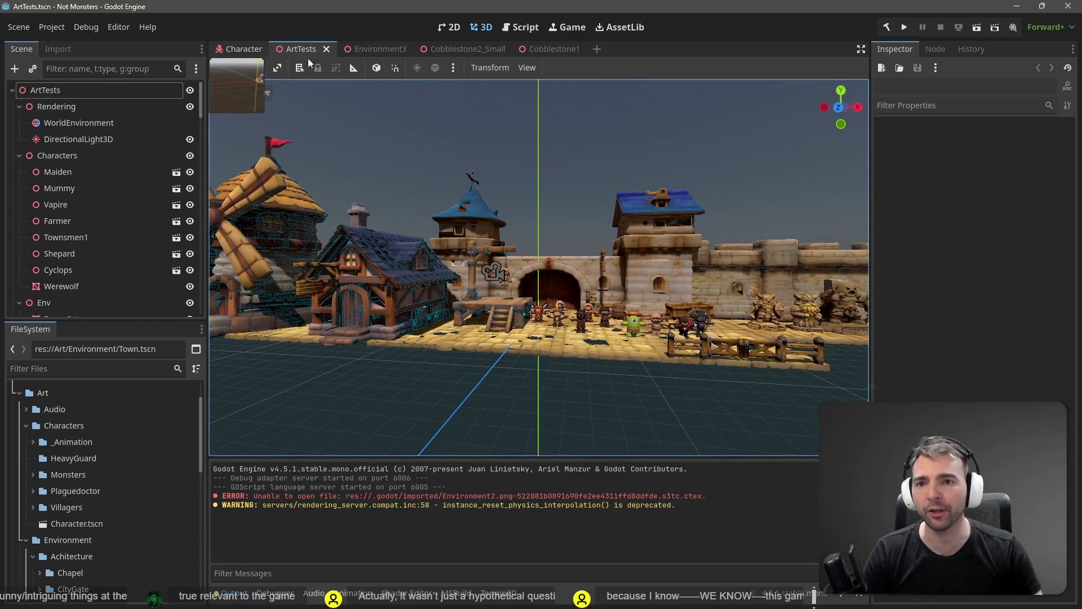
# Check the Cobblestone2_Small and Cobblestone1 scenes, then frame the Environment3 plaza and gate
pyautogui.click(468, 52)
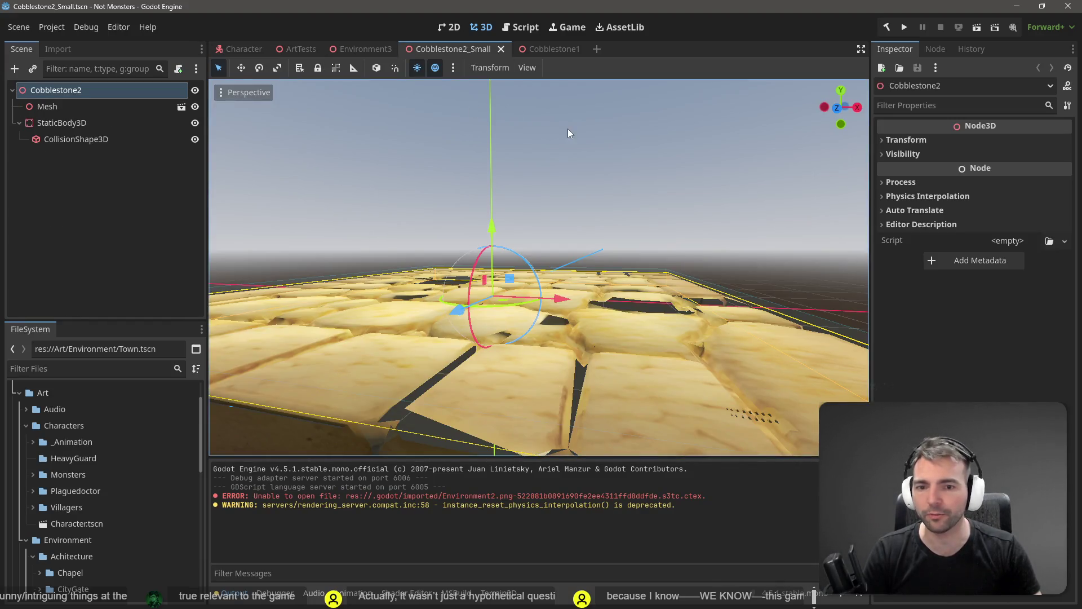
pyautogui.press('s')
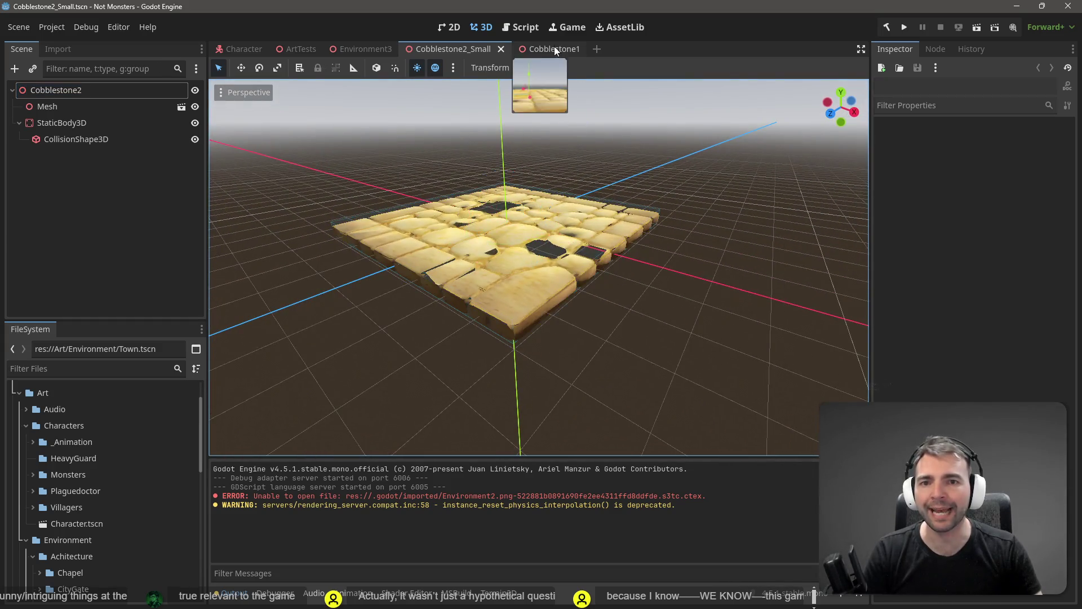
pyautogui.click(552, 49)
pyautogui.click(353, 48)
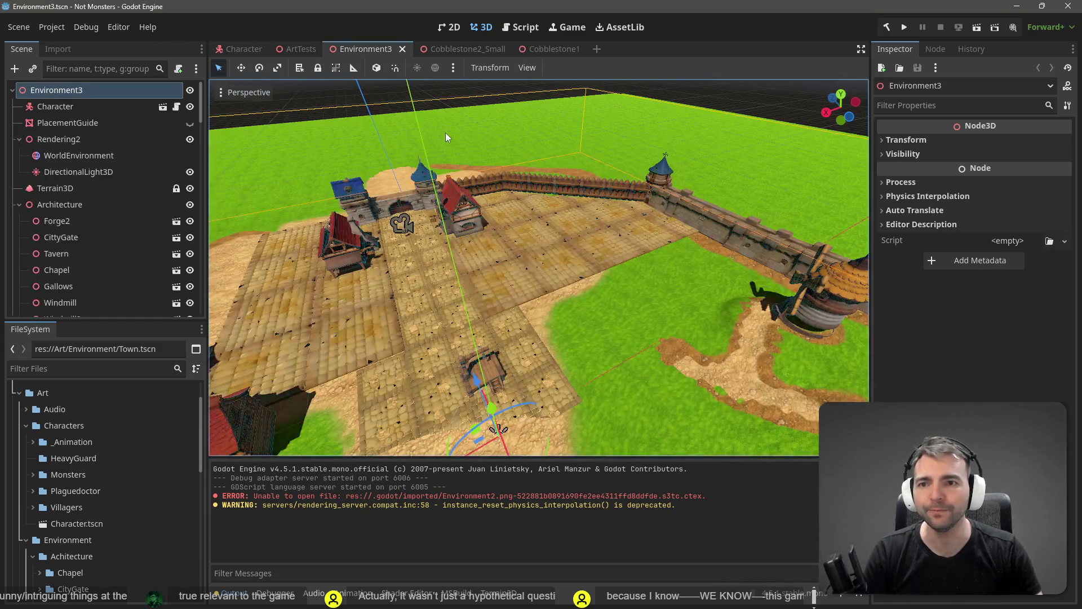
pyautogui.press('s')
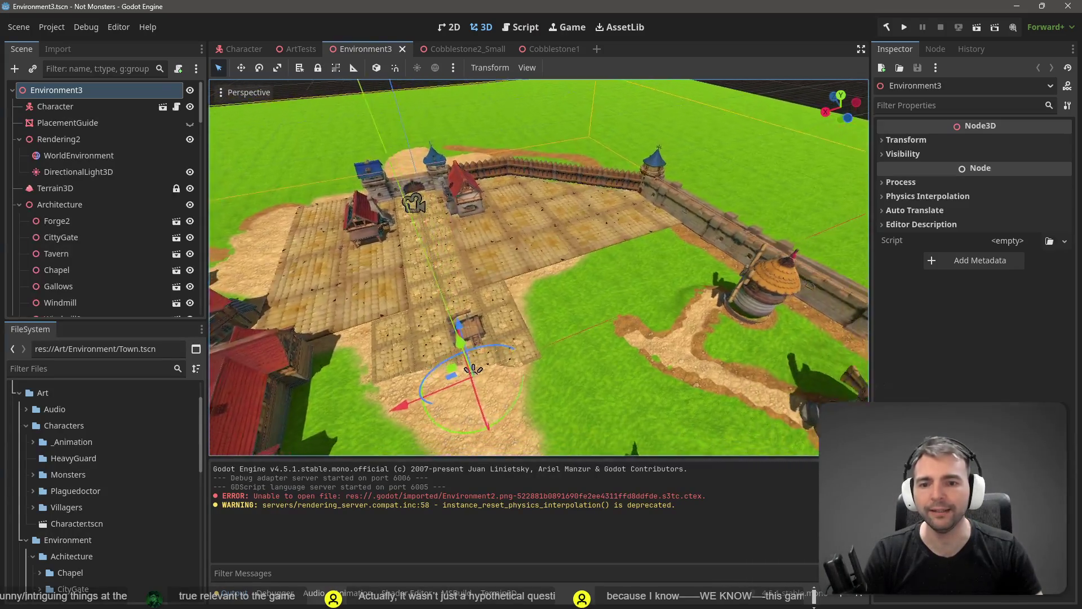
pyautogui.press('a')
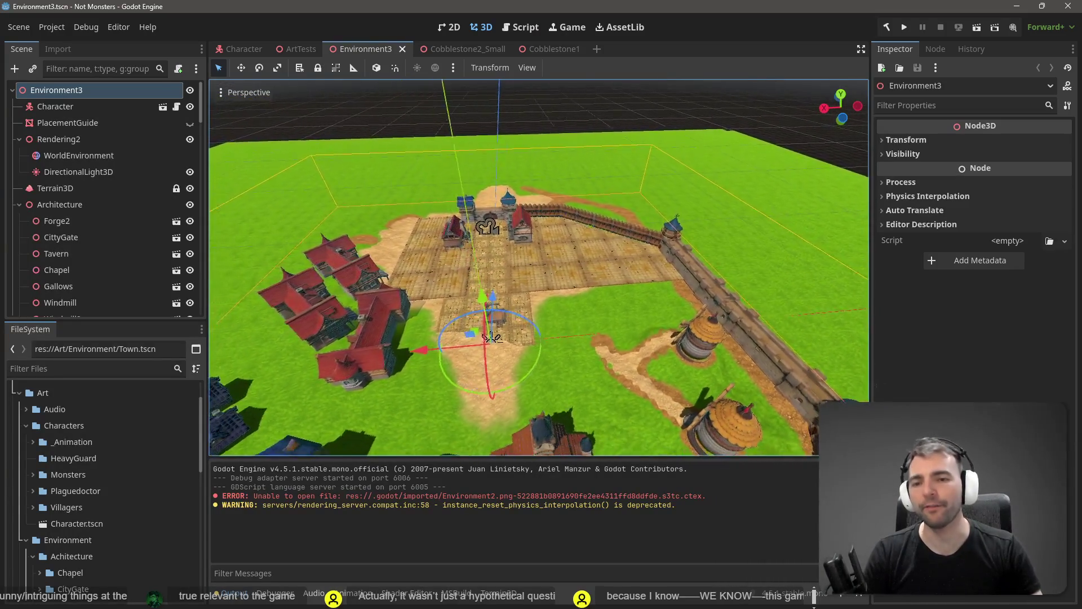
pyautogui.press('w')
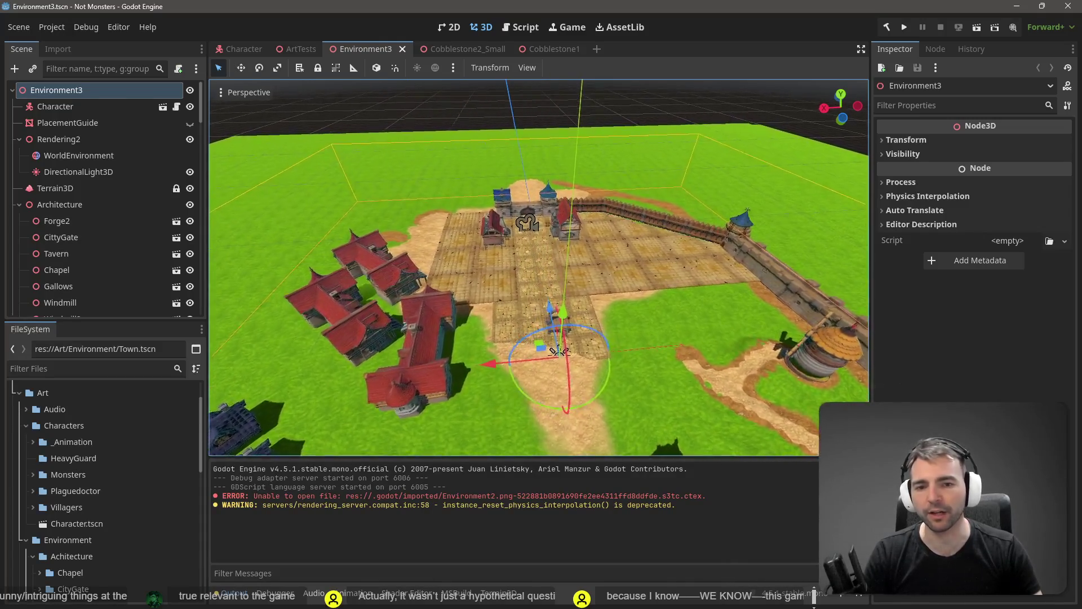
pyautogui.scroll(5, 538, 268)
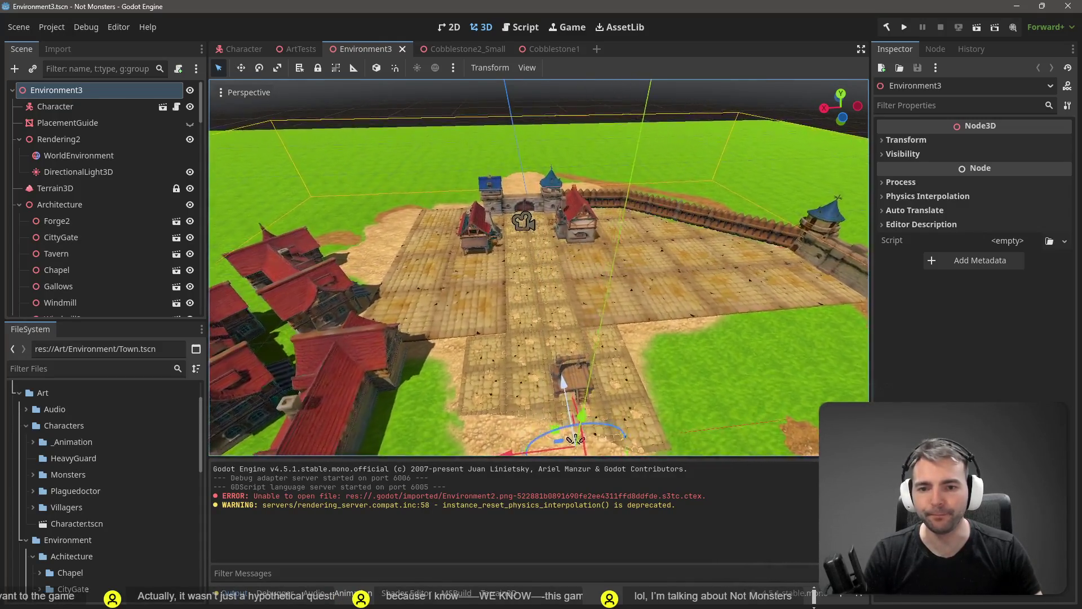
pyautogui.scroll(3, 539, 267)
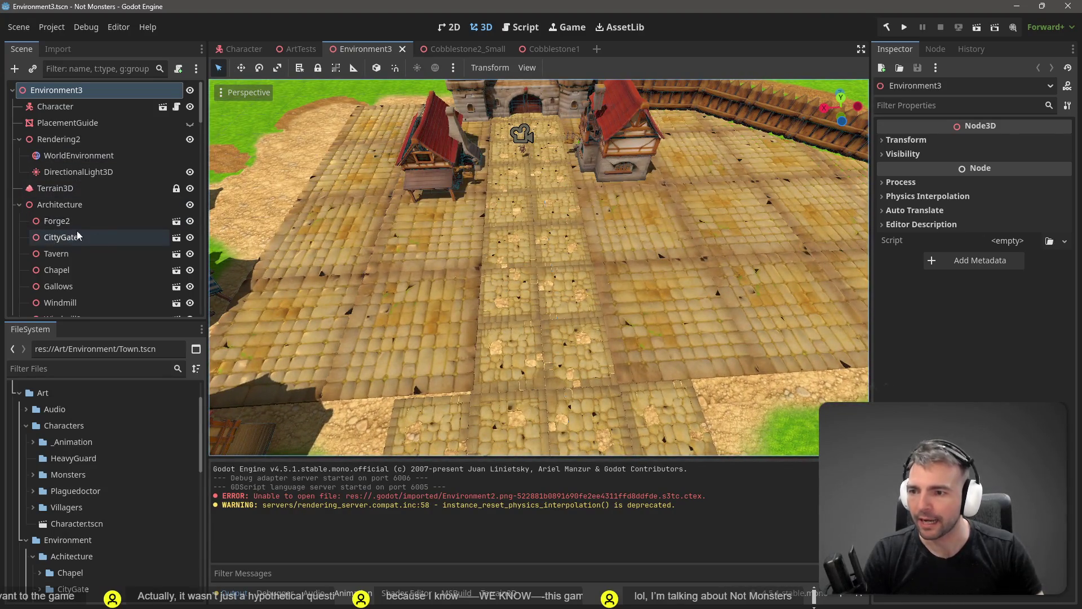
# Select Terrain3D, choose the dark dirt texture and a paint tool, and paint a dirt stroke
pyautogui.click(76, 188)
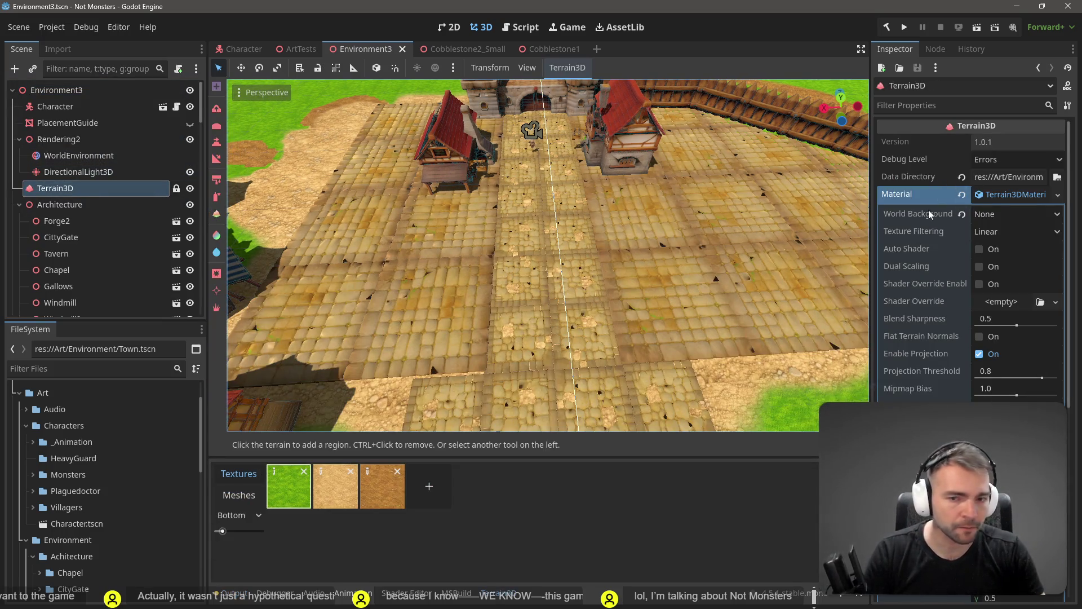
pyautogui.click(382, 486)
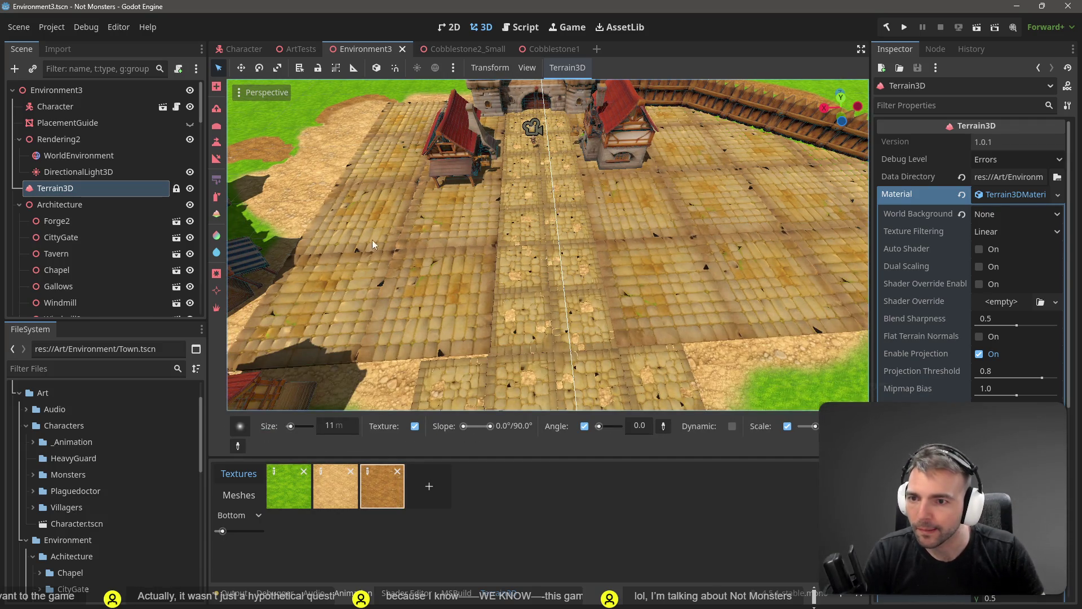
pyautogui.click(216, 197)
pyautogui.moveTo(565, 220); pyautogui.dragTo(544, 212)
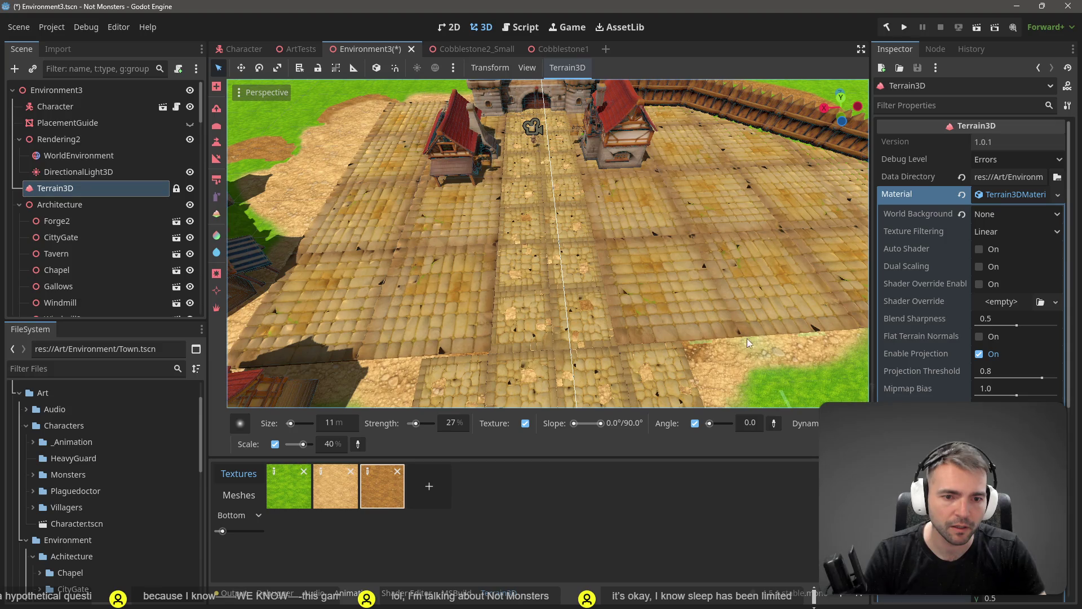
# Paint grass along the cobblestone plaza's edge
pyautogui.press('d')
pyautogui.press('w')
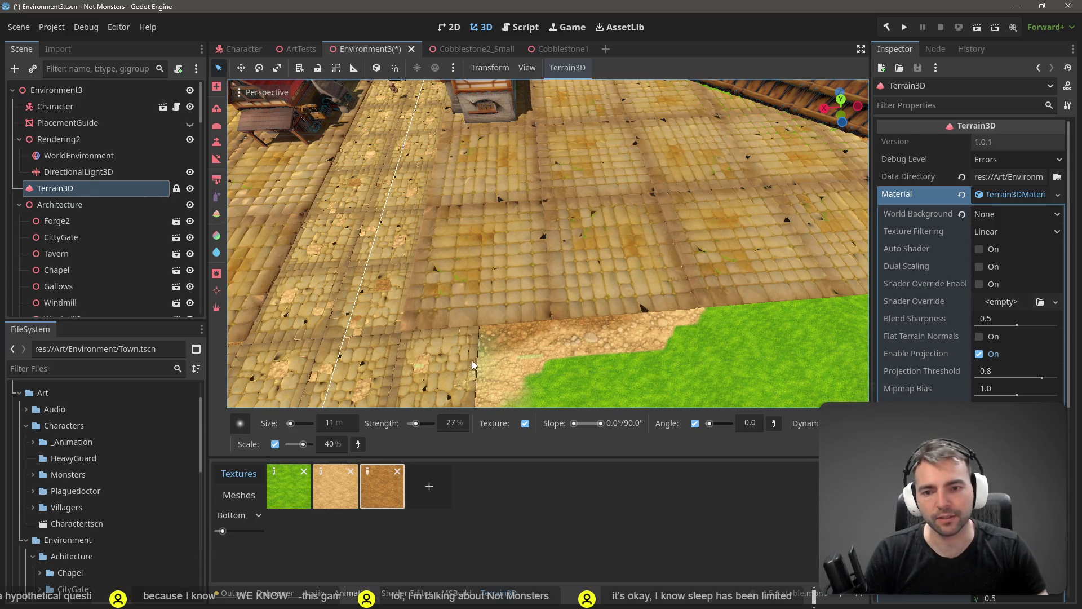
pyautogui.moveTo(471, 360)
pyautogui.mouseDown()
pyautogui.moveTo(541, 350)
pyautogui.moveTo(564, 304)
pyautogui.moveTo(454, 350)
pyautogui.mouseUp()
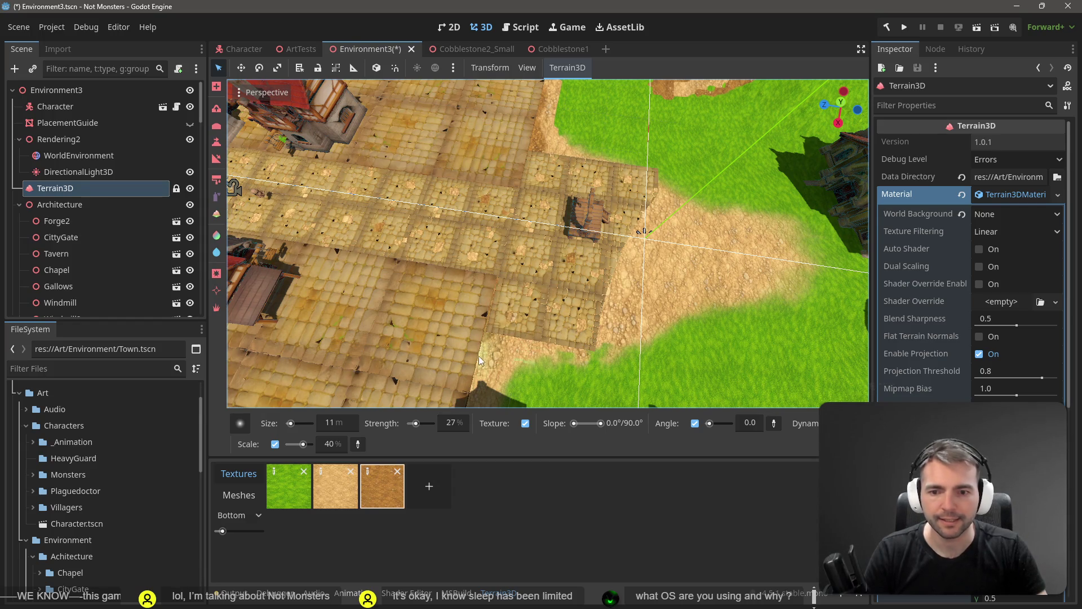
pyautogui.moveTo(541, 299)
pyautogui.mouseDown()
pyautogui.moveTo(578, 309)
pyautogui.moveTo(583, 333)
pyautogui.moveTo(611, 350)
pyautogui.moveTo(593, 353)
pyautogui.moveTo(595, 315)
pyautogui.mouseUp()
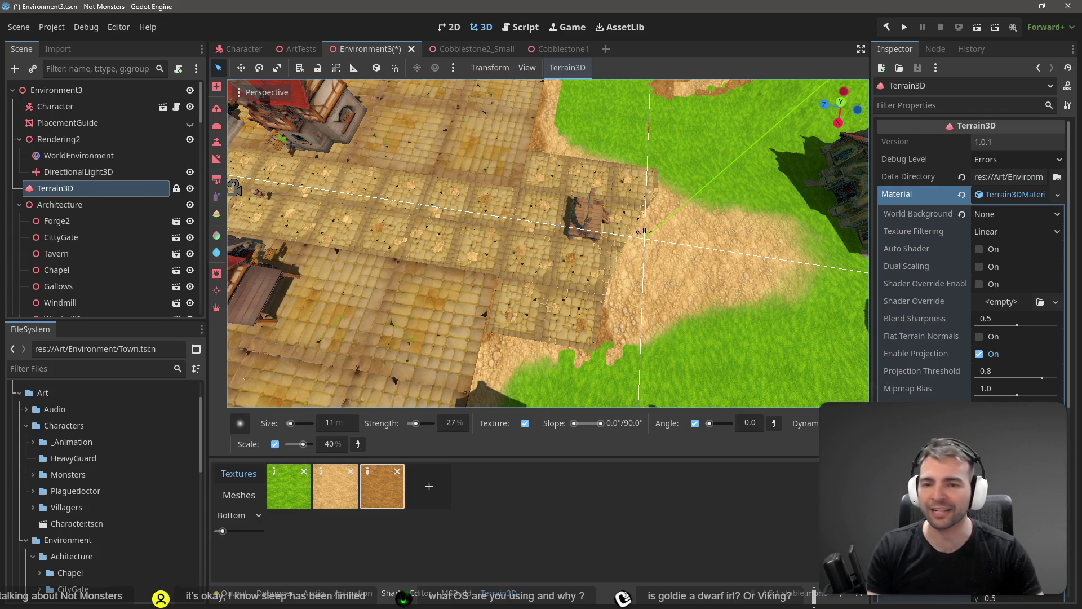
# Freelook over the walled town and gate, then deselect Terrain3D and select the Stockade4 fence
pyautogui.rightClick(522, 232)
pyautogui.press('w')
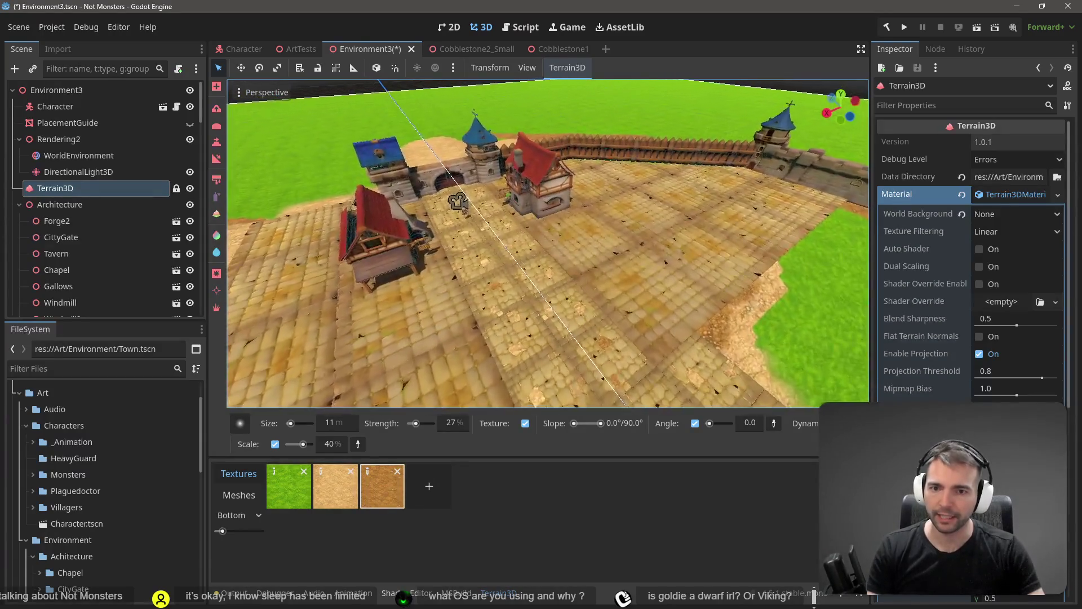
pyautogui.press('w')
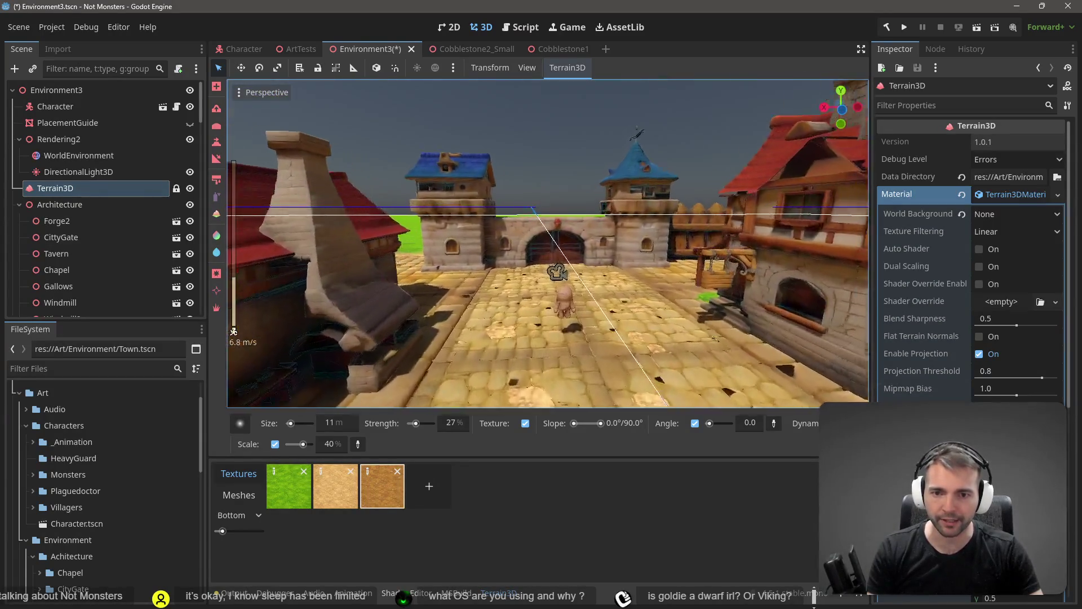
pyautogui.press('s')
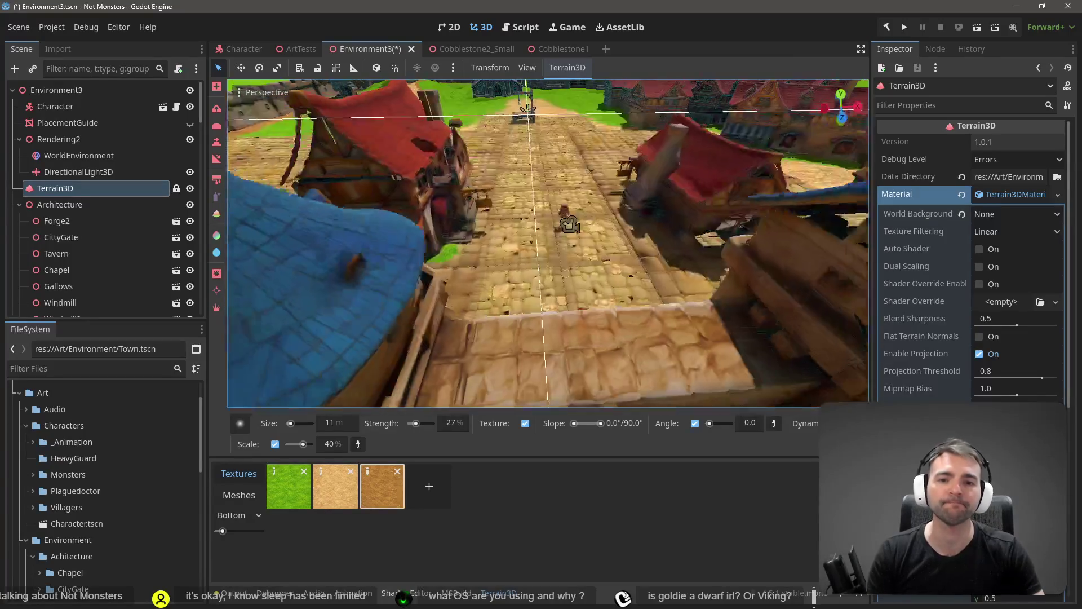
pyautogui.press('s')
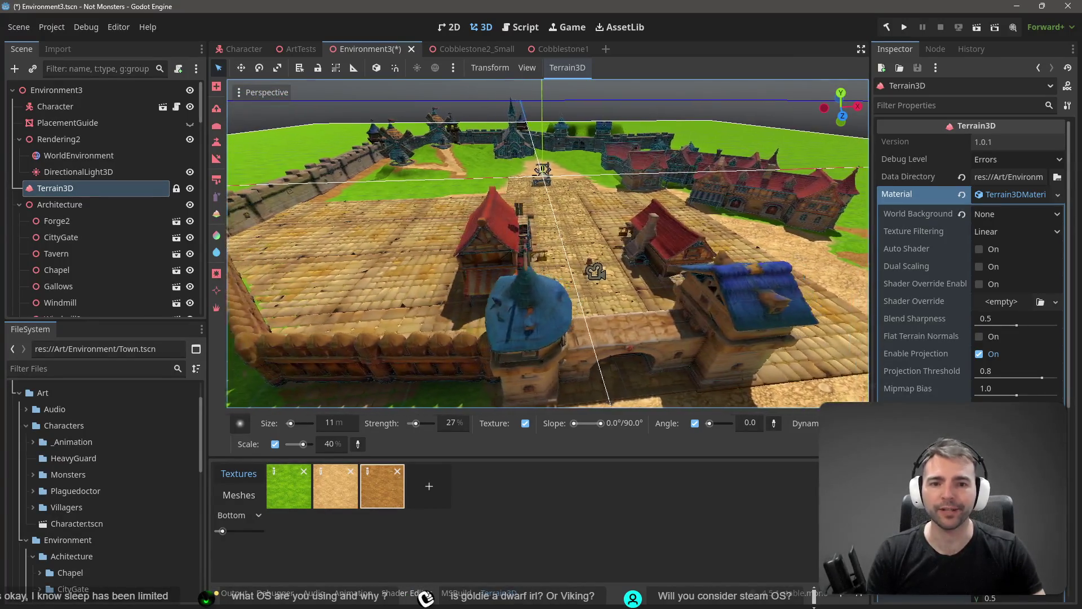
pyautogui.press('s')
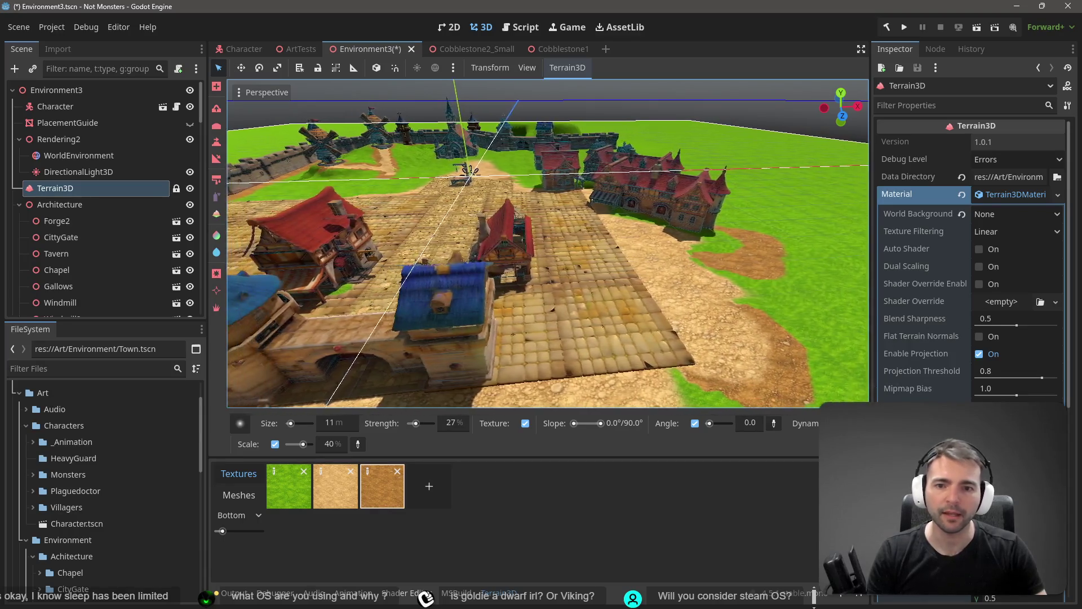
pyautogui.press('s')
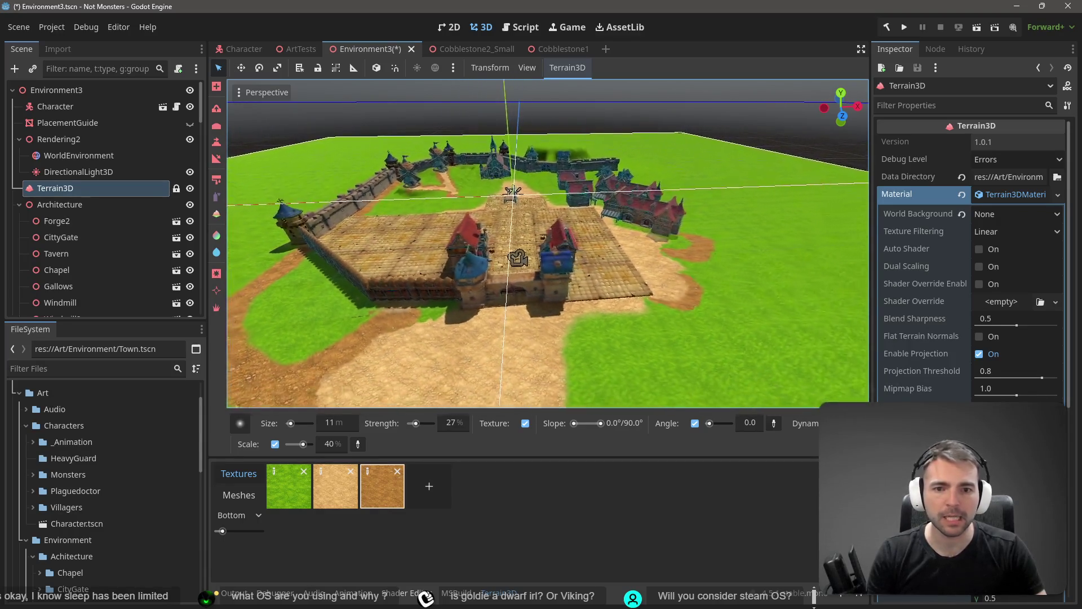
pyautogui.press('w')
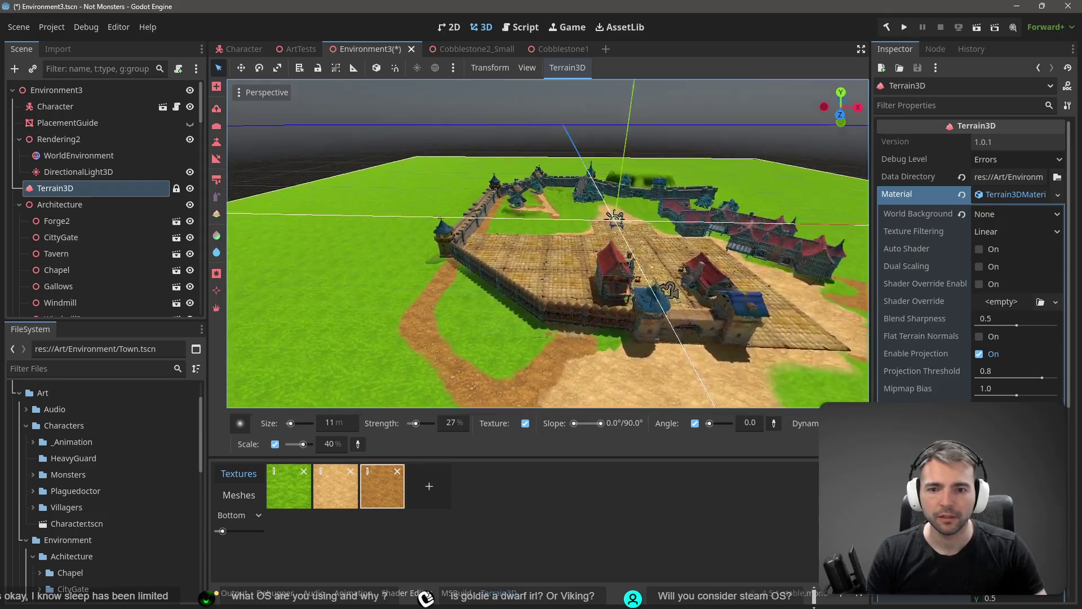
pyautogui.press('w')
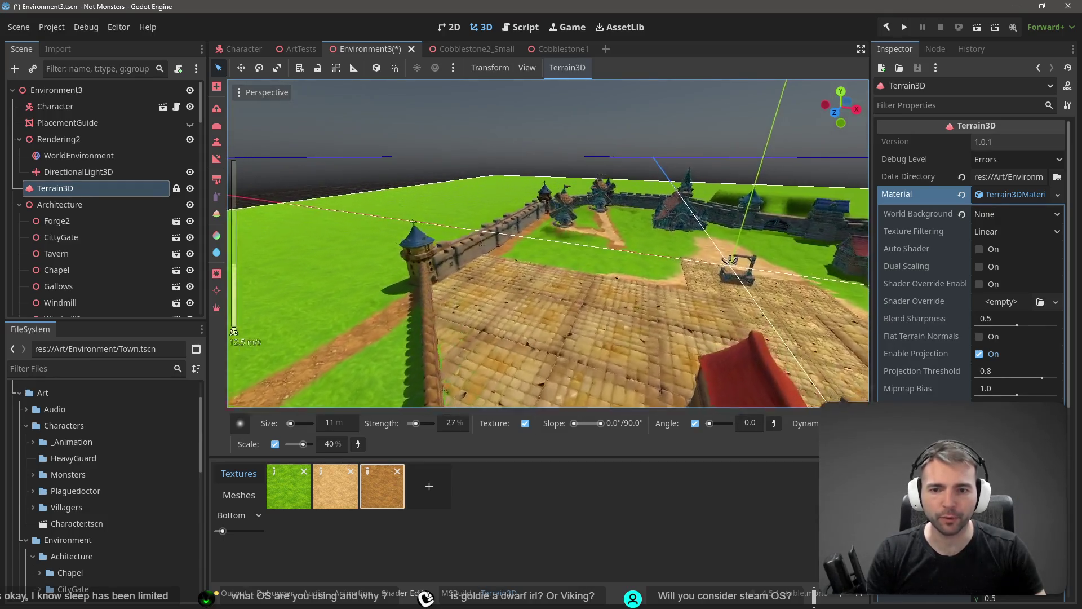
pyautogui.scroll(-2, 548, 244)
pyautogui.click(514, 241)
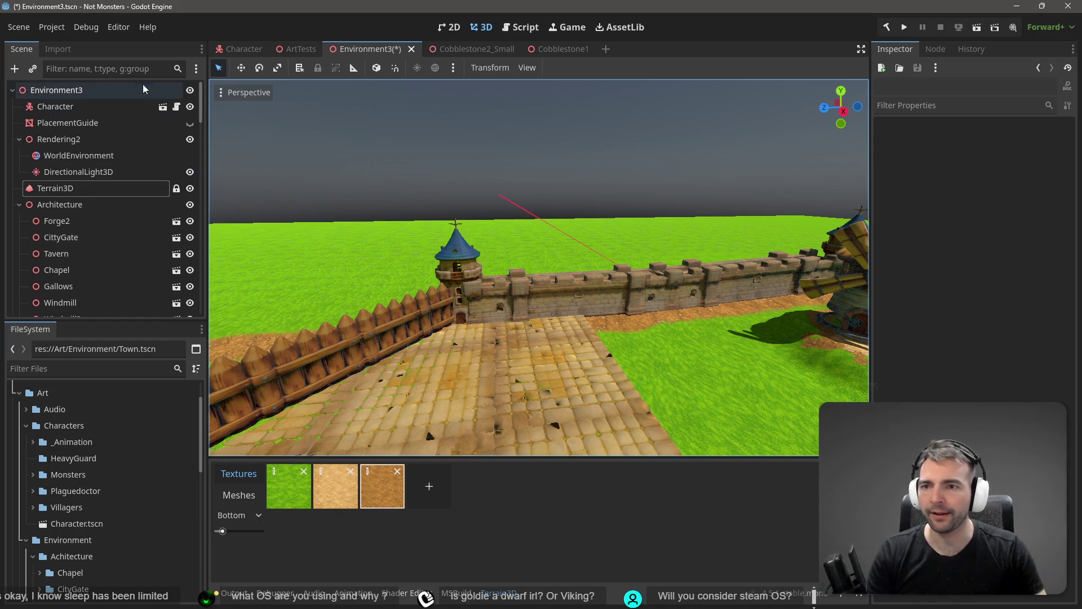
pyautogui.click(367, 331)
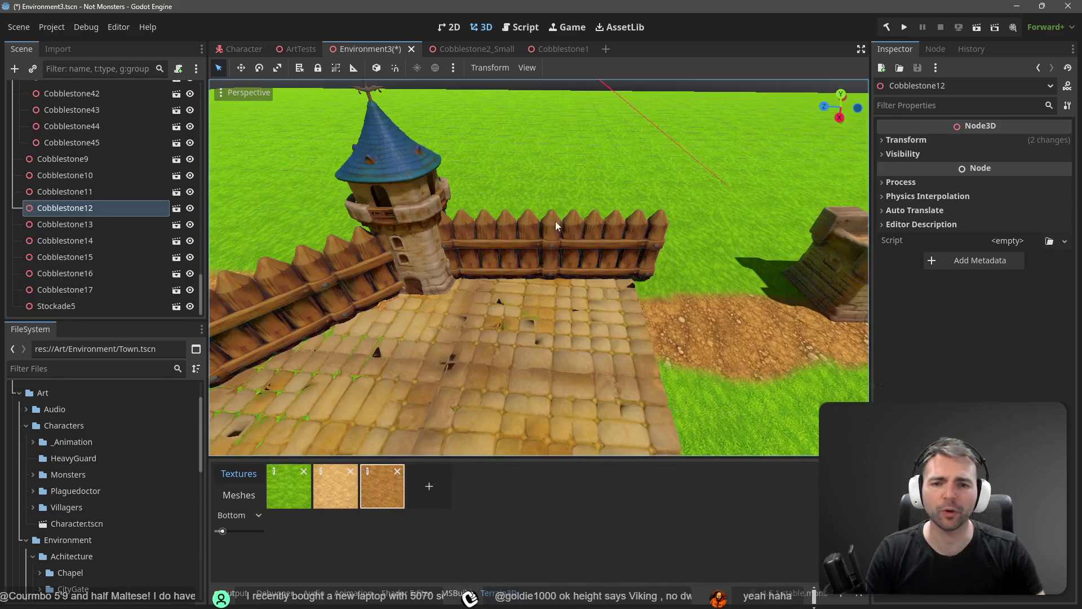
# Turn the Stockade5 fence about 5 degrees and shift it back along Z against the tower
pyautogui.click(539, 259)
pyautogui.press('e')
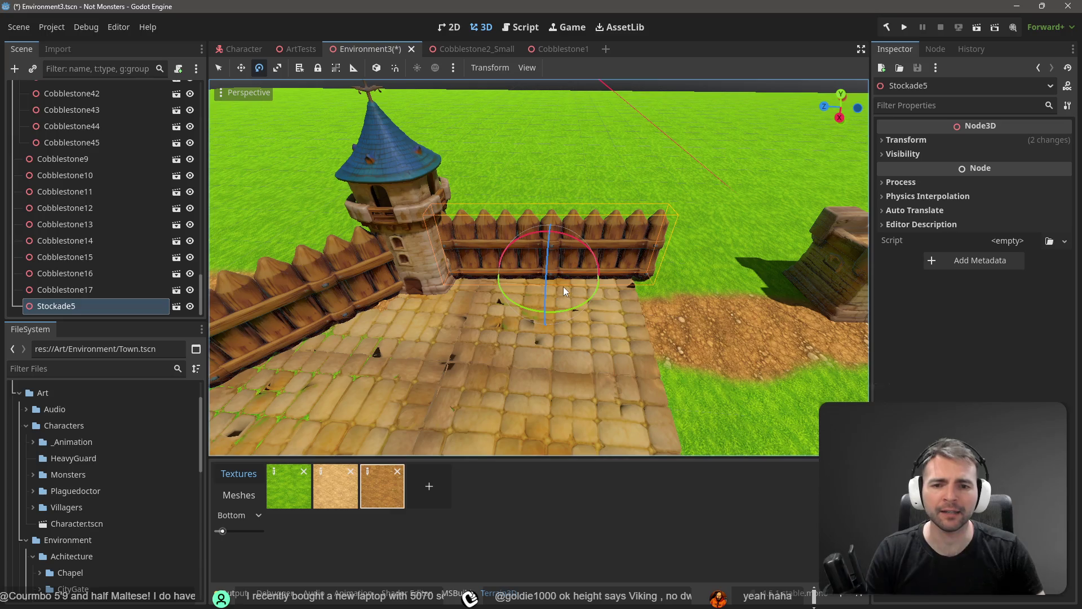
pyautogui.moveTo(583, 305); pyautogui.dragTo(549, 321)
pyautogui.press('w')
pyautogui.moveTo(483, 279); pyautogui.dragTo(499, 276)
# Duplicate Stockade5 into Stockade6 and slide it along the blue axis to continue the fence
pyautogui.press('w')
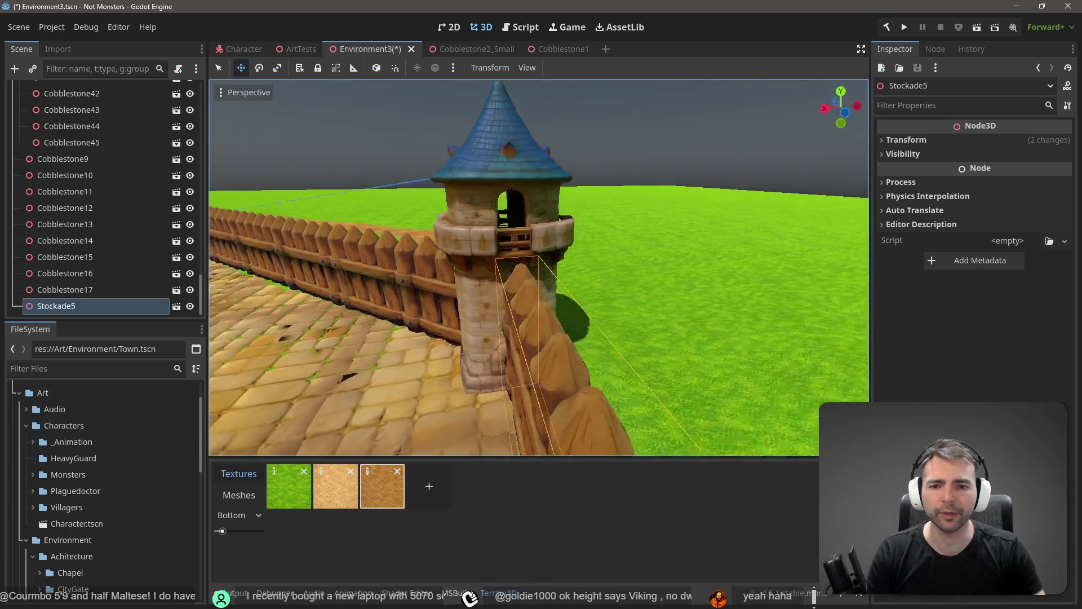
pyautogui.press('s')
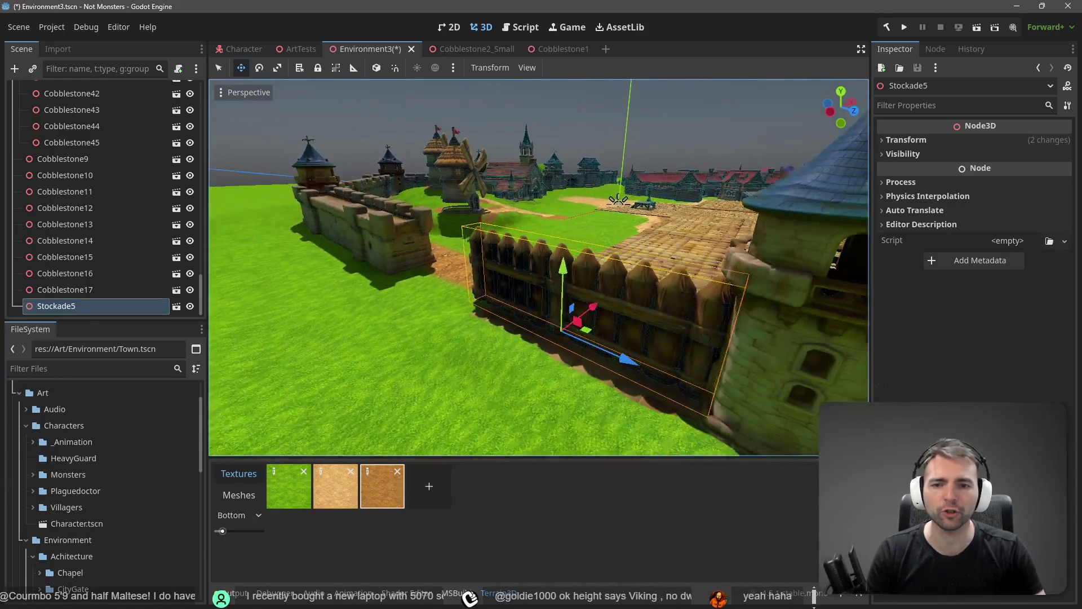
pyautogui.press('a')
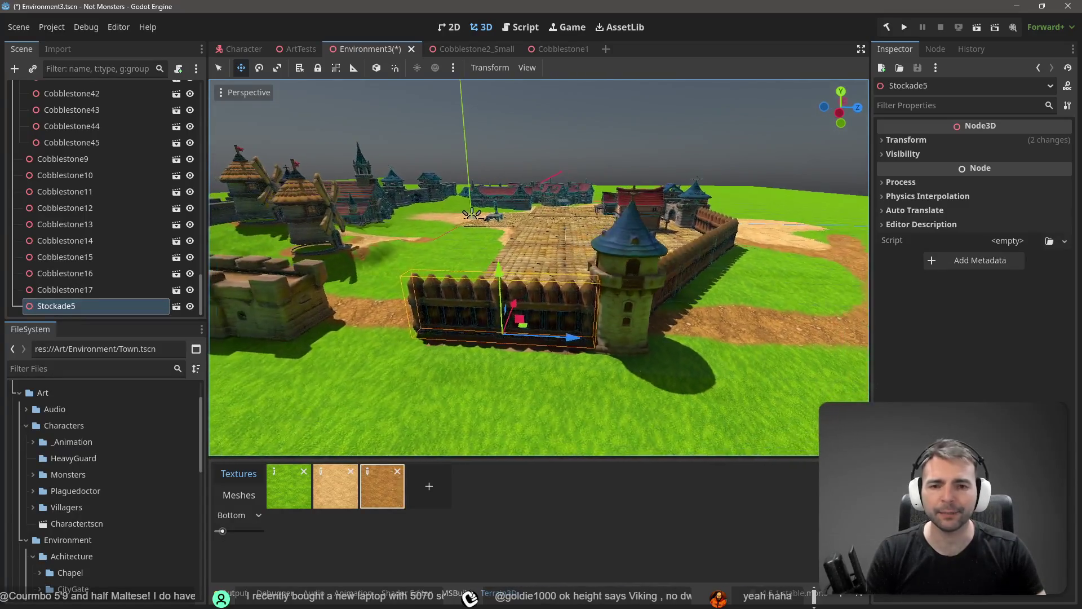
pyautogui.hotkey('ctrl', 'd')
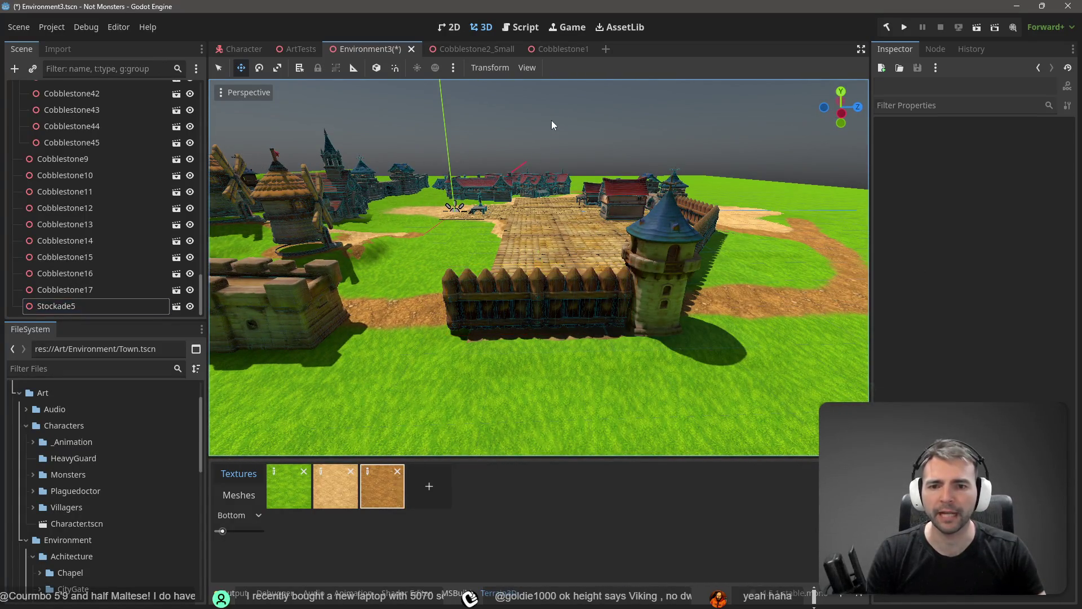
pyautogui.moveTo(593, 320)
pyautogui.mouseDown()
pyautogui.moveTo(433, 324)
pyautogui.moveTo(443, 326)
pyautogui.mouseUp()
pyautogui.scroll(-5, 442, 325)
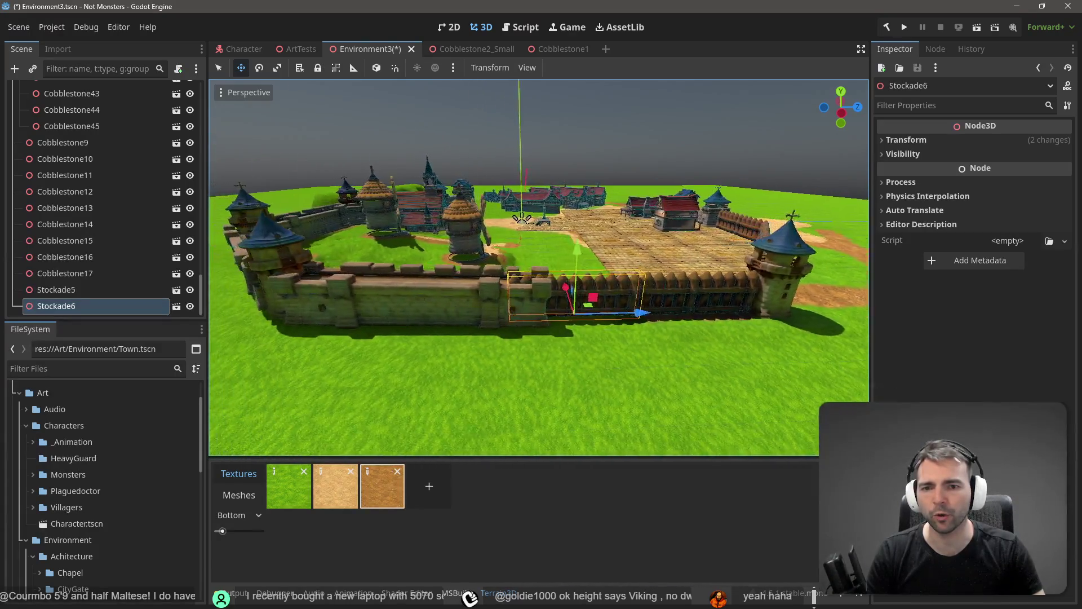
pyautogui.scroll(4, 489, 260)
# Delete the WallSegment6 stone wall piece and confirm
pyautogui.click(416, 277)
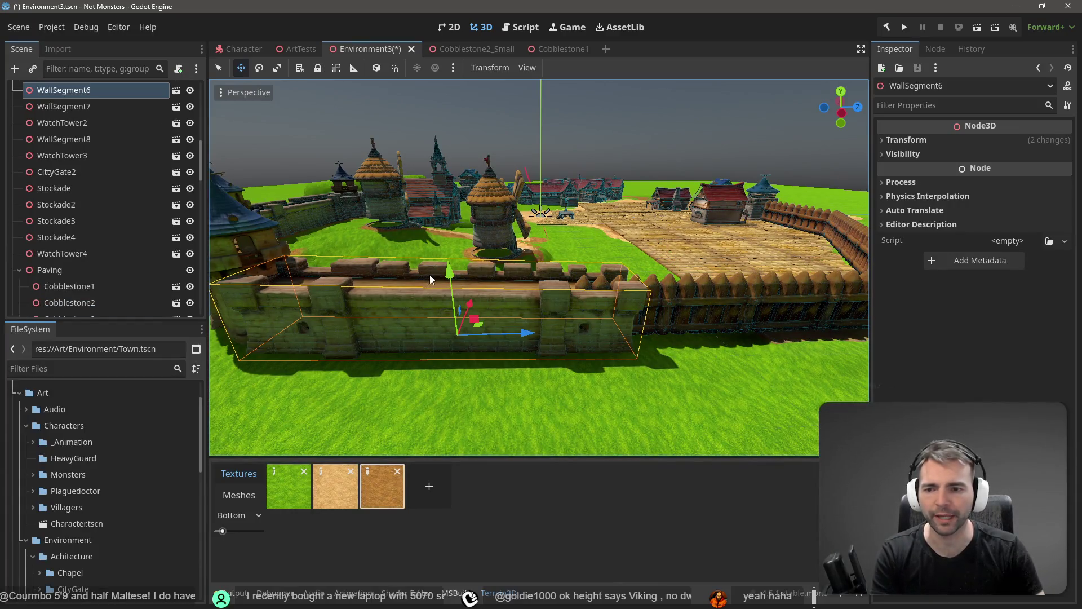
pyautogui.press('Delete')
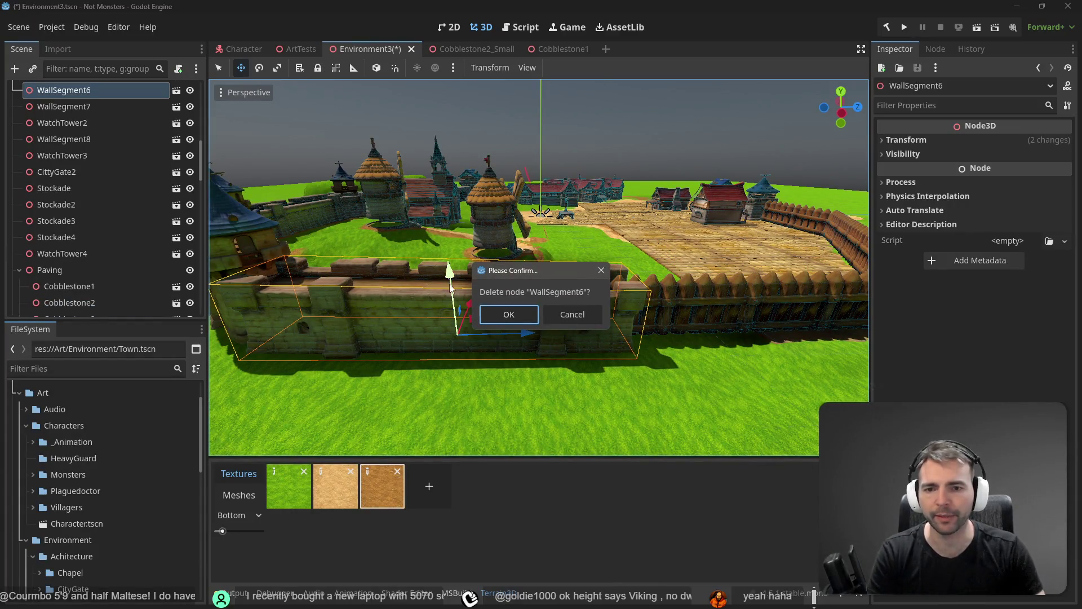
pyautogui.click(516, 322)
# Duplicate WatchTower2 as WatchTower5 and try placing it at the fence end, then delete it
pyautogui.click(254, 279)
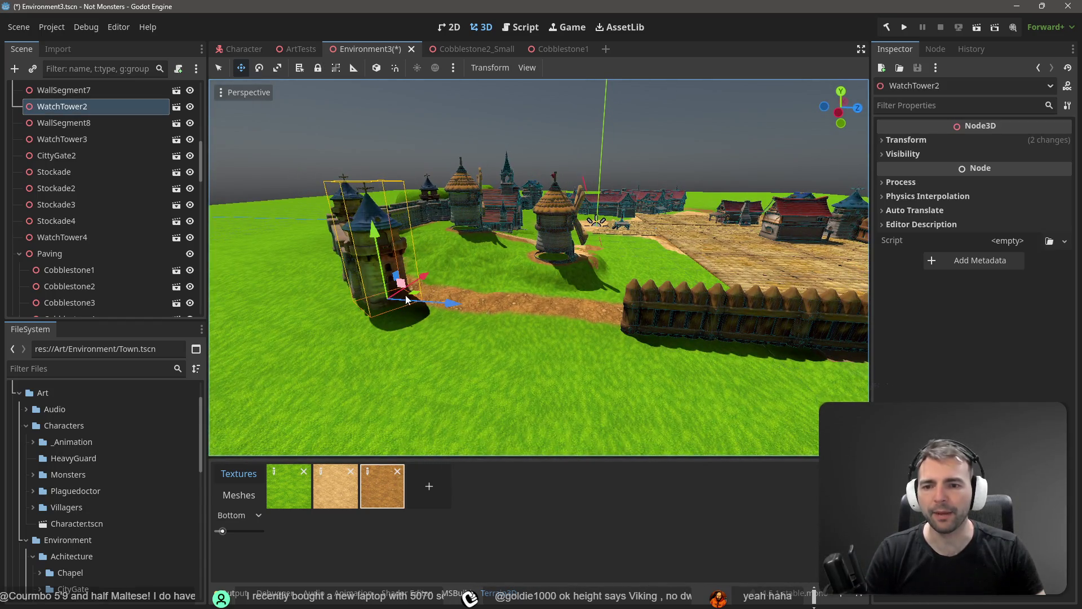
pyautogui.hotkey('ctrl', 'd')
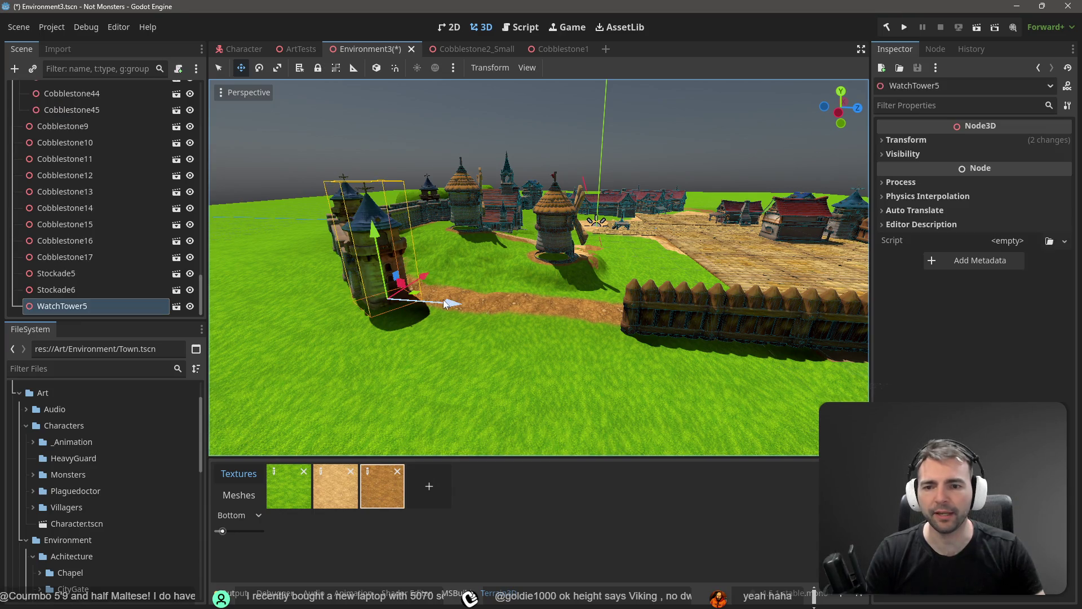
pyautogui.moveTo(449, 304); pyautogui.dragTo(677, 349)
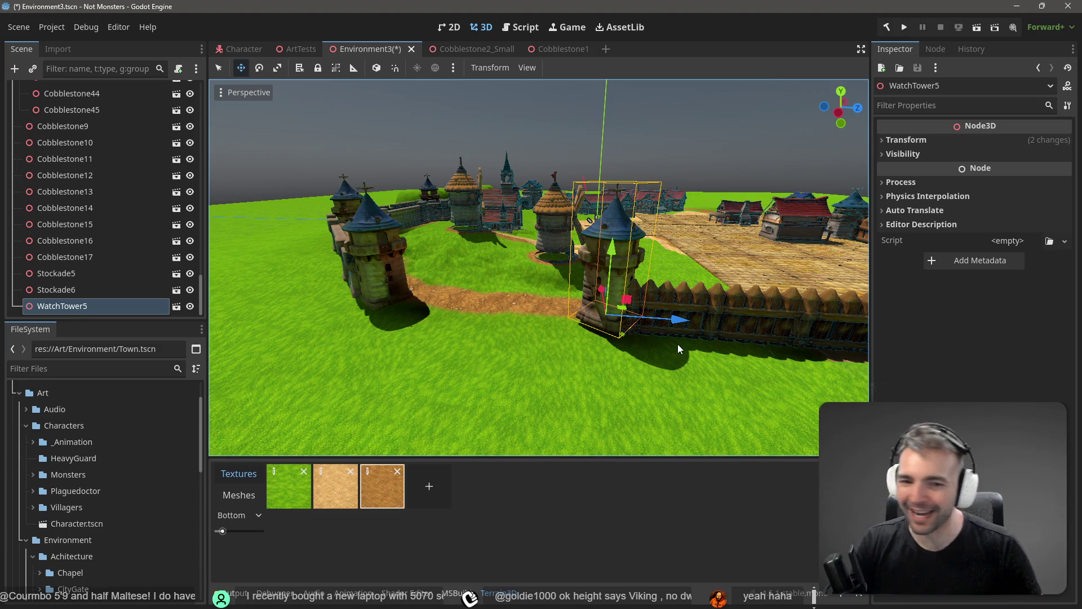
pyautogui.press('e')
pyautogui.moveTo(627, 346); pyautogui.dragTo(661, 344)
pyautogui.press('w')
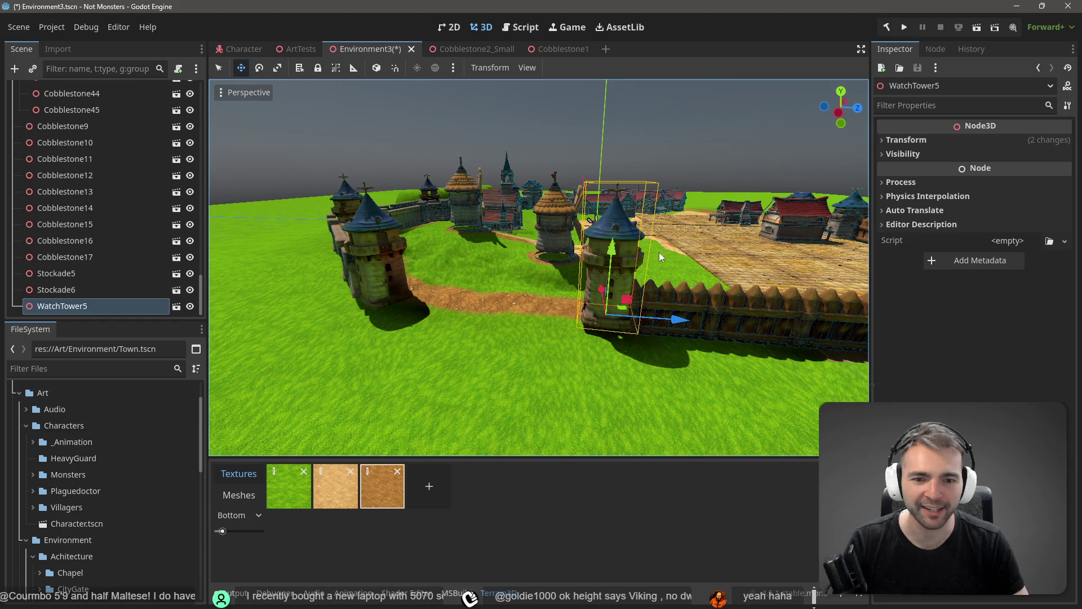
pyautogui.moveTo(611, 251); pyautogui.dragTo(612, 261)
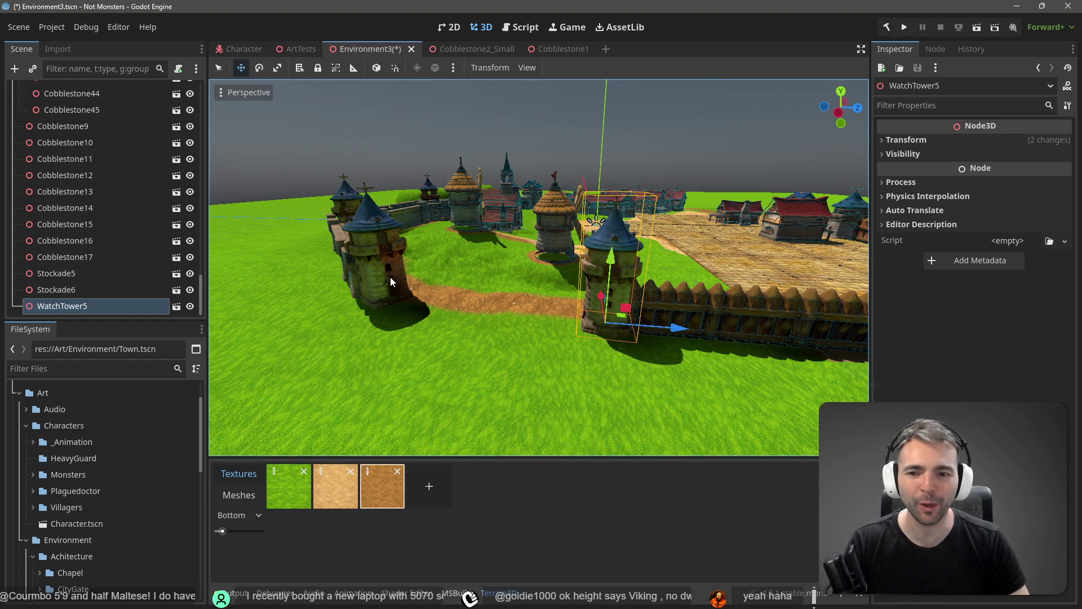
pyautogui.moveTo(390, 280)
pyautogui.mouseDown()
pyautogui.moveTo(209, 282)
pyautogui.moveTo(393, 275)
pyautogui.mouseUp()
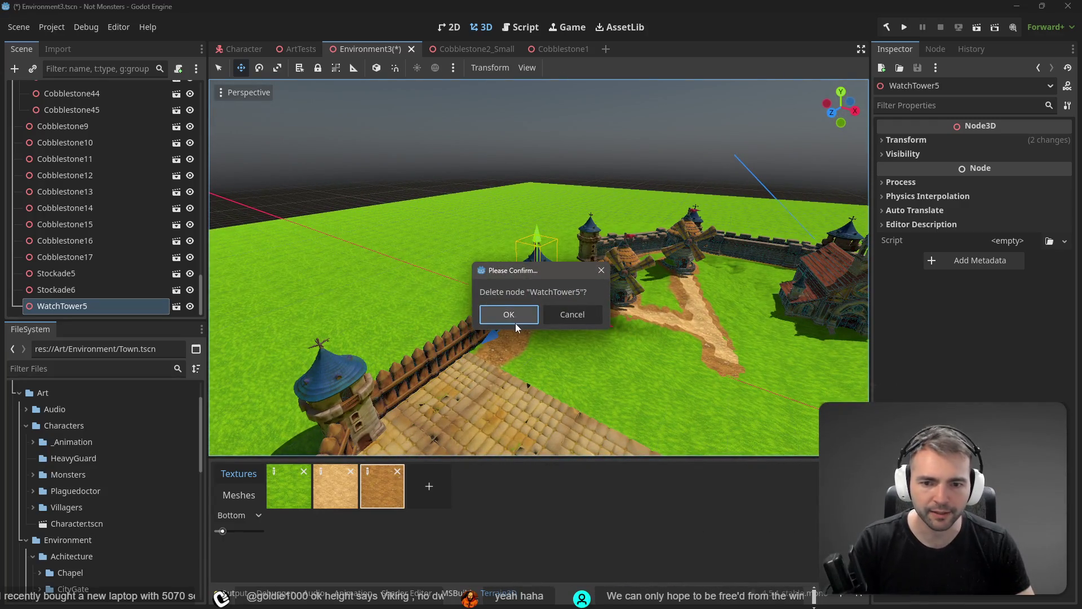
pyautogui.click(509, 314)
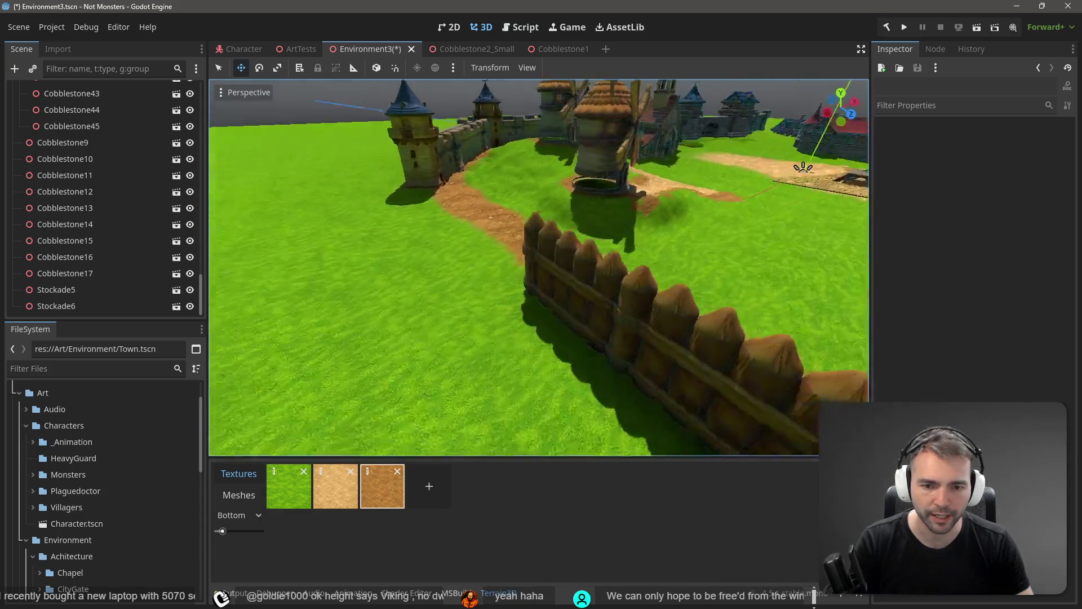
pyautogui.click(539, 323)
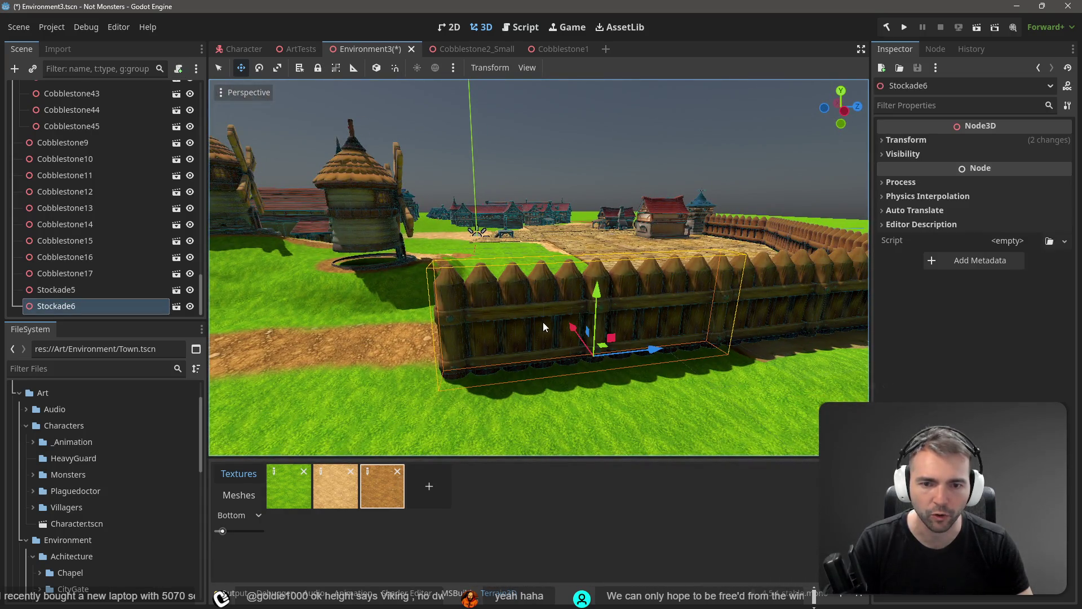
# Duplicate Stockade6 into Stockade7, slide it along the path, tilt it slightly and lower it onto the ground
pyautogui.hotkey('ctrl', 'd')
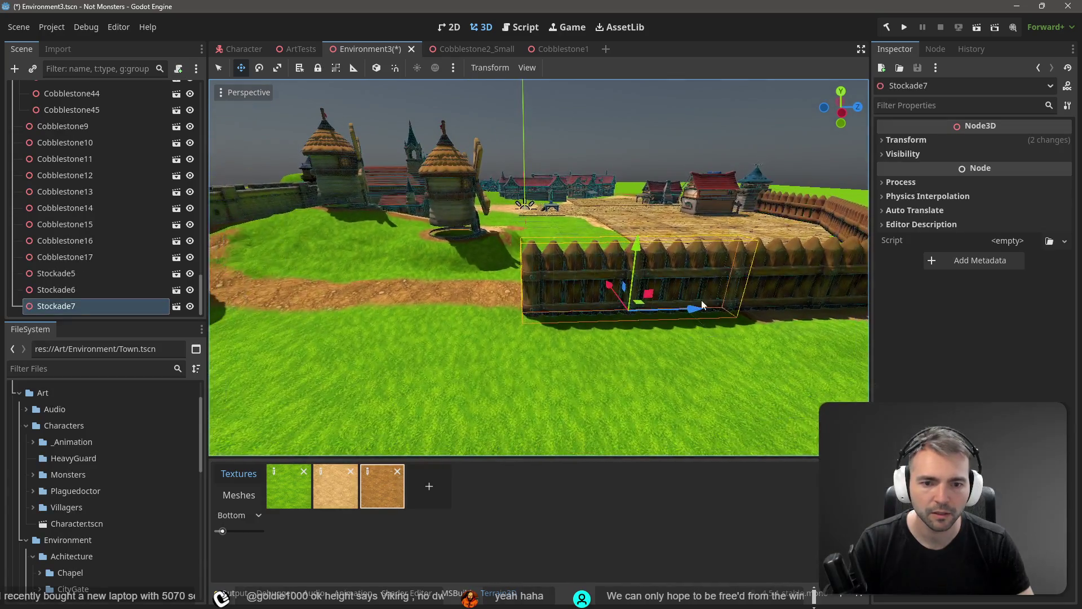
pyautogui.moveTo(702, 305); pyautogui.dragTo(506, 308)
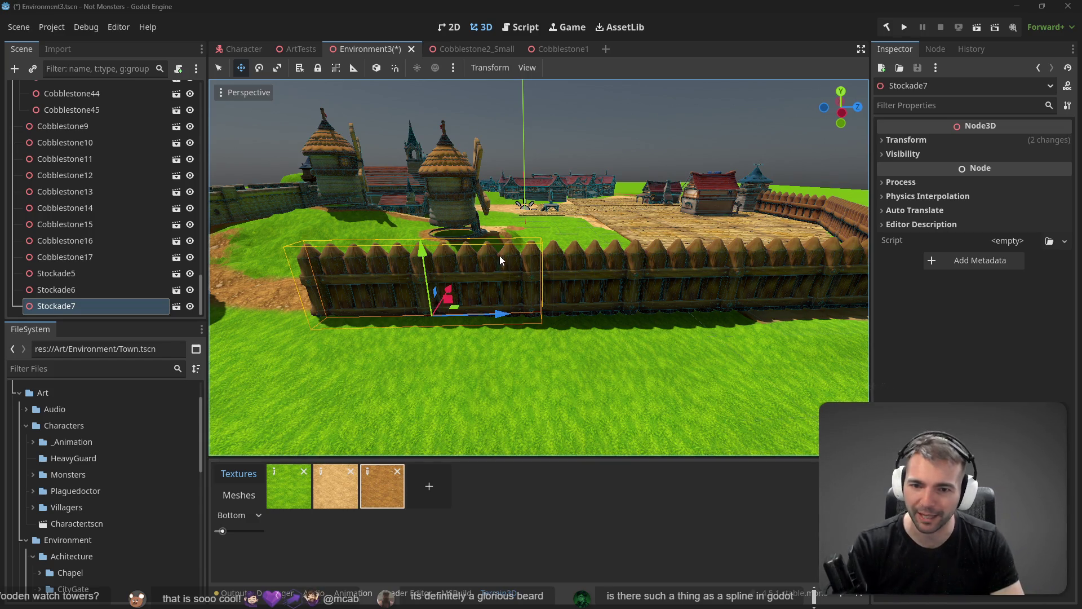
pyautogui.click(718, 9)
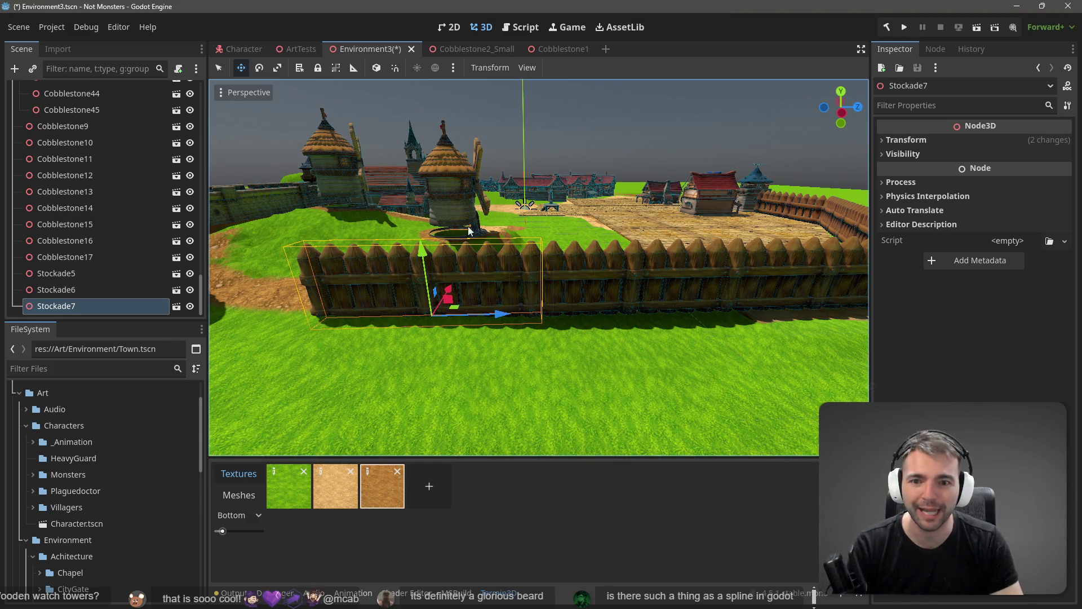
pyautogui.press('e')
pyautogui.moveTo(453, 274); pyautogui.dragTo(423, 248)
pyautogui.press('w')
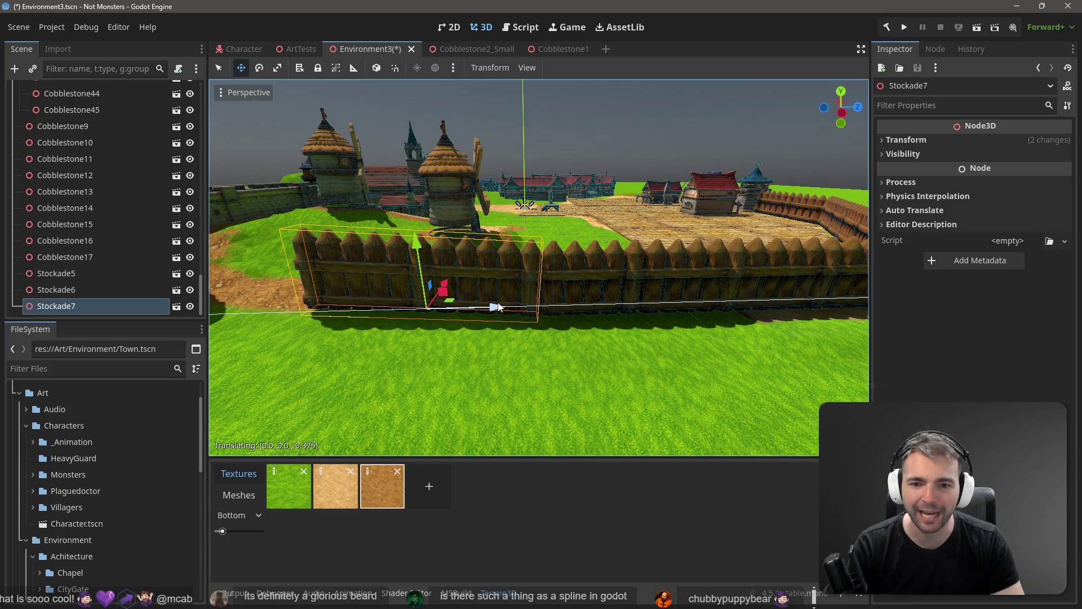
pyautogui.moveTo(501, 306)
pyautogui.mouseDown()
pyautogui.moveTo(563, 332)
pyautogui.moveTo(496, 327)
pyautogui.moveTo(508, 289)
pyautogui.moveTo(542, 310)
pyautogui.mouseUp()
pyautogui.press('e')
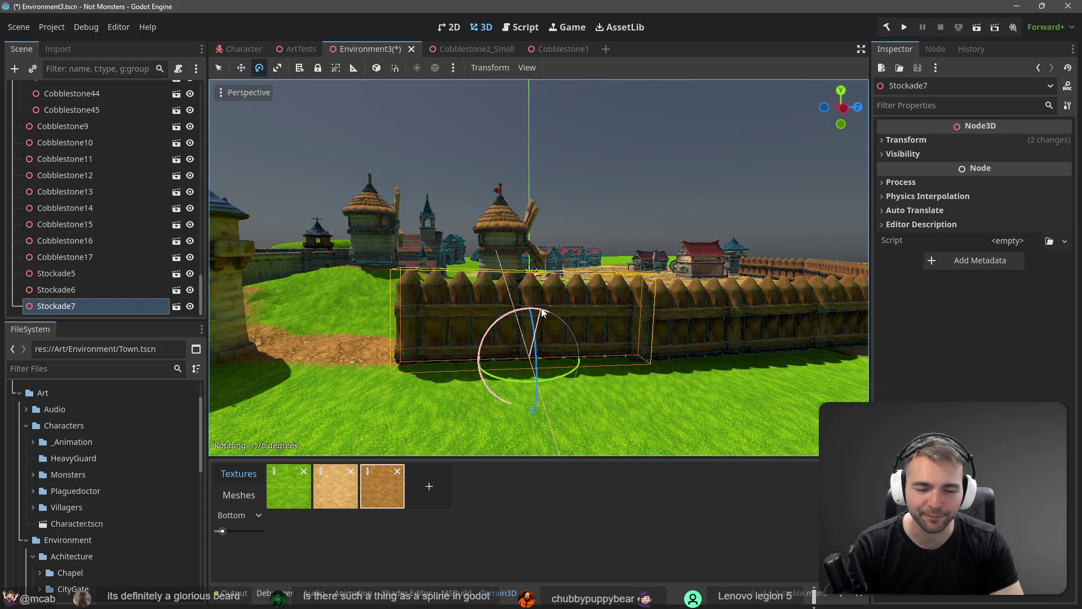
pyautogui.press('w')
pyautogui.moveTo(536, 307); pyautogui.dragTo(528, 294)
pyautogui.click(567, 215)
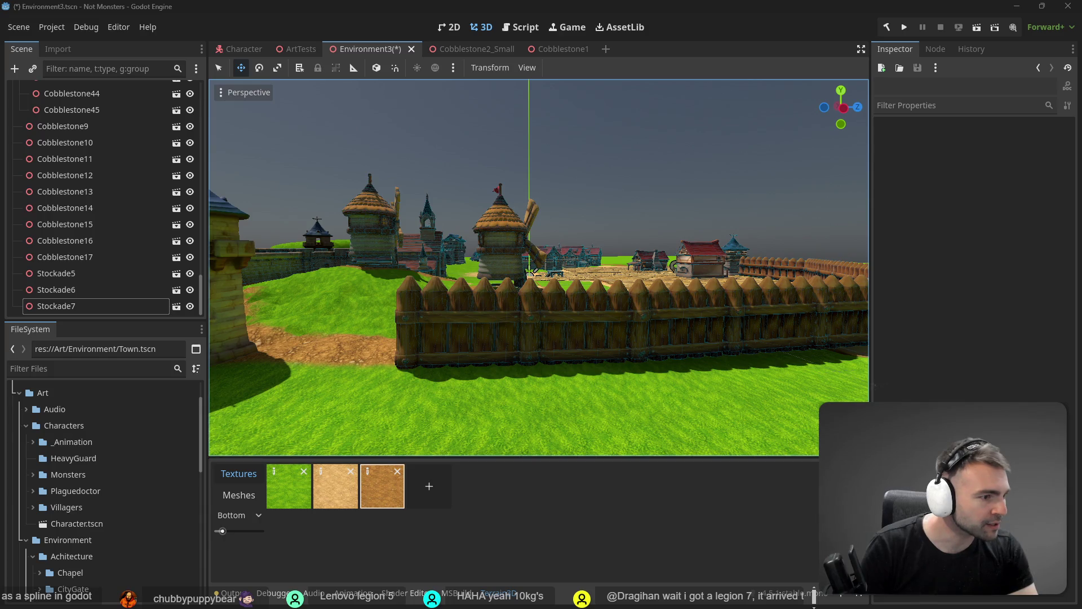
# Glance at the lightmap guide in the browser, then switch to the ChatGPT chats
pyautogui.hotkey('alt', 'Tab')
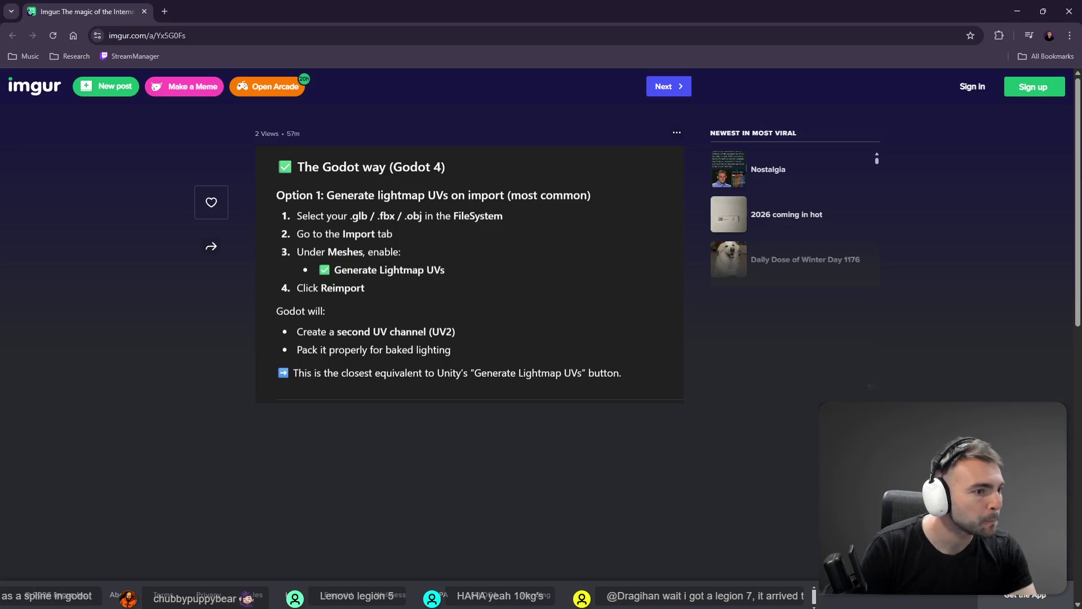
pyautogui.hotkey('alt', 'Tab')
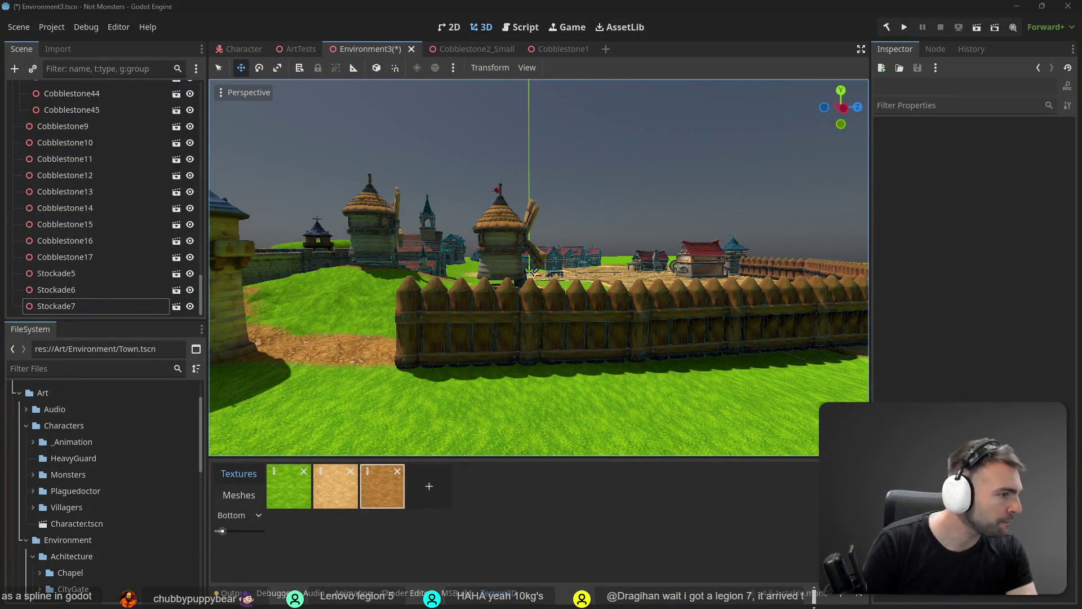
pyautogui.hotkey('alt', 'Tab')
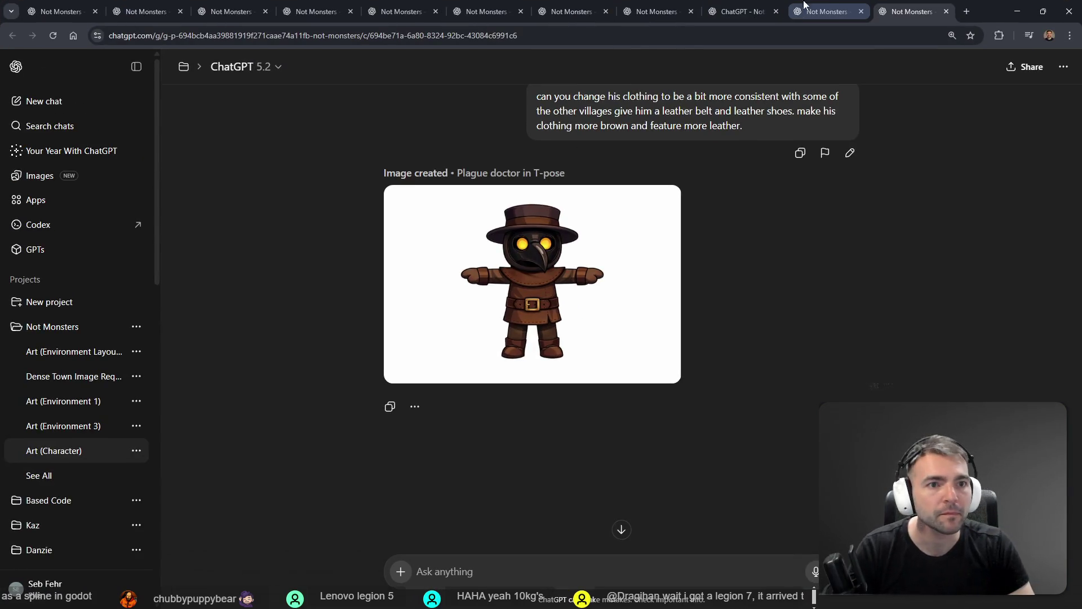
# Cycle through the open Not Monsters chat tabs to the maiden character chat
pyautogui.click(831, 2)
pyautogui.hotkey('ctrl', 'shift', 'Tab')
pyautogui.hotkey('ctrl', 'shift', 'Tab')
pyautogui.hotkey('ctrl', 'shift', 'Tab')
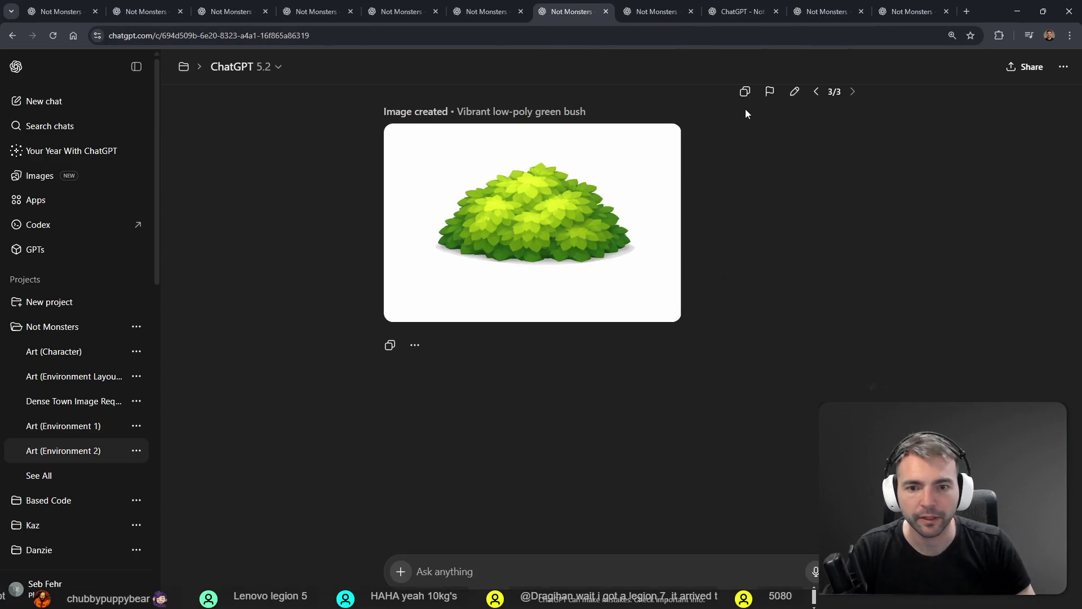
pyautogui.hotkey('ctrl', 'shift', 'Tab')
pyautogui.hotkey('ctrl', 'shift', 'Tab')
pyautogui.hotkey('ctrl', 'shift', 'Tab')
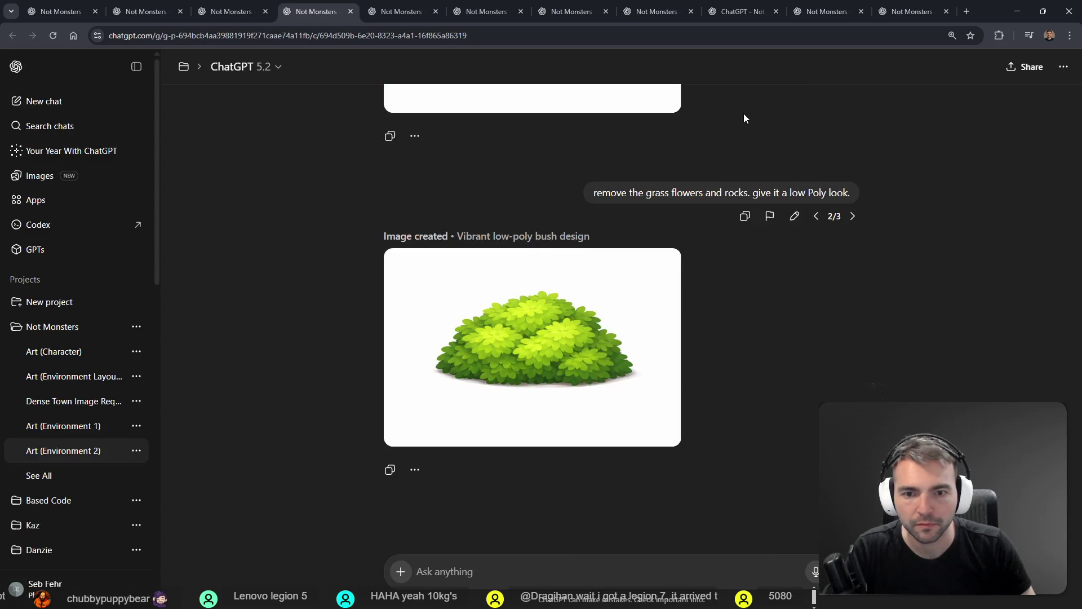
pyautogui.hotkey('ctrl', 'Tab')
pyautogui.hotkey('ctrl', 'Tab')
pyautogui.hotkey('ctrl', 'Tab')
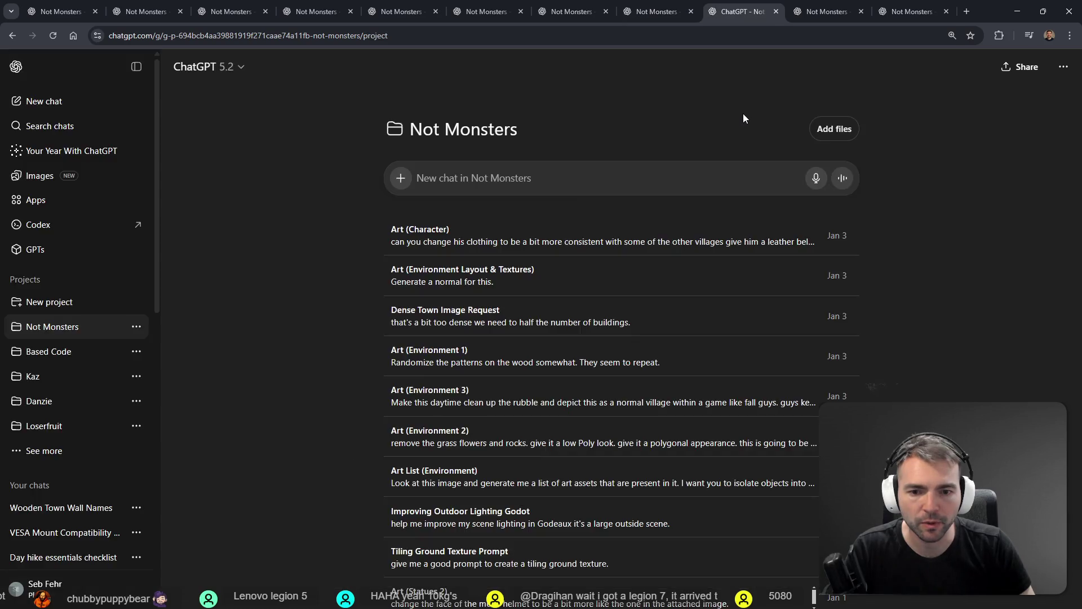
pyautogui.hotkey('ctrl', 'shift', 'Tab')
pyautogui.scroll(10, 691, 157)
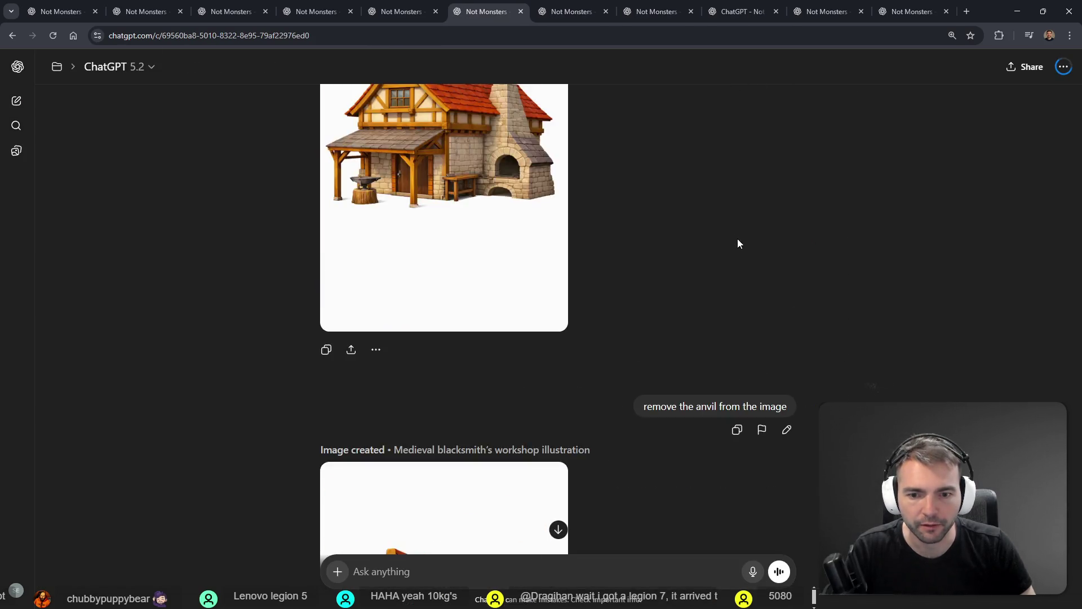
pyautogui.hotkey('ctrl', 'Tab')
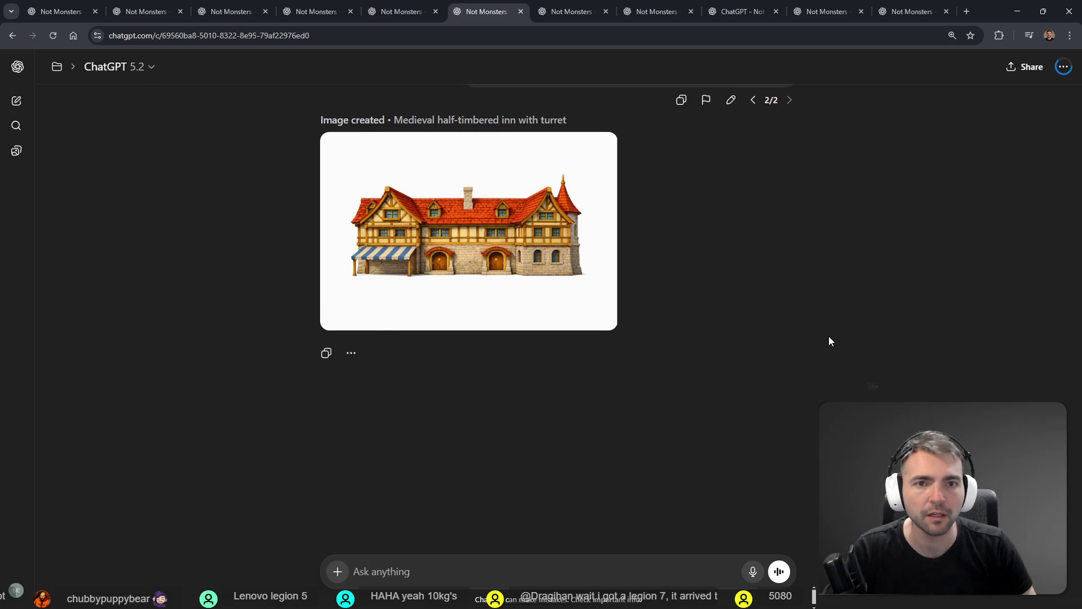
pyautogui.hotkey('ctrl', 'Tab')
pyautogui.hotkey('ctrl', 'Tab')
pyautogui.hotkey('ctrl', 'Tab')
pyautogui.hotkey('ctrl', 'Tab')
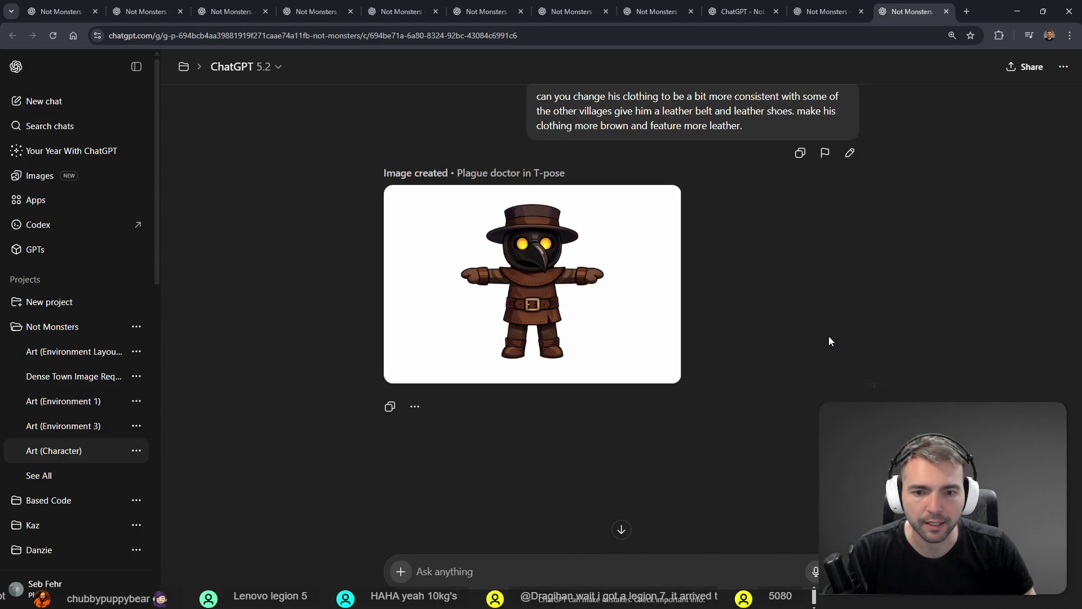
pyautogui.hotkey('ctrl', 'shift', 'Tab')
pyautogui.hotkey('ctrl', 'shift', 'Tab')
pyautogui.hotkey('ctrl', 'Tab')
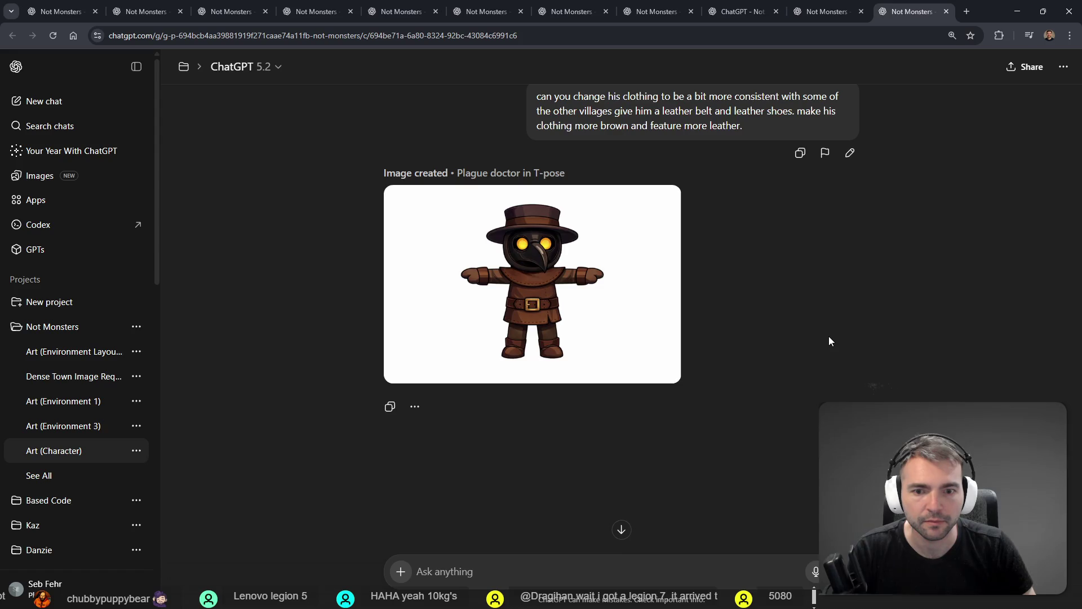
pyautogui.hotkey('ctrl', 'shift', 'Tab')
pyautogui.hotkey('ctrl', 'Tab')
pyautogui.hotkey('ctrl', 'shift', 'Tab')
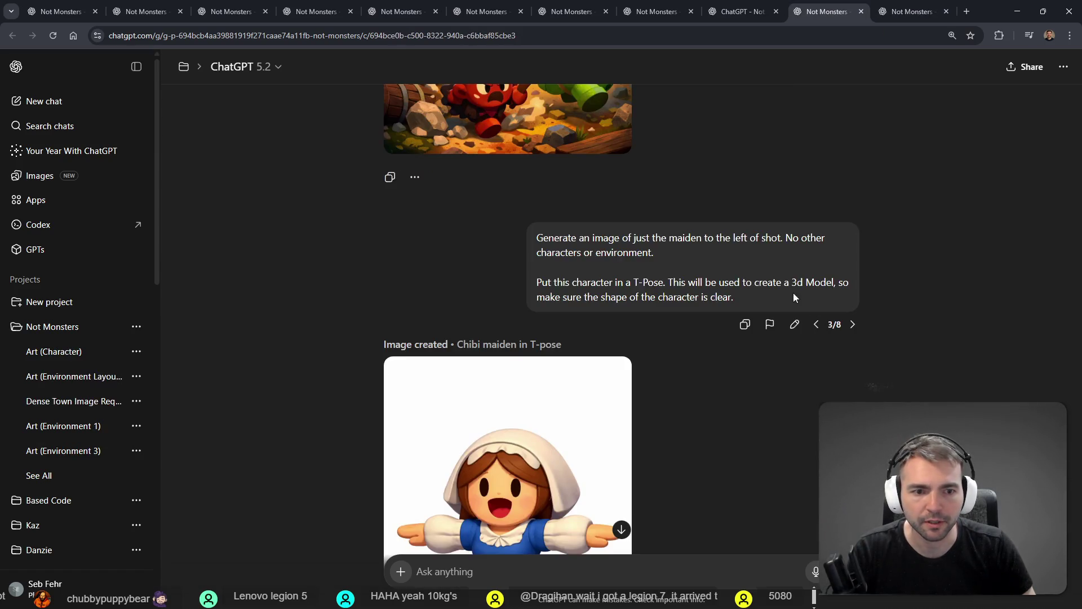
# Page through the prompt versions back to the white-background windmill without barrels
pyautogui.click(815, 324)
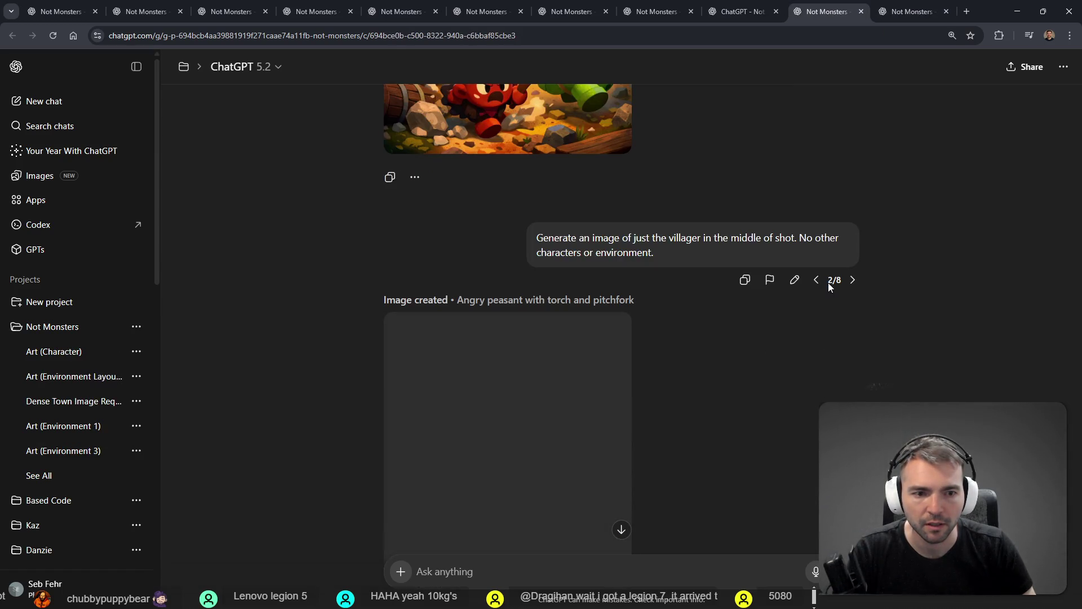
pyautogui.click(852, 280)
pyautogui.click(855, 323)
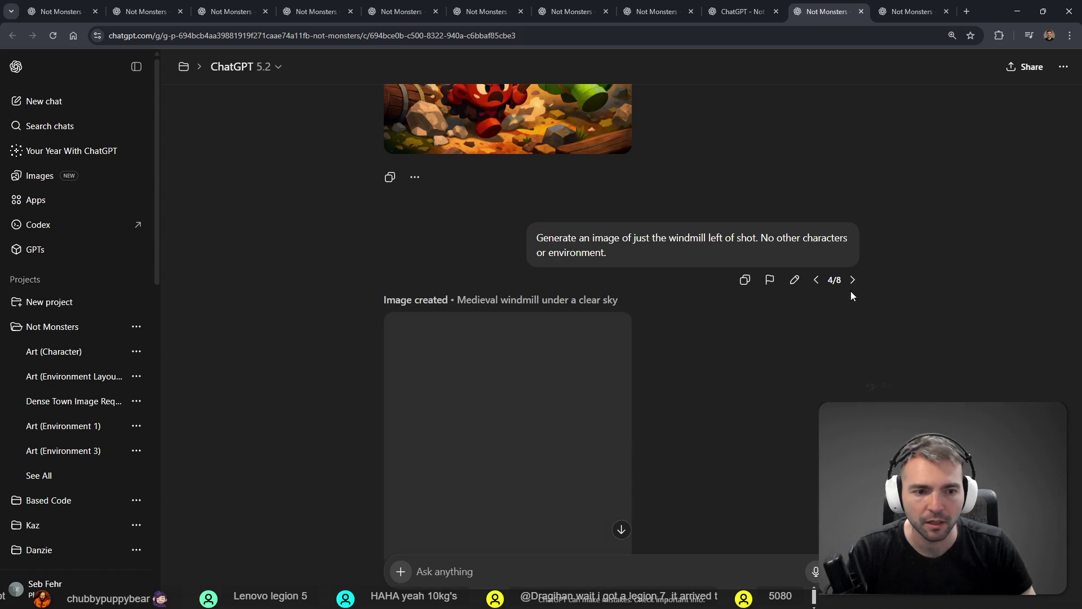
pyautogui.click(851, 295)
pyautogui.click(852, 294)
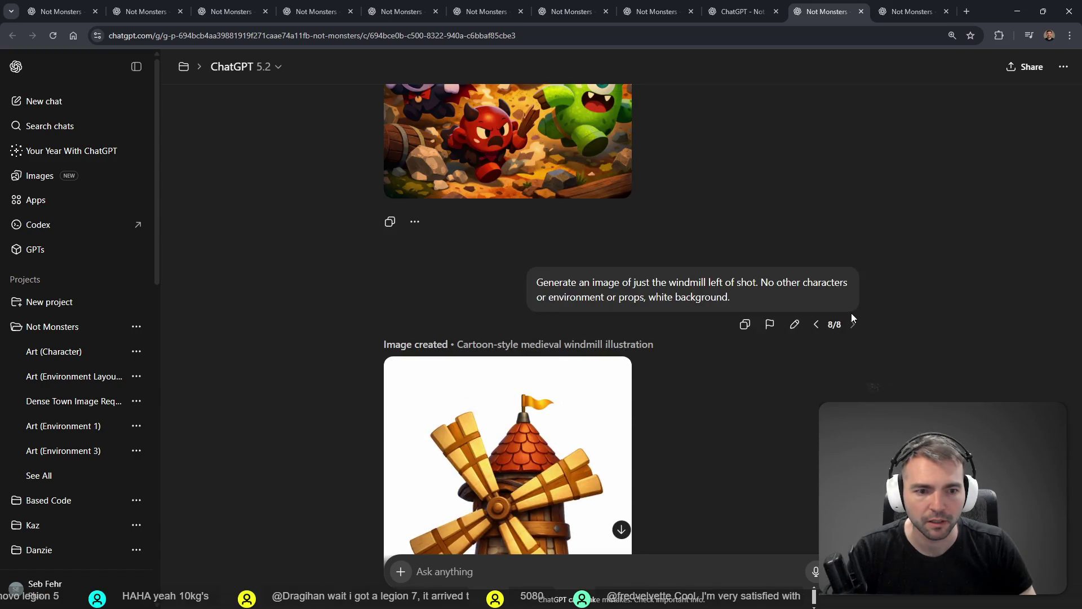
pyautogui.click(816, 325)
pyautogui.scroll(-10, 813, 310)
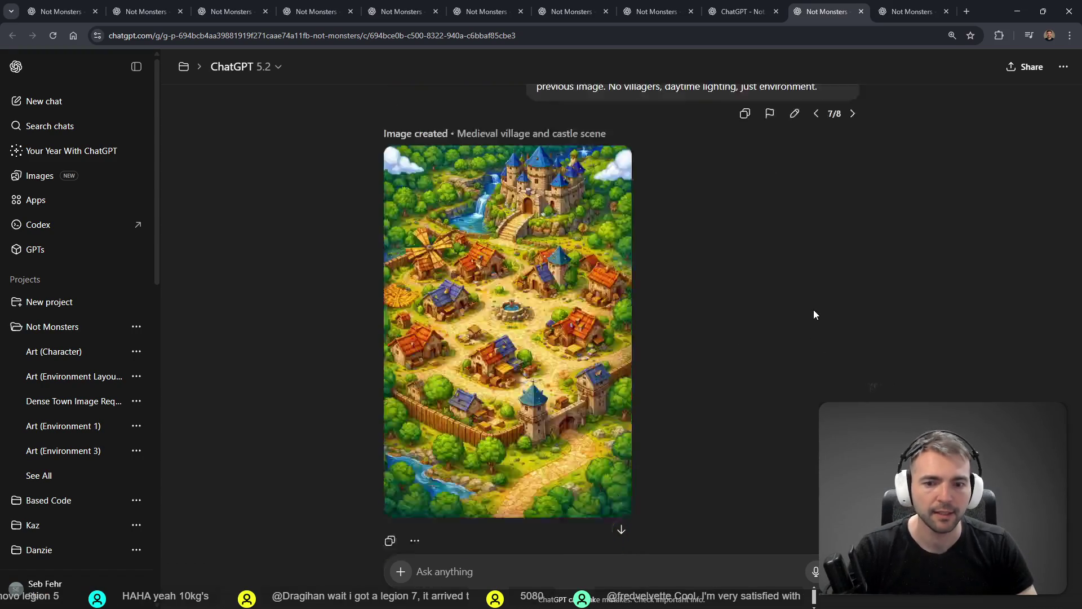
pyautogui.scroll(10, 806, 355)
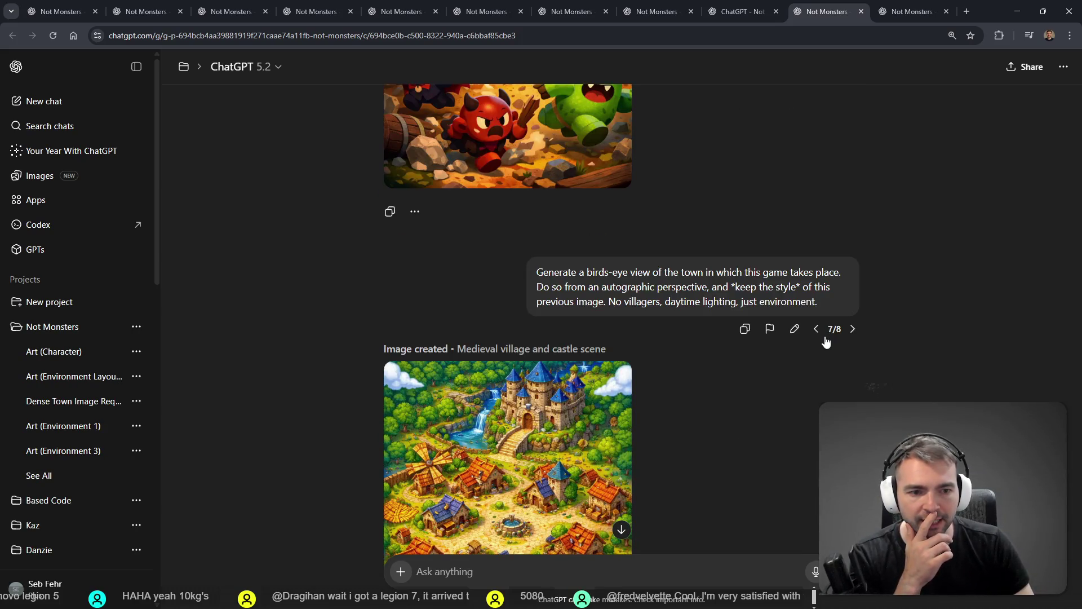
pyautogui.click(817, 331)
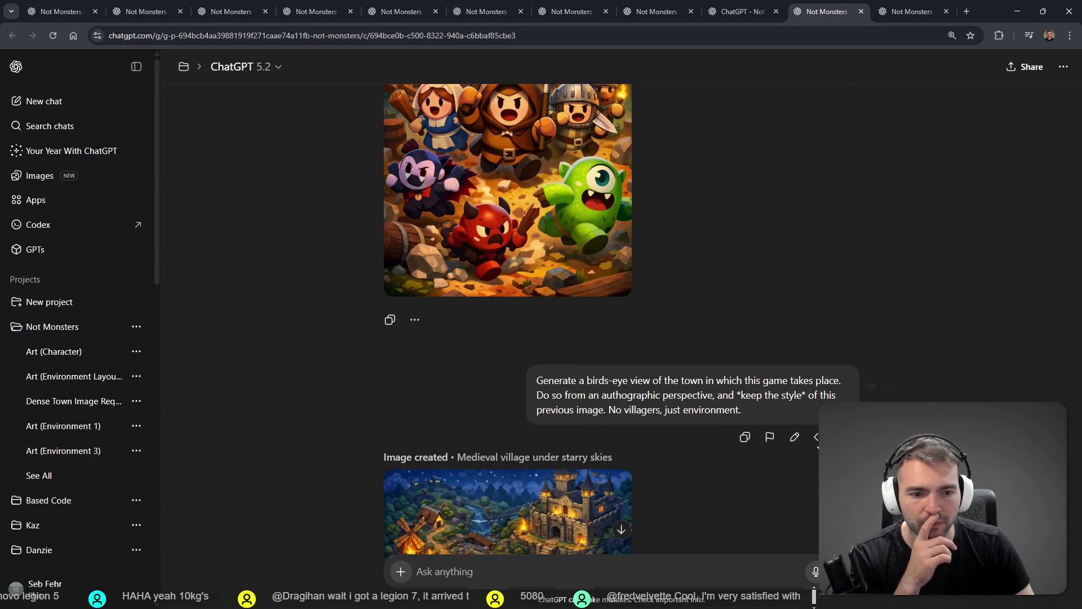
pyautogui.click(816, 436)
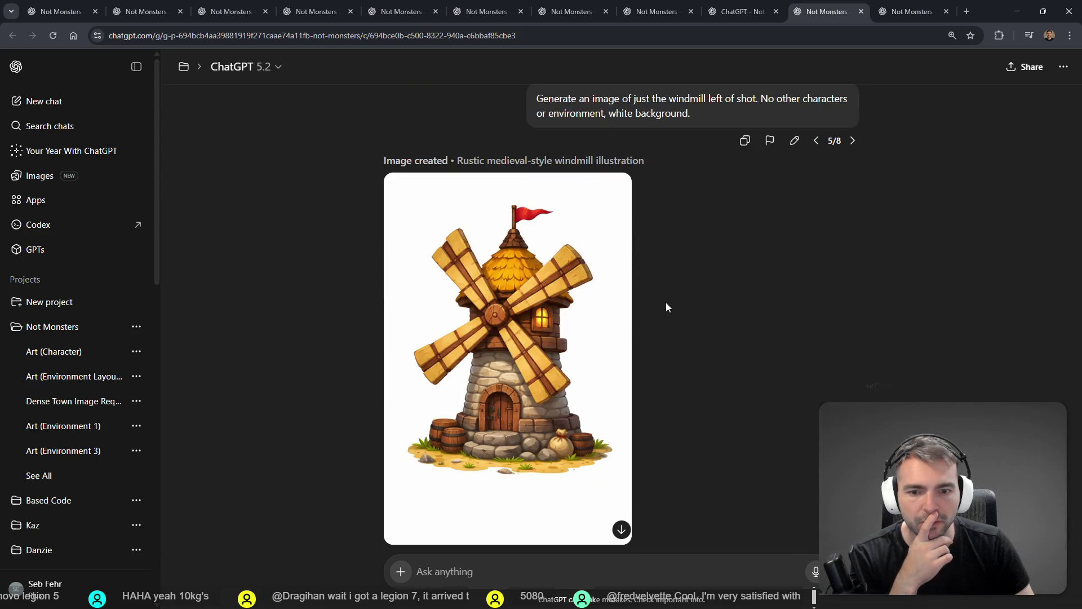
pyautogui.click(853, 140)
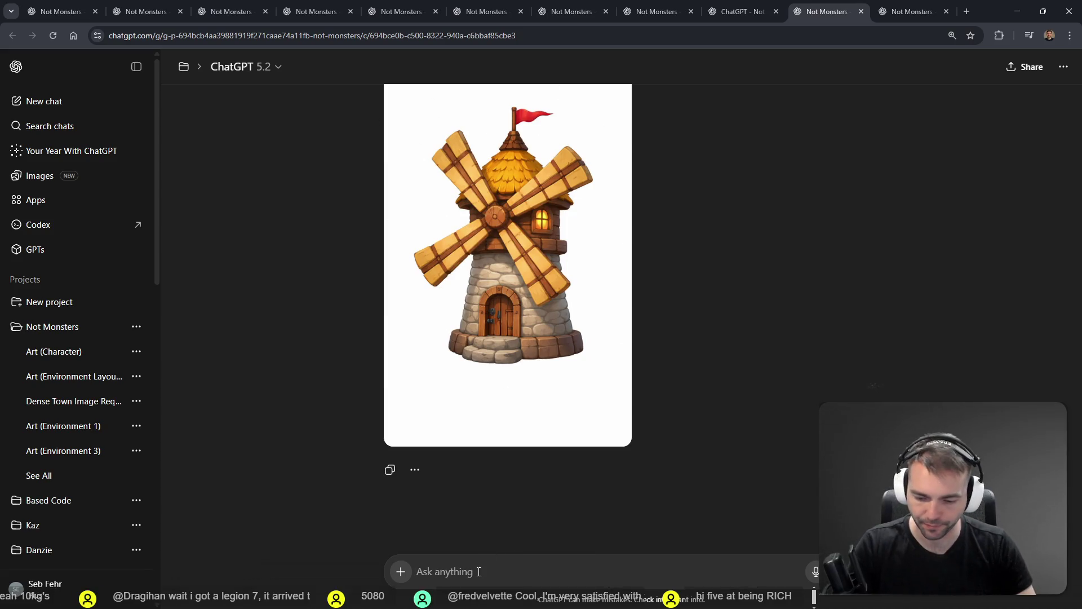
# Dictate a prompt asking ChatGPT to render the windmill blades on their own
pyautogui.press('super+h')
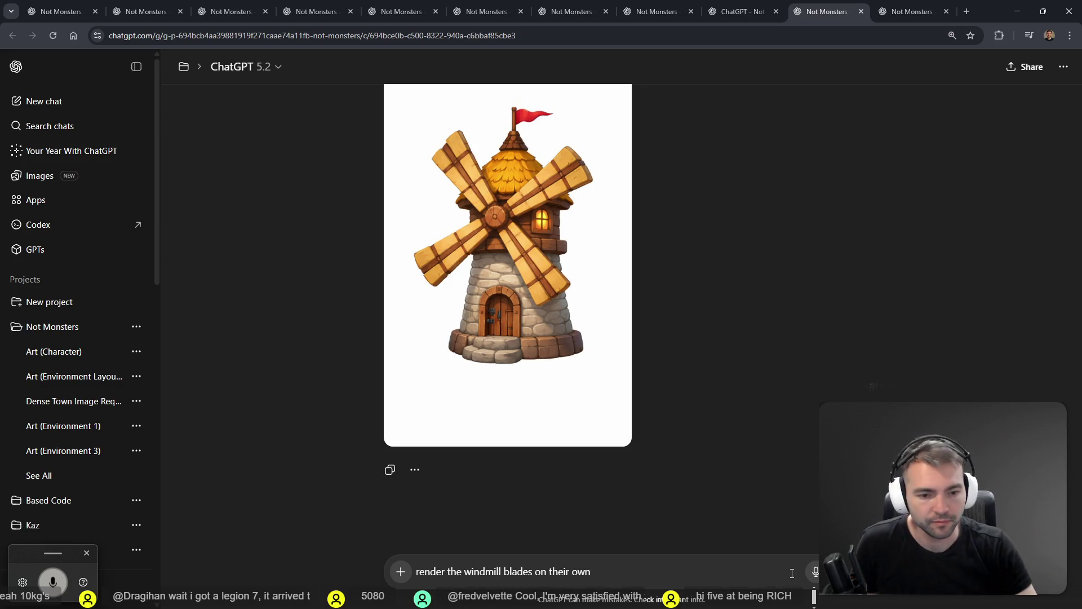
pyautogui.click(913, 12)
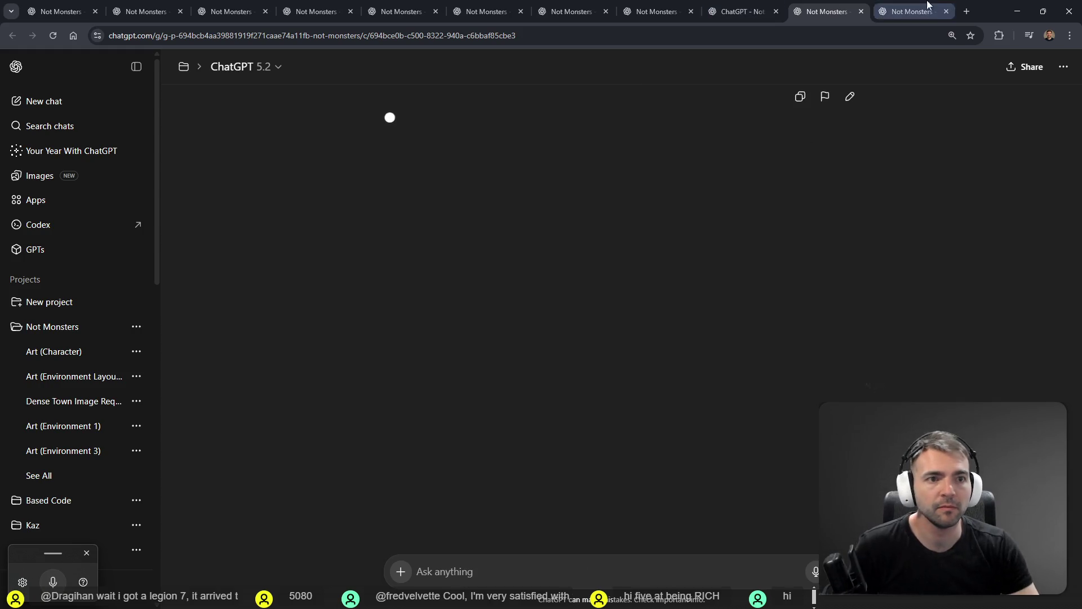
pyautogui.click(739, 12)
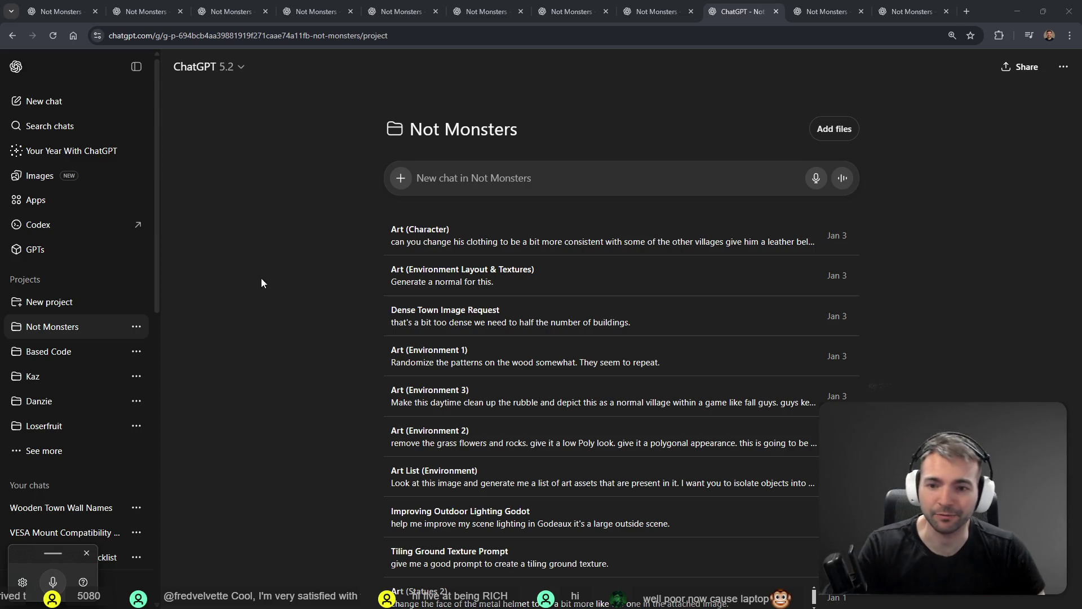
pyautogui.click(806, 6)
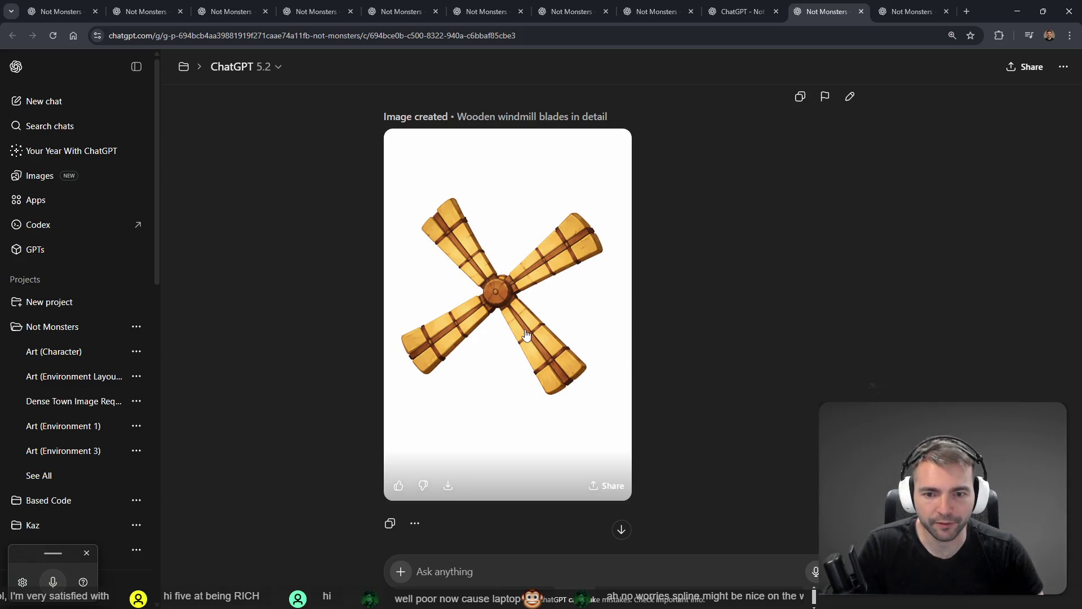
pyautogui.click(885, 8)
pyautogui.click(842, 10)
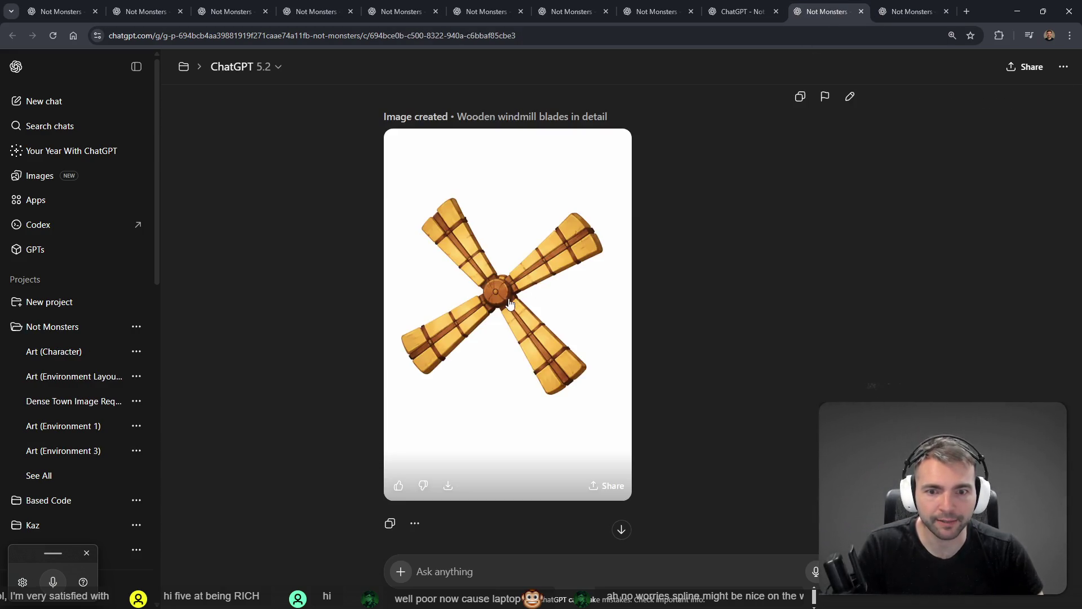
# Open the generated windmill-blades image full size and copy it
pyautogui.click(550, 306)
pyautogui.rightClick(529, 320)
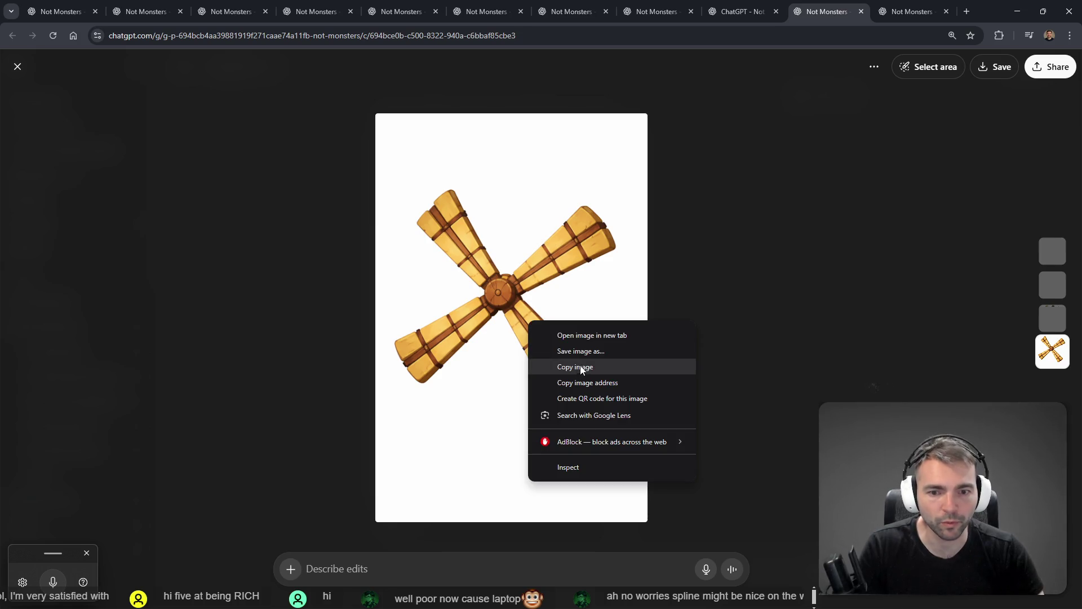
pyautogui.click(586, 365)
pyautogui.click(774, 5)
pyautogui.click(814, 8)
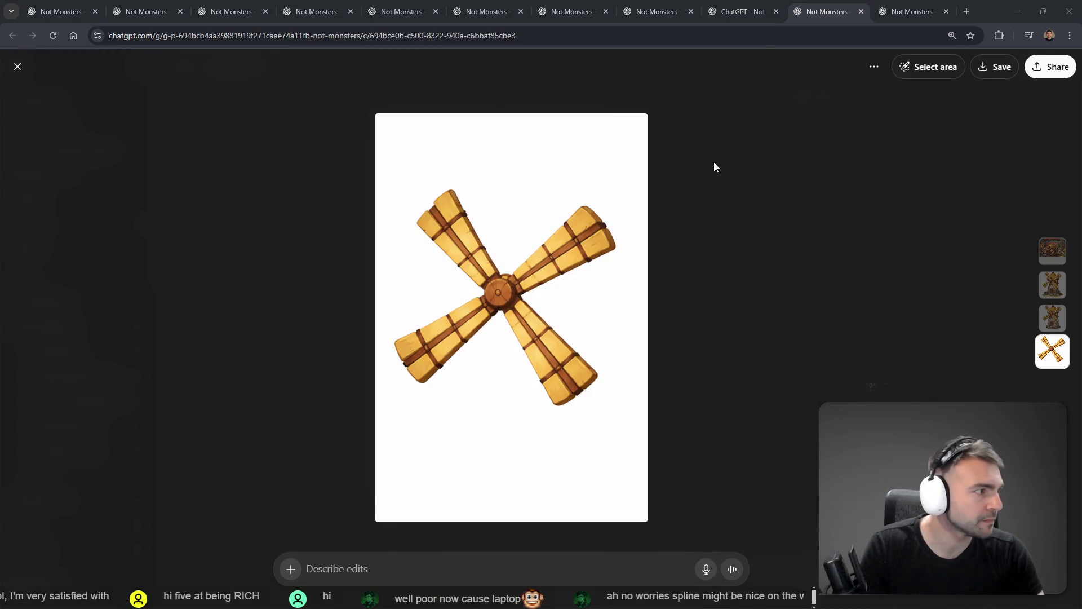
# Paste the windmill-blades image into tldraw's Architecture frame, resized and placed beside the windmill tower
pyautogui.hotkey('alt', 'Tab')
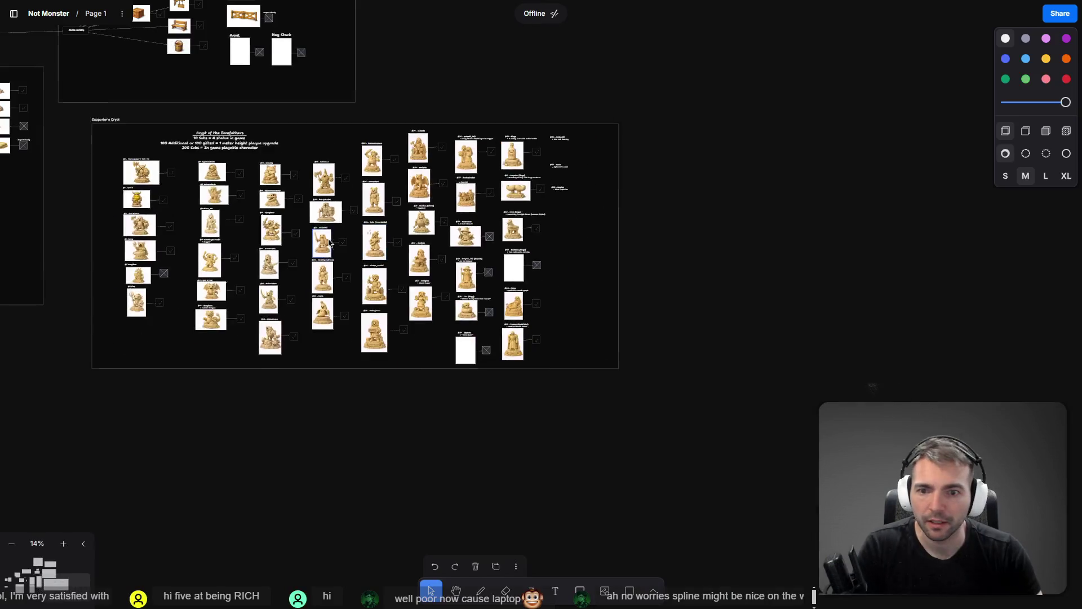
pyautogui.scroll(5, 842, 317)
pyautogui.scroll(3, 843, 317)
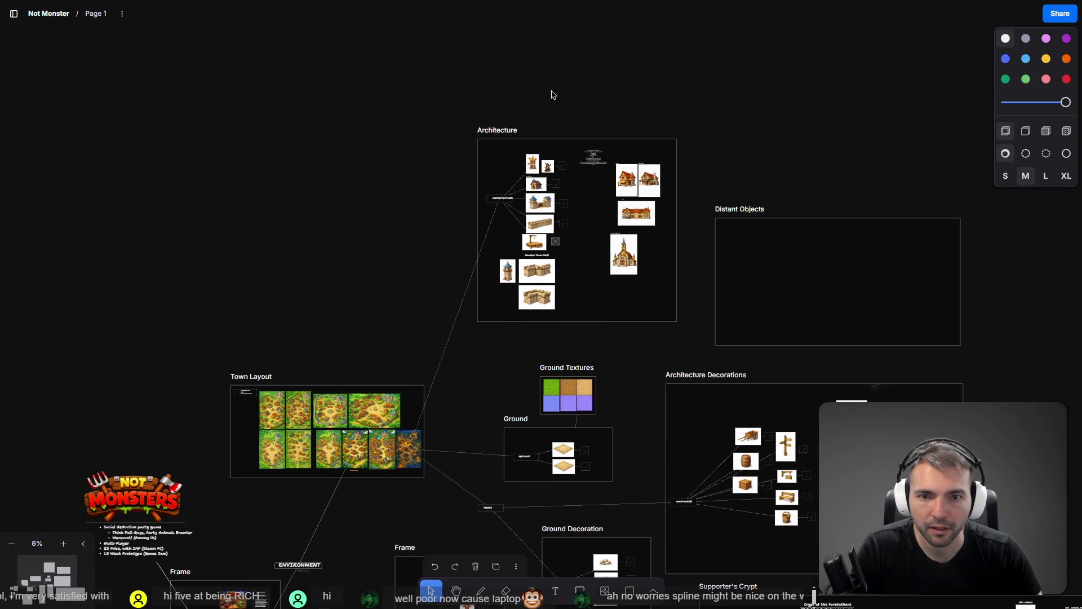
pyautogui.scroll(10, 551, 92)
pyautogui.hotkey('ctrl', 'v')
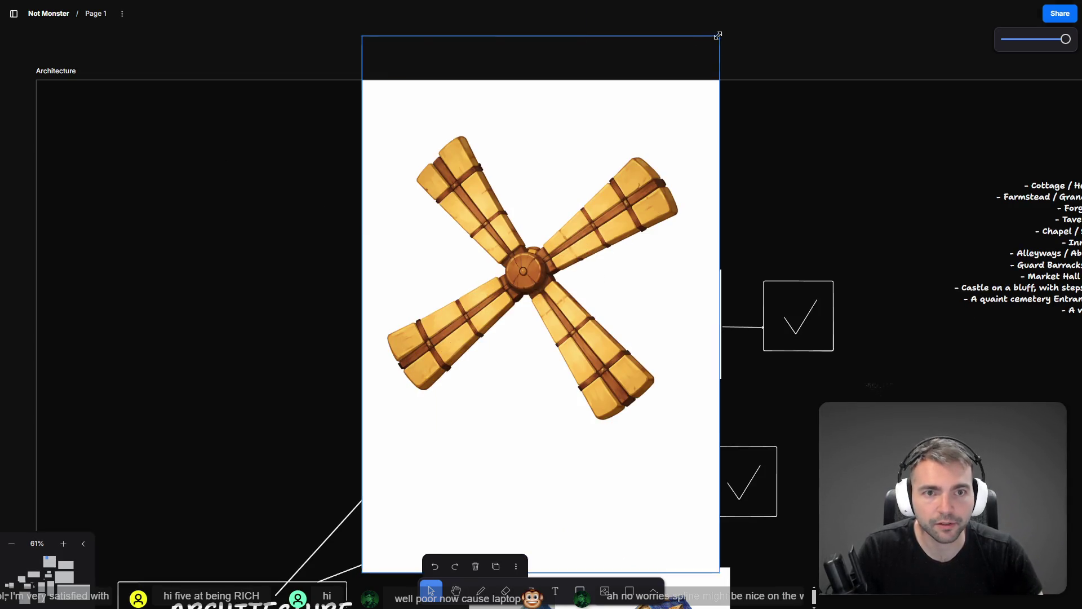
pyautogui.moveTo(716, 35); pyautogui.dragTo(564, 271)
pyautogui.moveTo(479, 315)
pyautogui.mouseDown()
pyautogui.moveTo(382, 202)
pyautogui.moveTo(408, 161)
pyautogui.mouseUp()
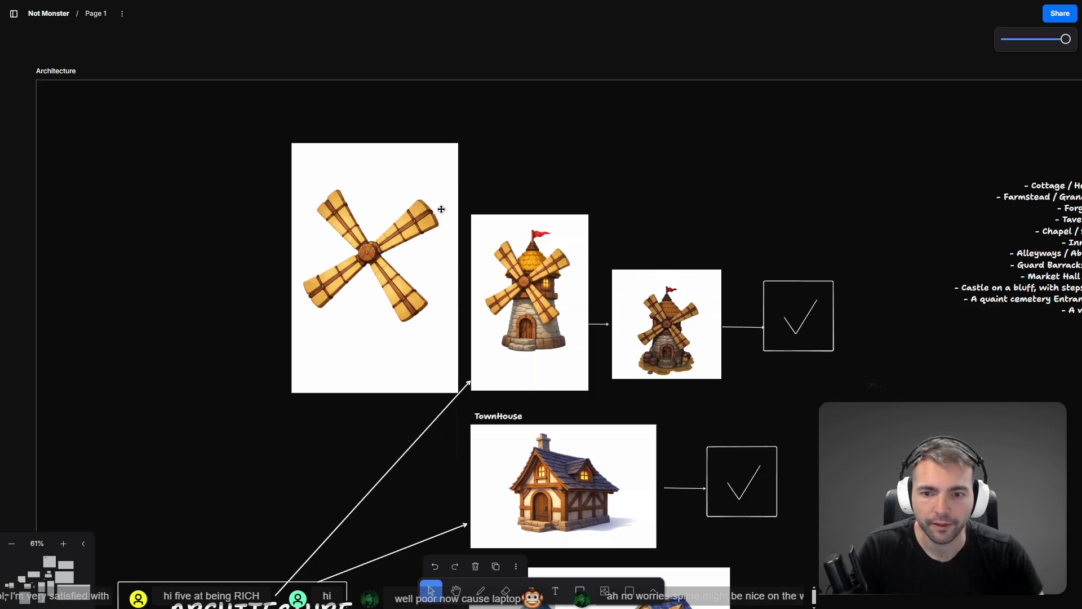
pyautogui.moveTo(422, 231)
pyautogui.mouseDown()
pyautogui.moveTo(432, 186)
pyautogui.moveTo(405, 214)
pyautogui.moveTo(422, 201)
pyautogui.moveTo(446, 203)
pyautogui.moveTo(432, 248)
pyautogui.moveTo(444, 245)
pyautogui.moveTo(447, 209)
pyautogui.mouseUp()
pyautogui.click(523, 255)
# Edit the windmill prompt to end 'without the blades.' and resend it
pyautogui.hotkey('alt', 'Tab')
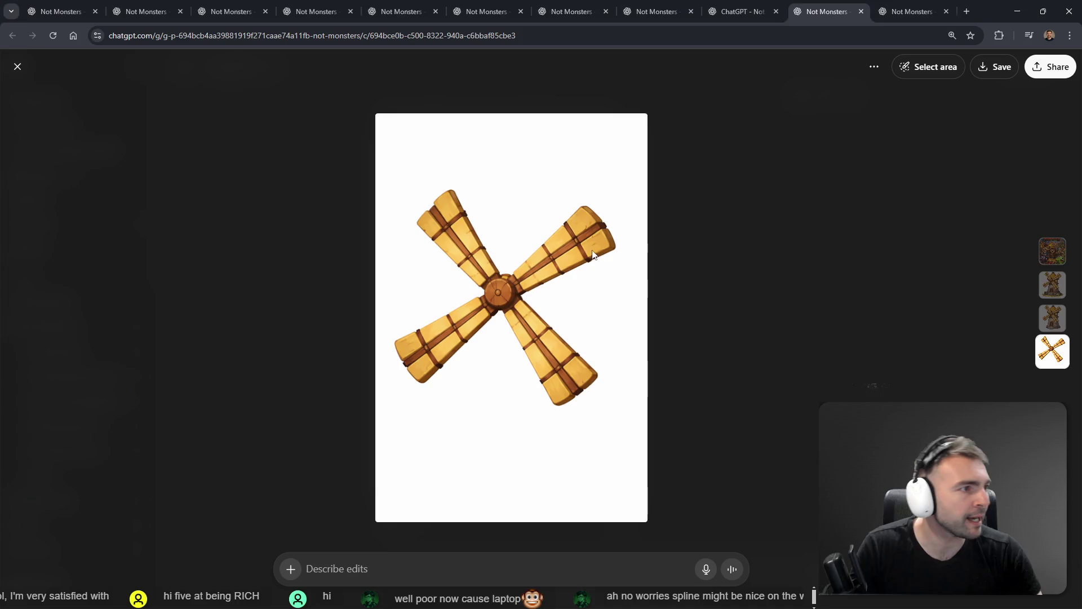
pyautogui.press('Escape')
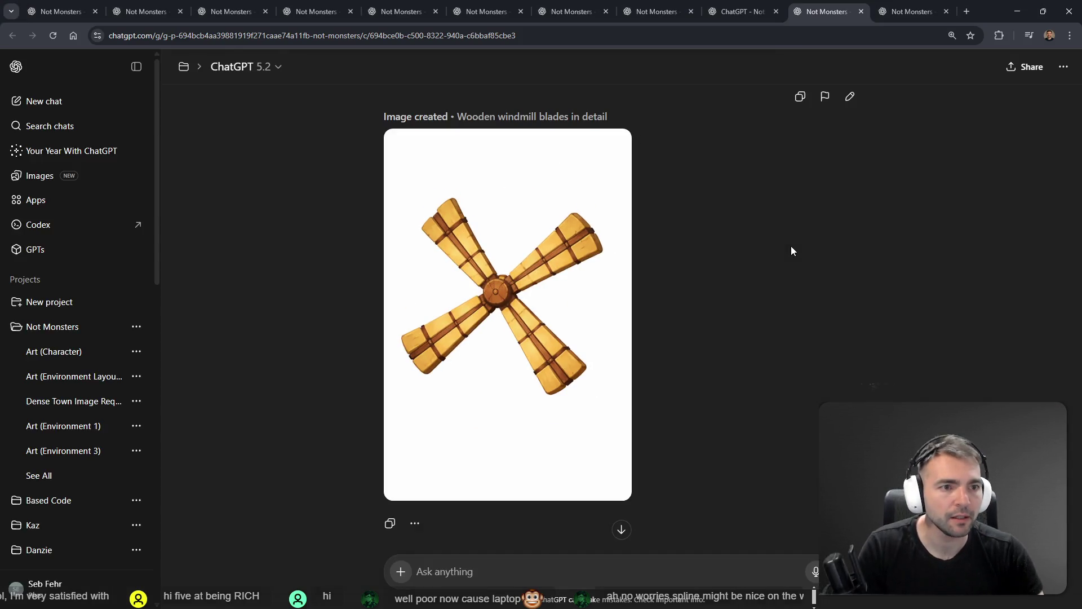
pyautogui.scroll(5, 823, 237)
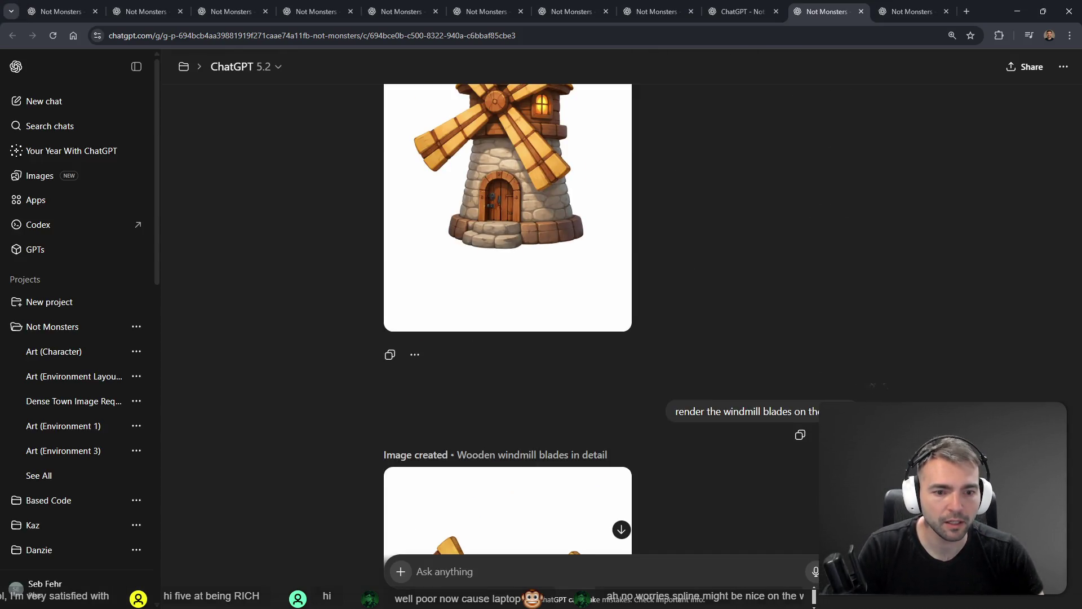
pyautogui.click(821, 435)
pyautogui.hotkey('ctrl', 'BackSpace')
pyautogui.hotkey('ctrl', 'BackSpace')
pyautogui.hotkey('ctrl', 'BackSpace')
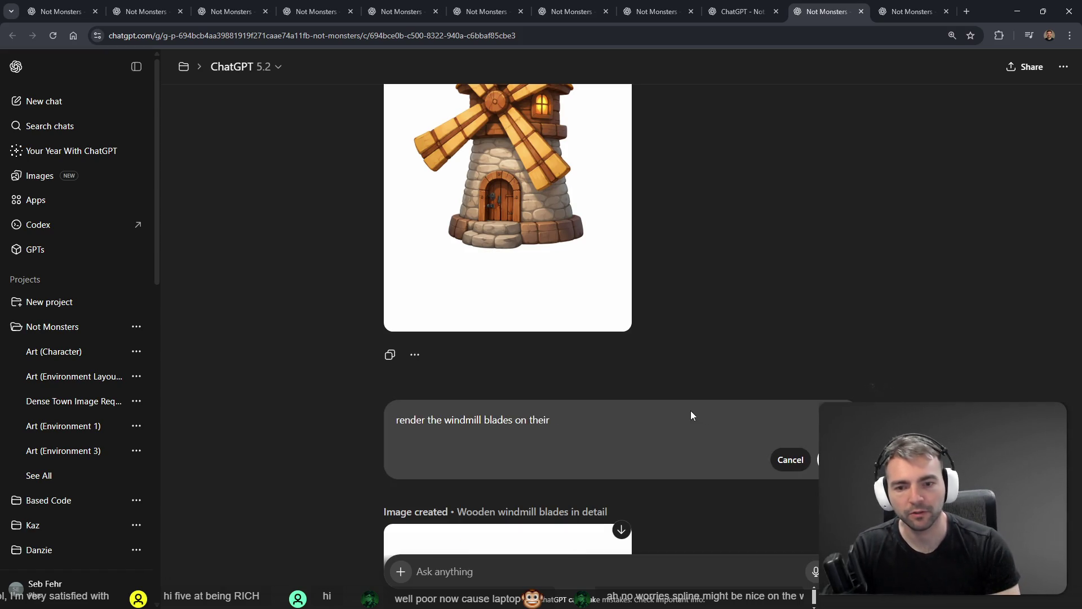
pyautogui.write('hout the blades.')
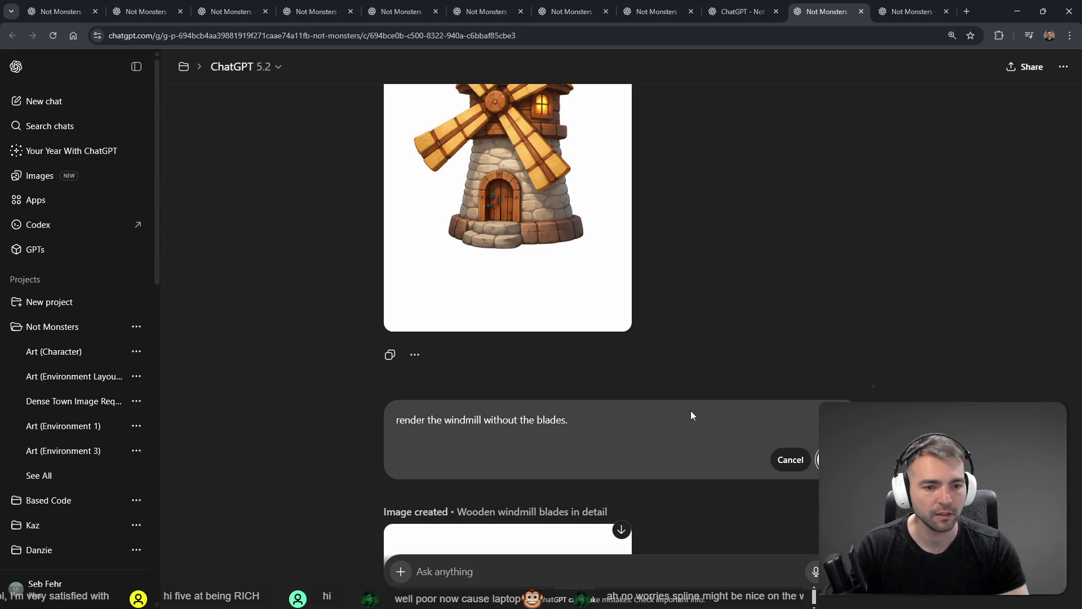
pyautogui.press('Return')
# Browse the plague doctor, town layout, bush, inn, path, grass normal map and prefab references
pyautogui.click(905, 8)
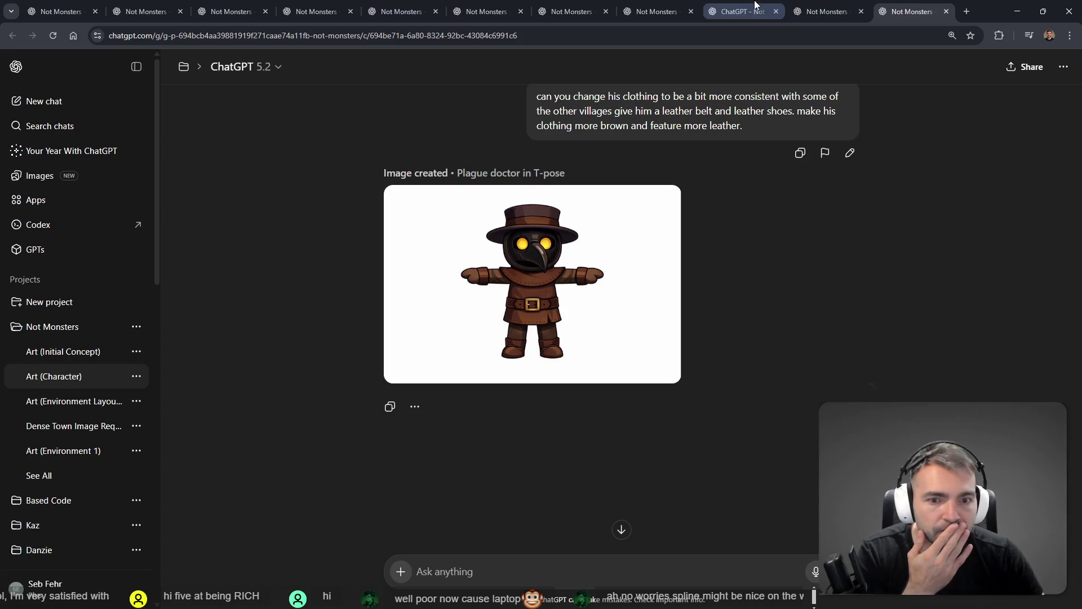
pyautogui.click(749, 7)
pyautogui.click(654, 11)
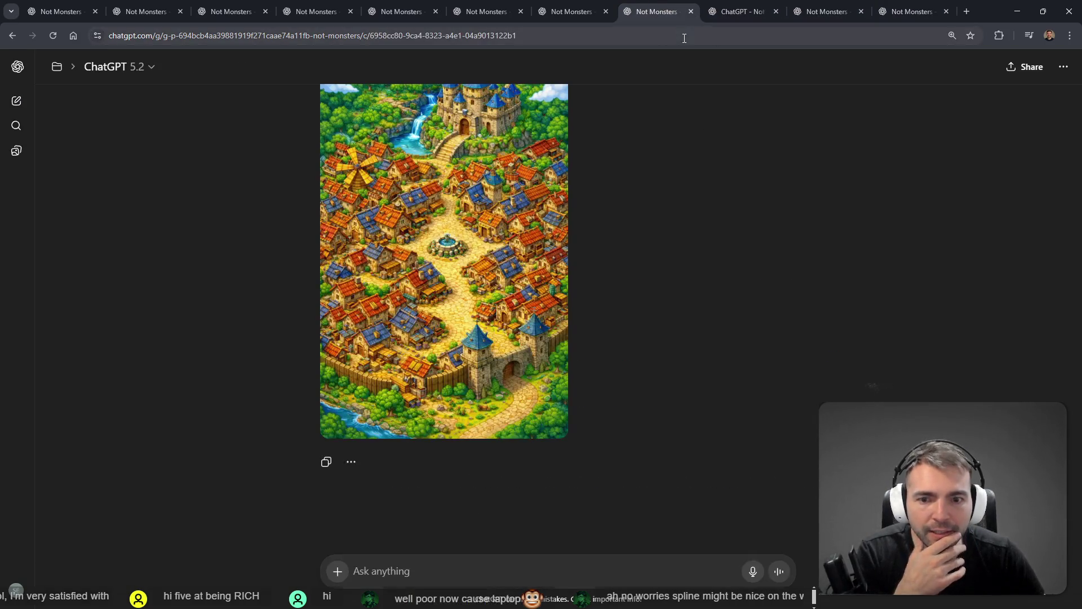
pyautogui.click(556, 7)
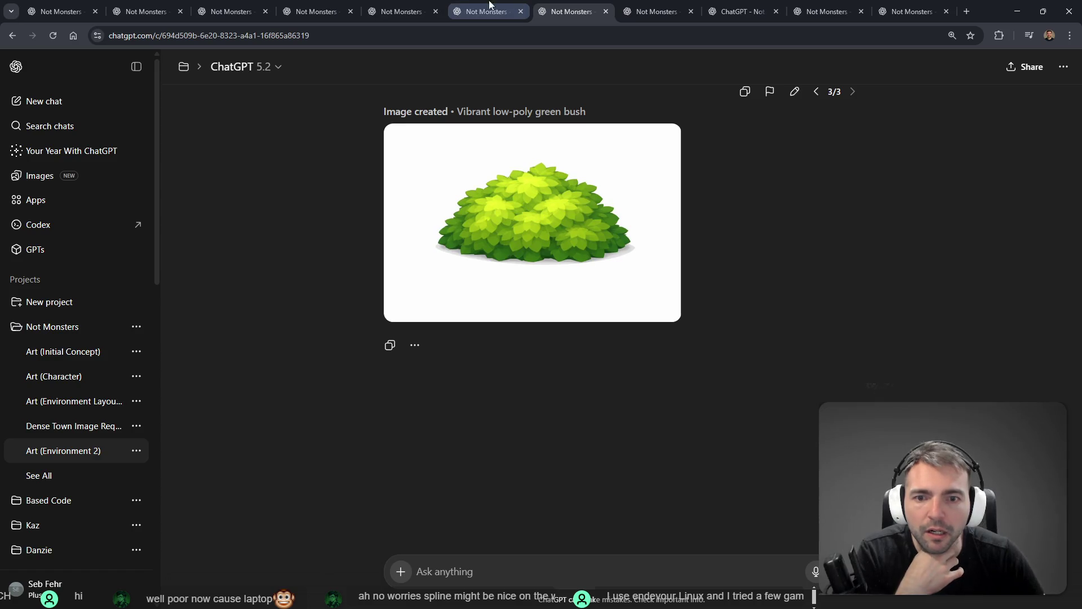
pyautogui.click(478, 7)
pyautogui.click(357, 4)
pyautogui.click(389, 6)
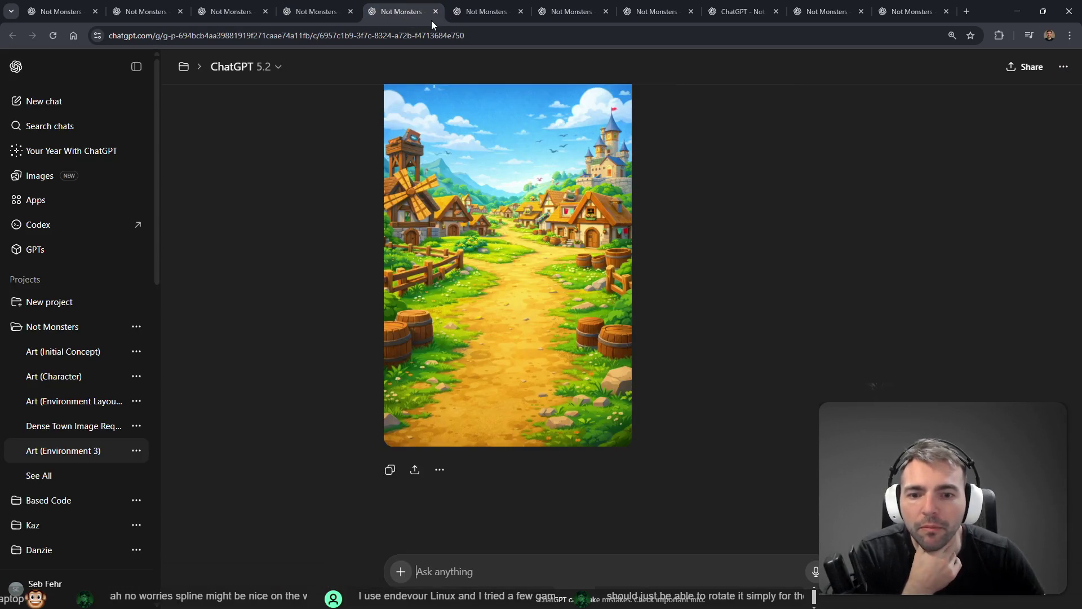
pyautogui.click(354, 4)
pyautogui.click(253, 6)
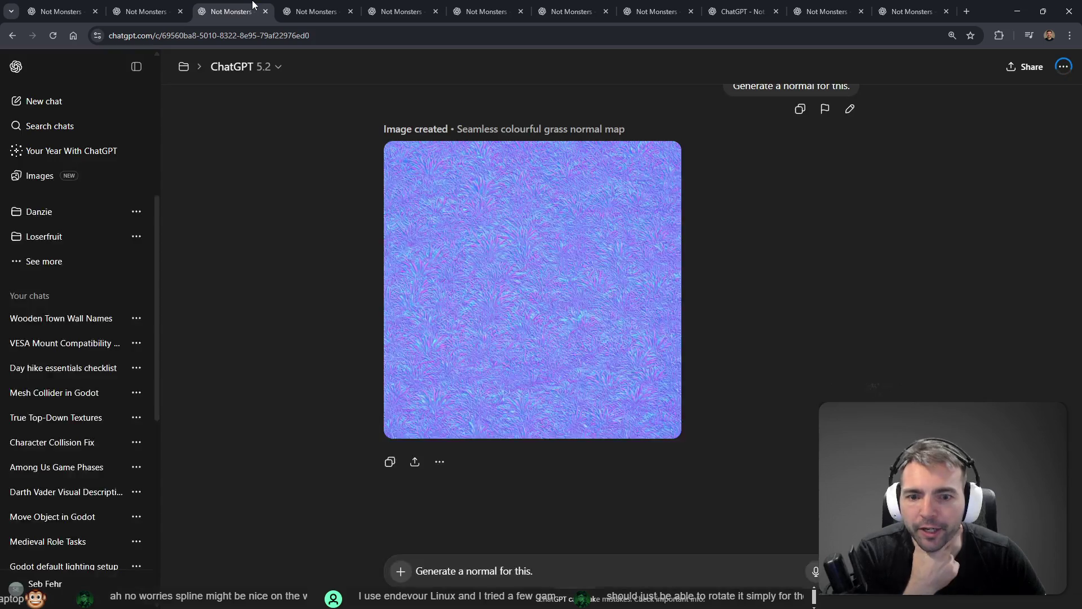
pyautogui.click(169, 6)
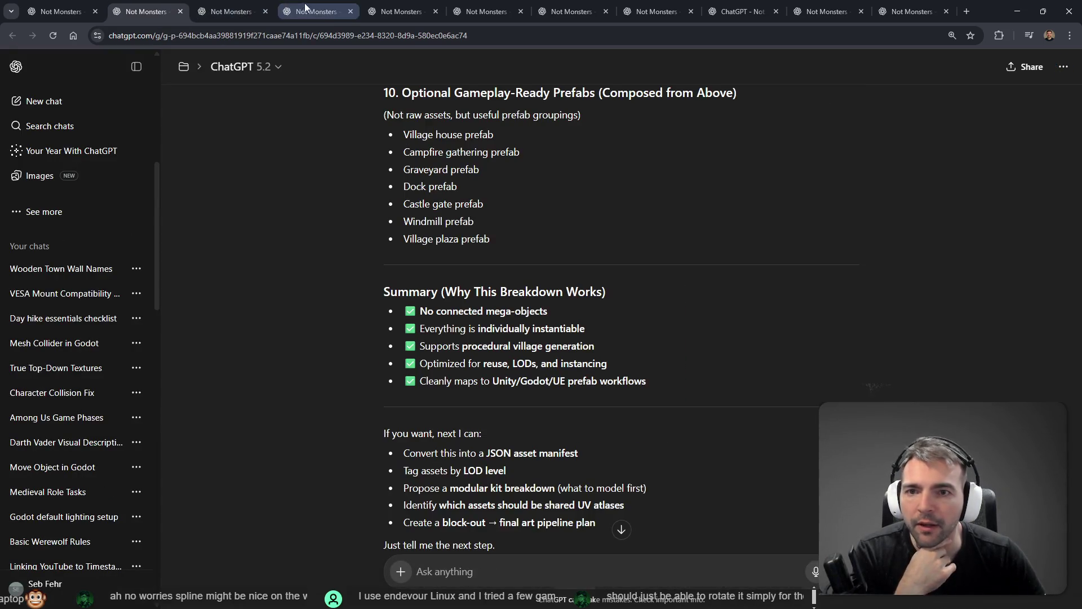
# Revisit the path, inn, bush and isometric town layout images, then return to Godot
pyautogui.click(402, 6)
pyautogui.click(486, 5)
pyautogui.click(442, 5)
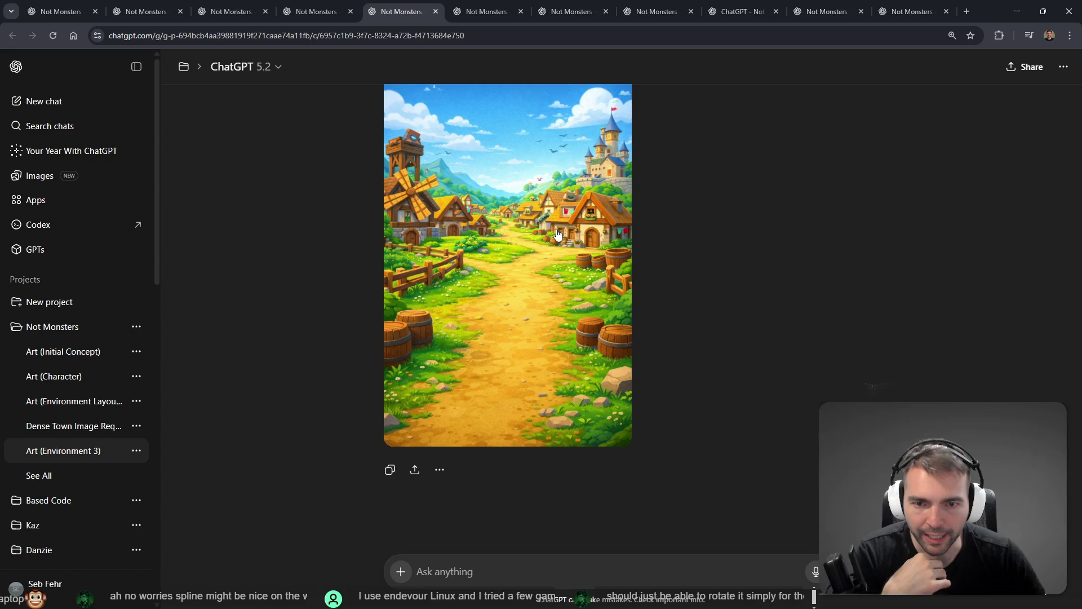
pyautogui.click(558, 6)
pyautogui.click(481, 5)
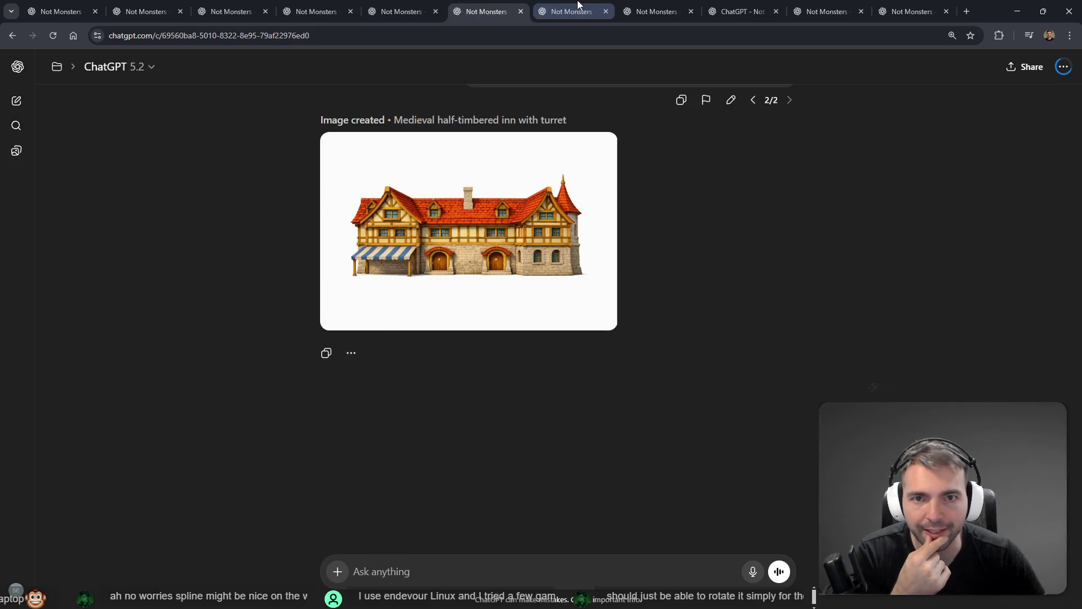
pyautogui.click(578, 5)
pyautogui.click(656, 5)
pyautogui.click(727, 4)
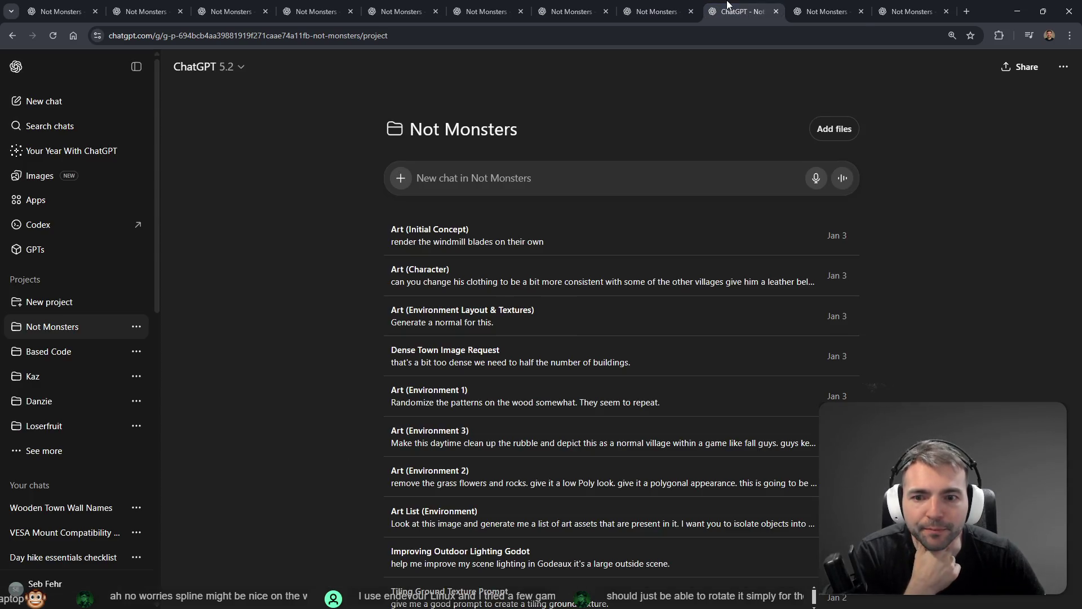
pyautogui.click(826, 5)
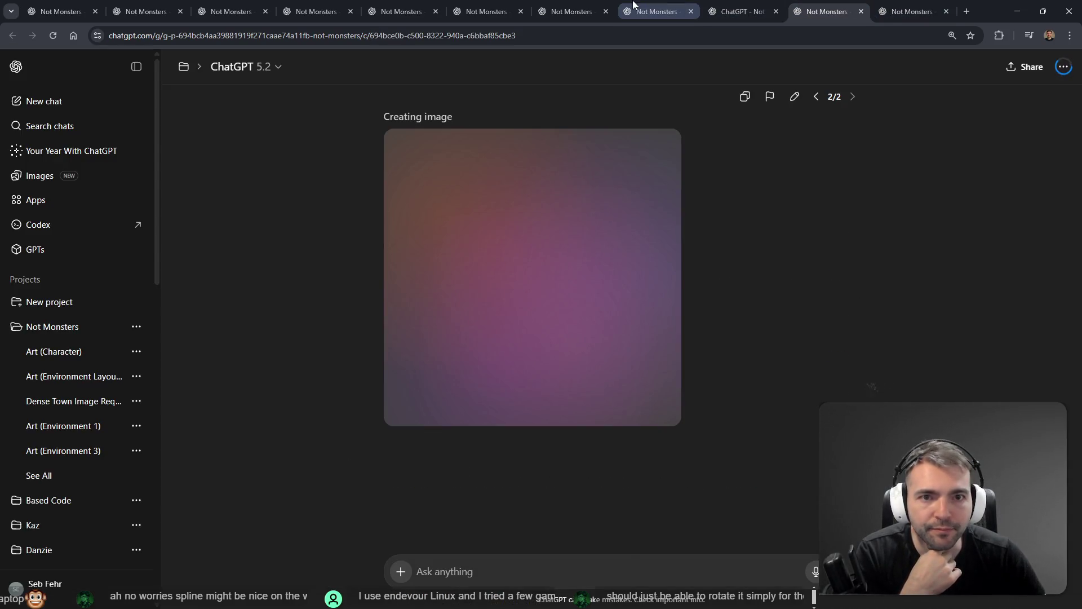
pyautogui.click(633, 6)
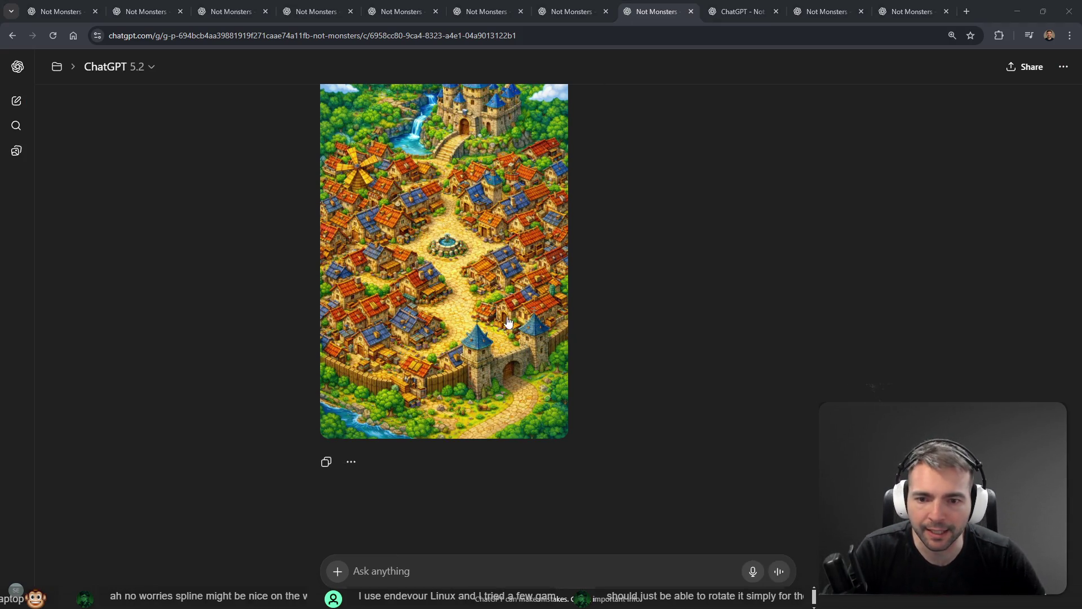
pyautogui.hotkey('alt', 'Tab')
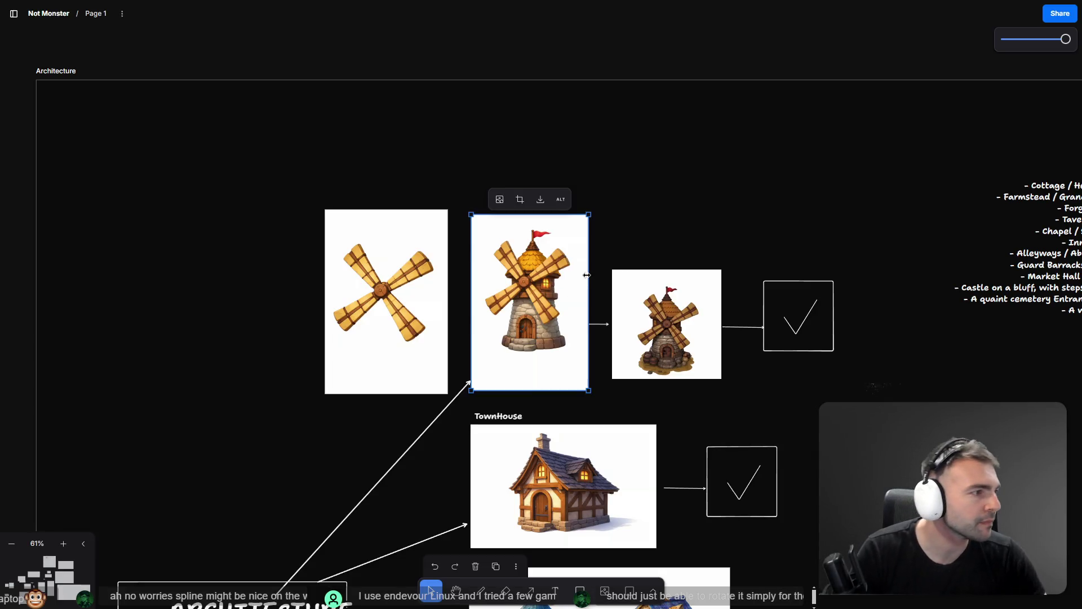
pyautogui.hotkey('alt', 'Tab')
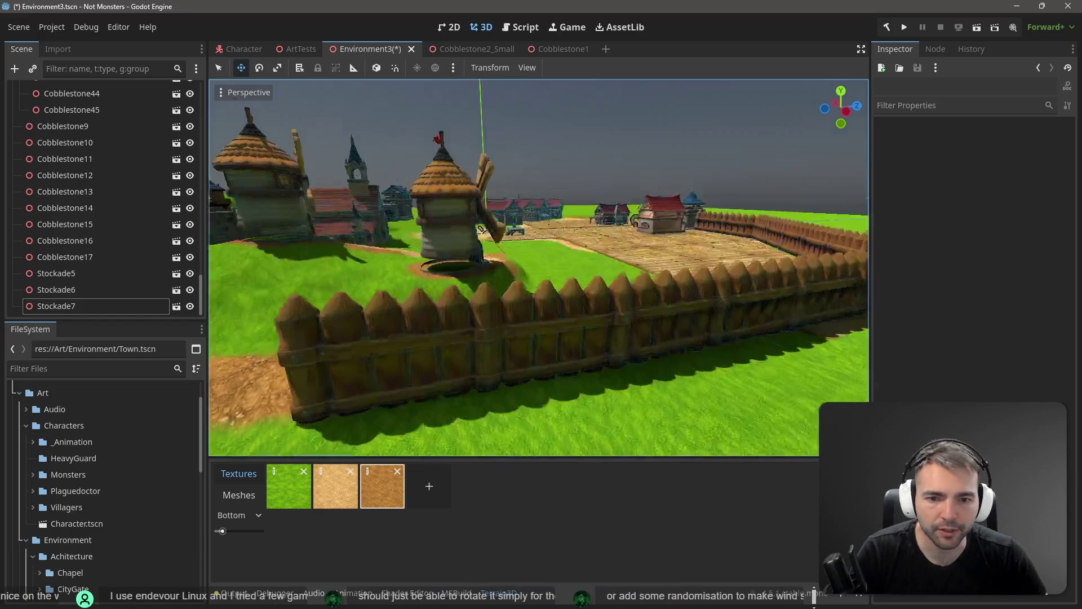
# Fly to the tavern, select the Terrain3D node and choose the height sculpt tool
pyautogui.press('w')
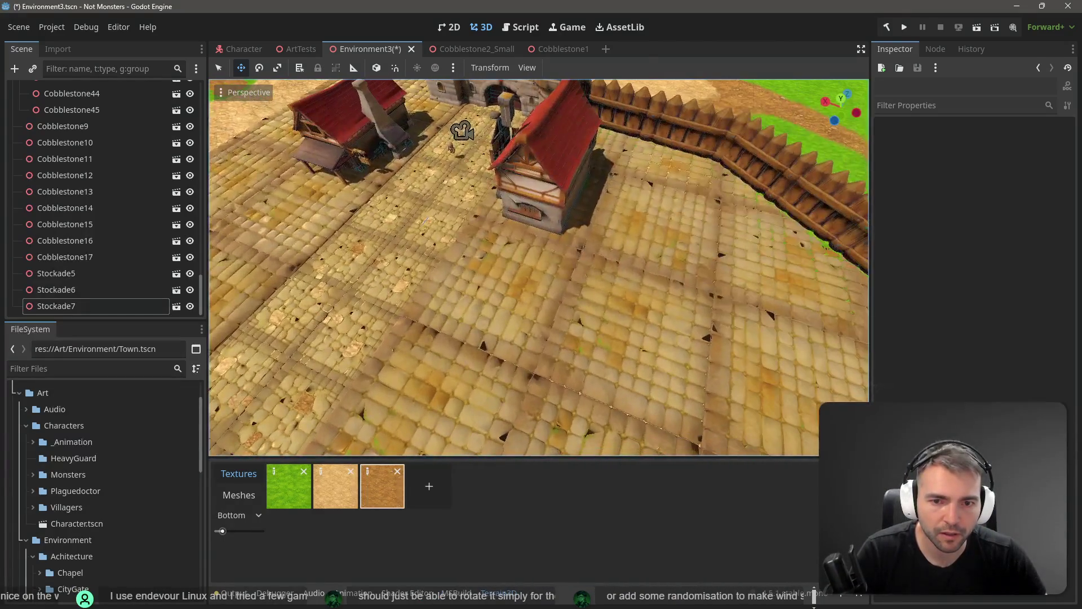
pyautogui.press('w')
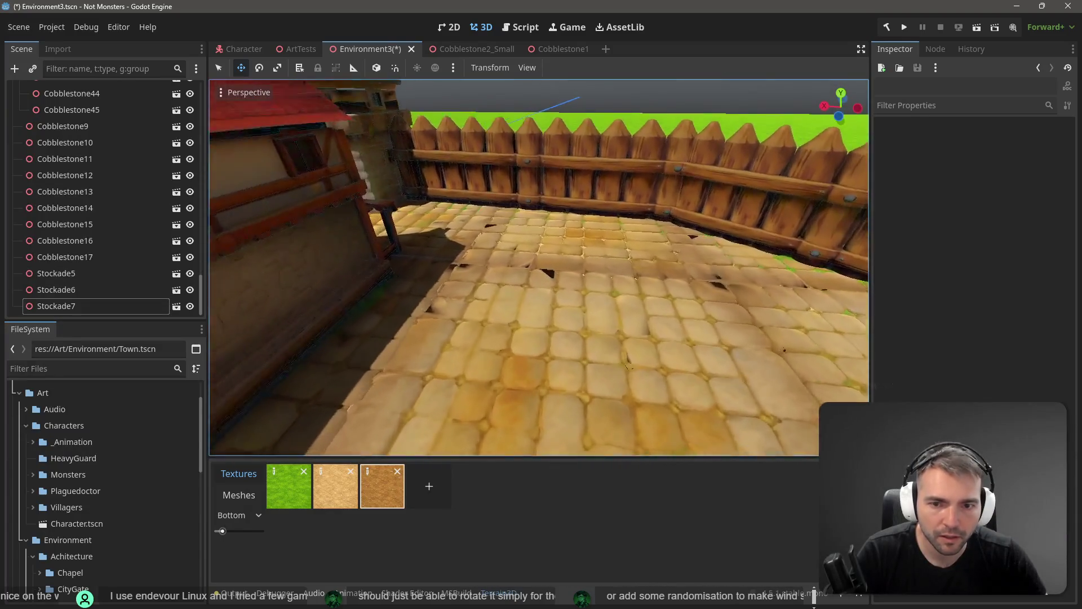
pyautogui.press('w')
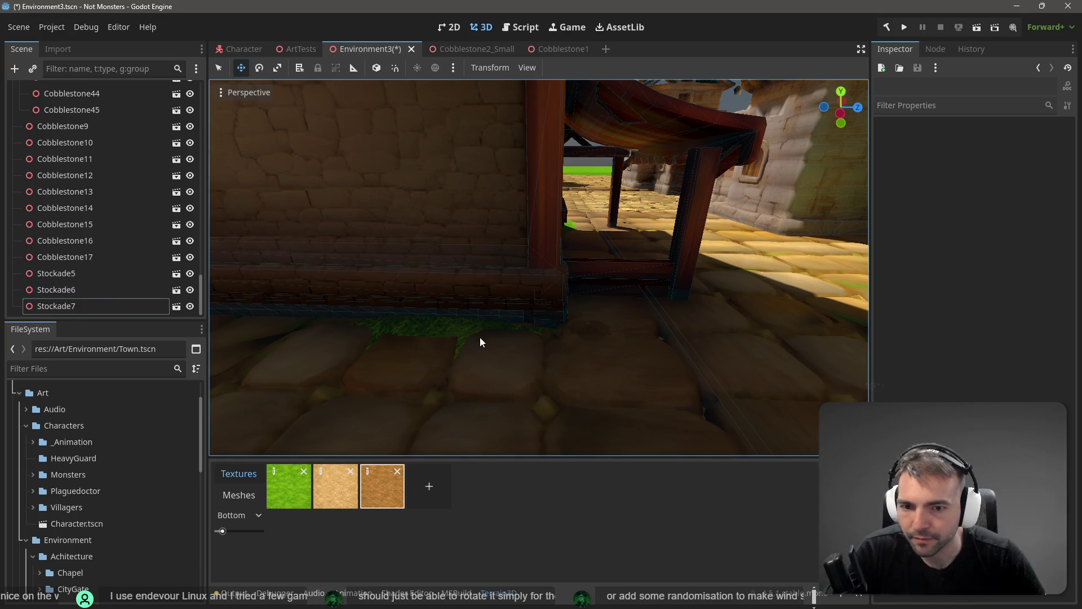
pyautogui.click(395, 323)
pyautogui.scroll(3, 113, 243)
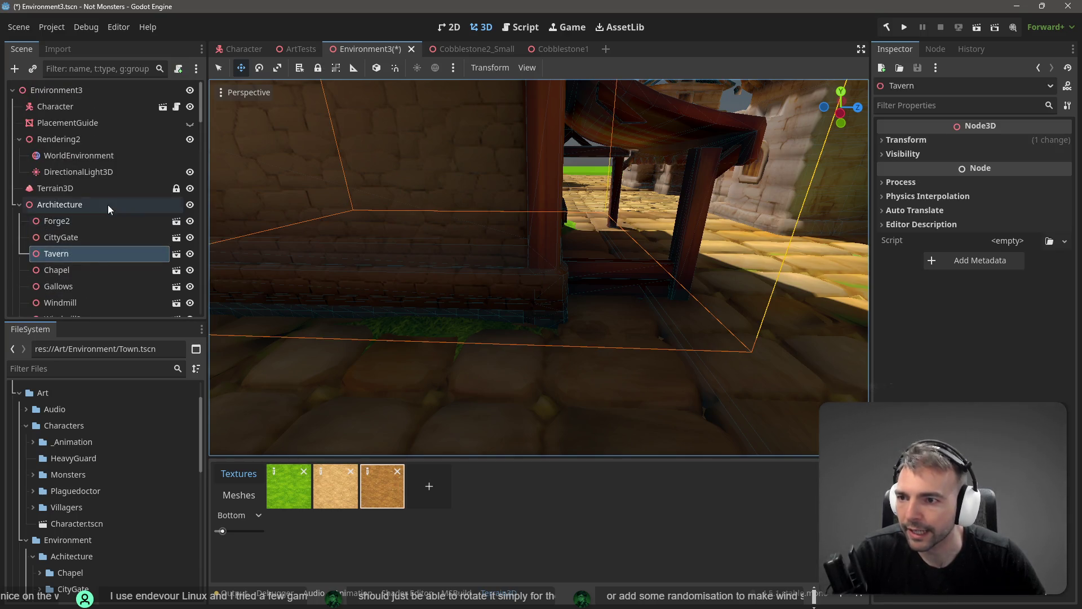
pyautogui.click(72, 189)
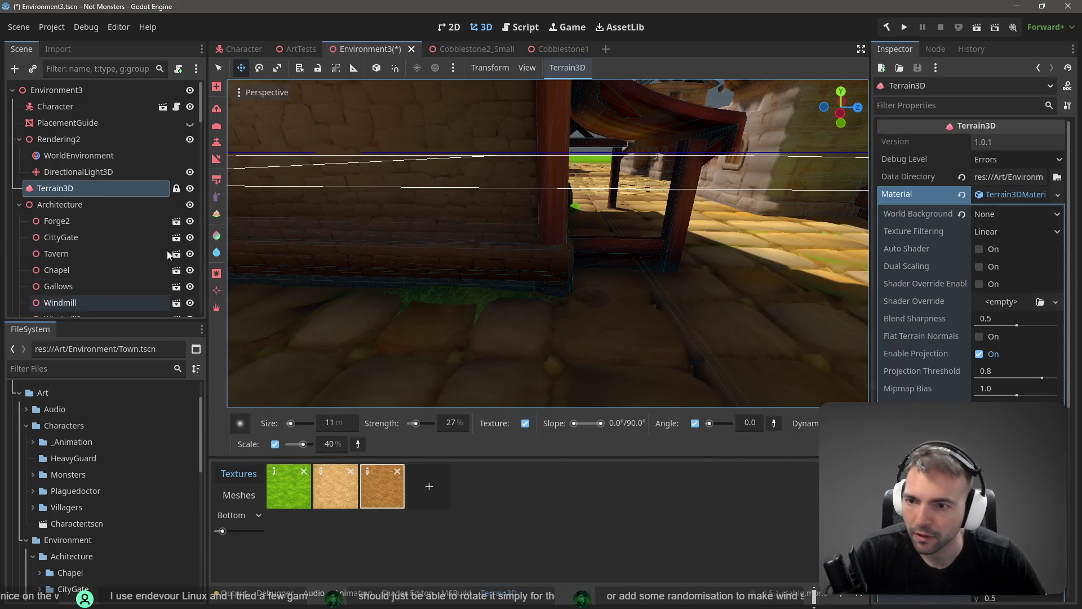
pyautogui.click(217, 143)
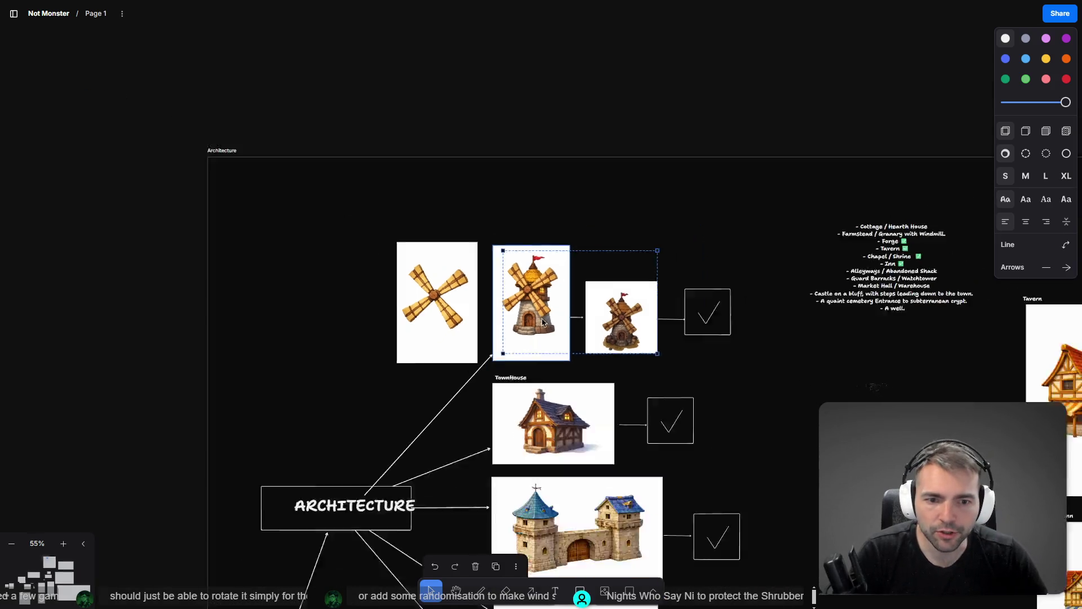
pyautogui.scroll(-5, 542, 321)
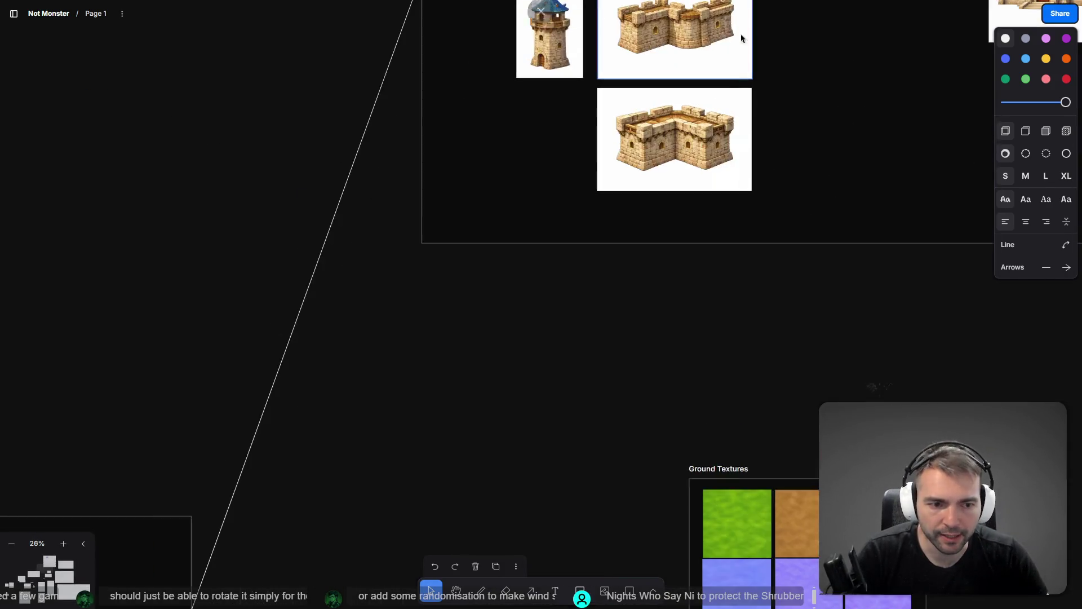
# Zoom the tldraw board to about 168% on the highlighted isometric town map
pyautogui.scroll(8, 327, 206)
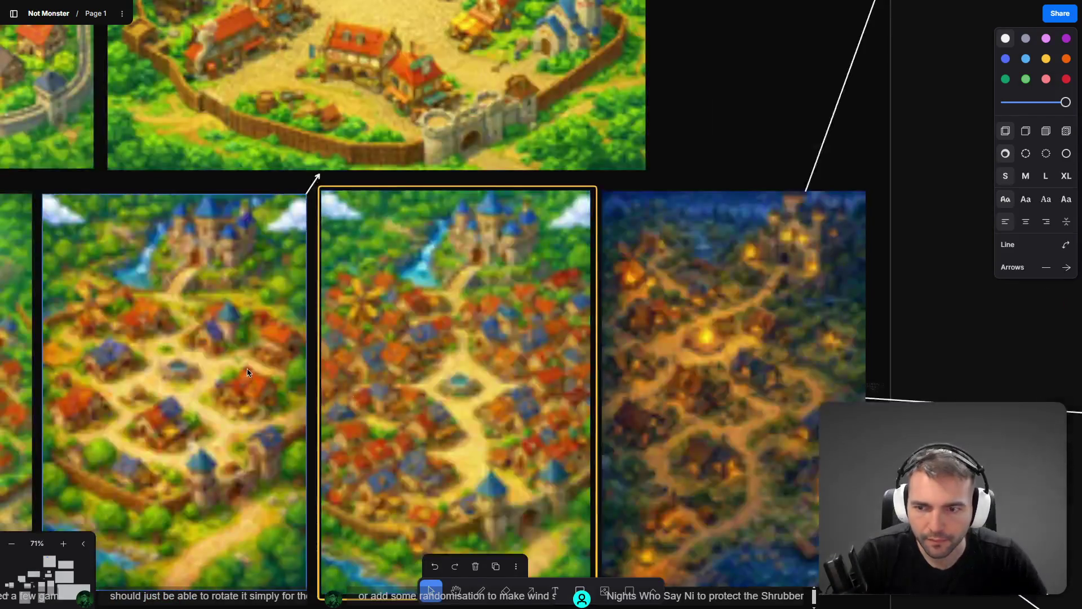
pyautogui.scroll(5, 523, 277)
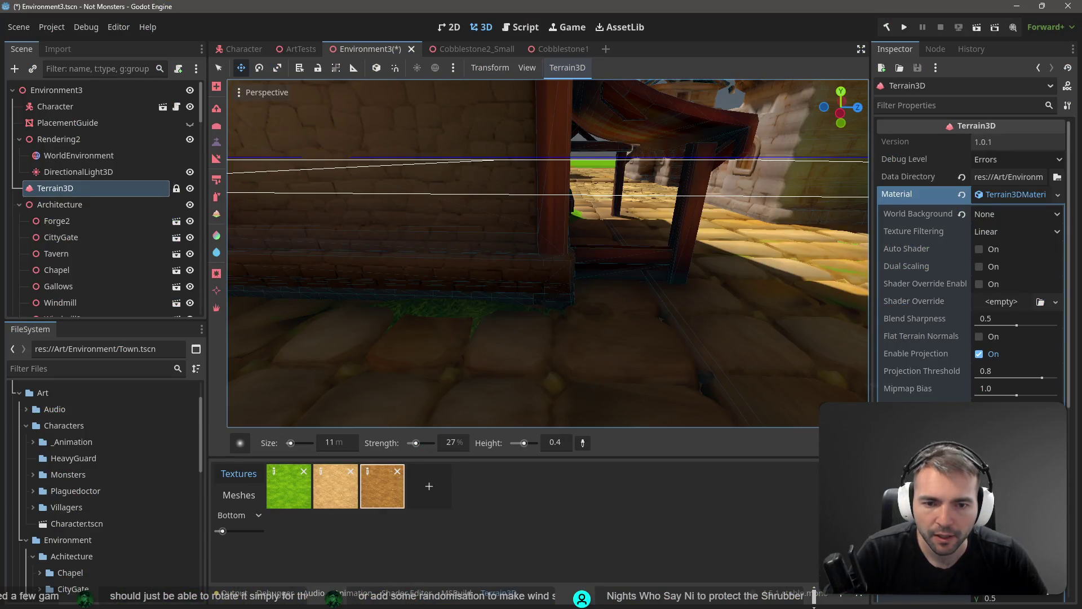
pyautogui.scroll(-5, 620, 316)
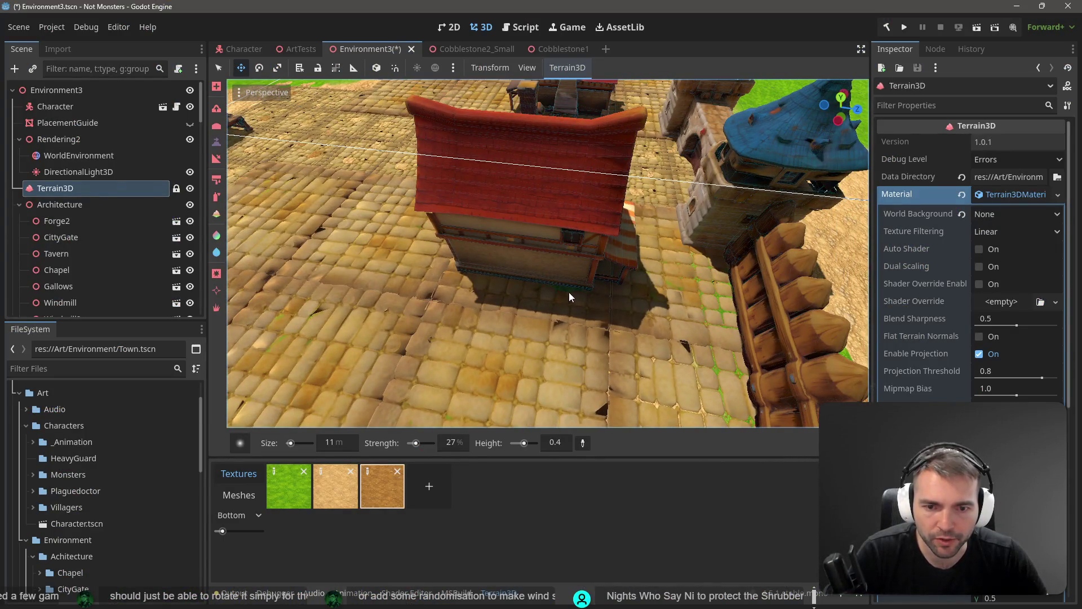
# Raise a grass-and-dirt patch beside the red-roofed house, orbit to check, and resume height sculpting
pyautogui.moveTo(550, 292)
pyautogui.mouseDown()
pyautogui.moveTo(448, 264)
pyautogui.moveTo(452, 239)
pyautogui.moveTo(445, 245)
pyautogui.moveTo(572, 272)
pyautogui.mouseUp()
pyautogui.moveTo(510, 211); pyautogui.dragTo(498, 231)
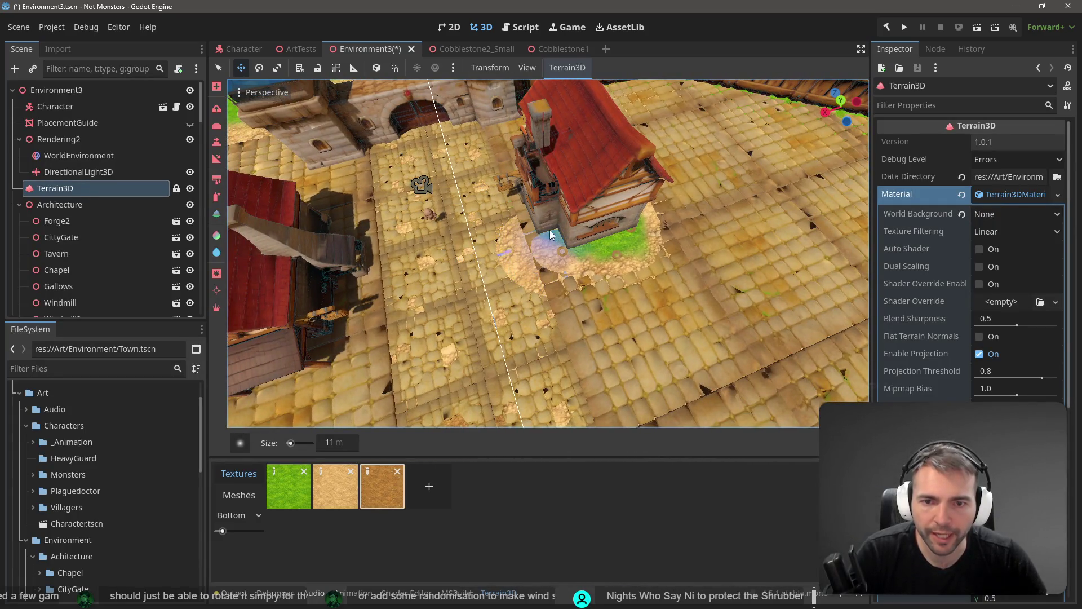
pyautogui.moveTo(553, 218); pyautogui.dragTo(564, 240)
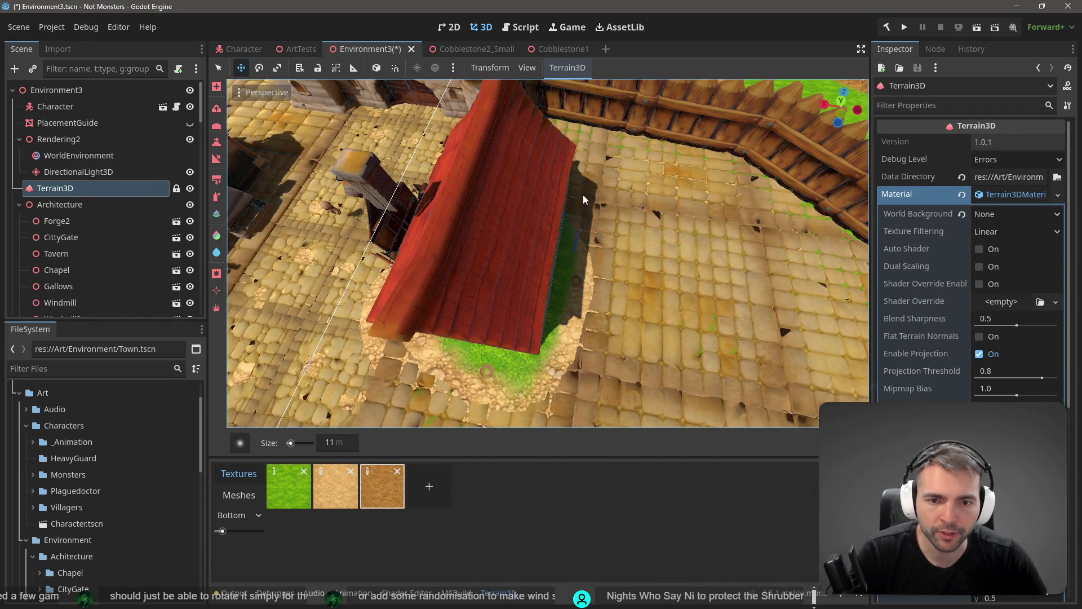
pyautogui.moveTo(586, 194); pyautogui.dragTo(558, 217)
pyautogui.press('q')
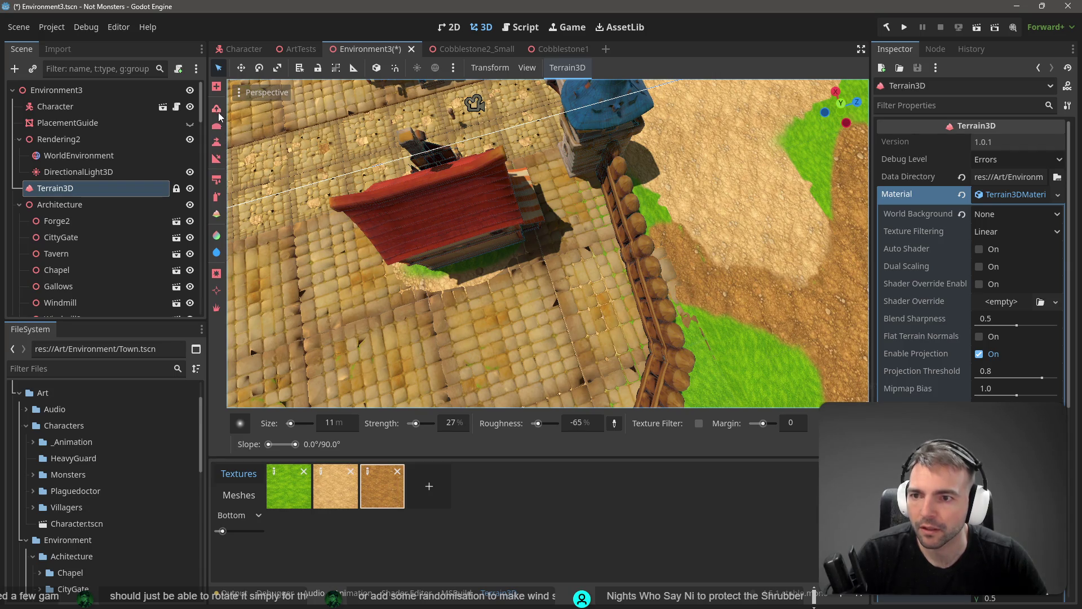
pyautogui.click(217, 144)
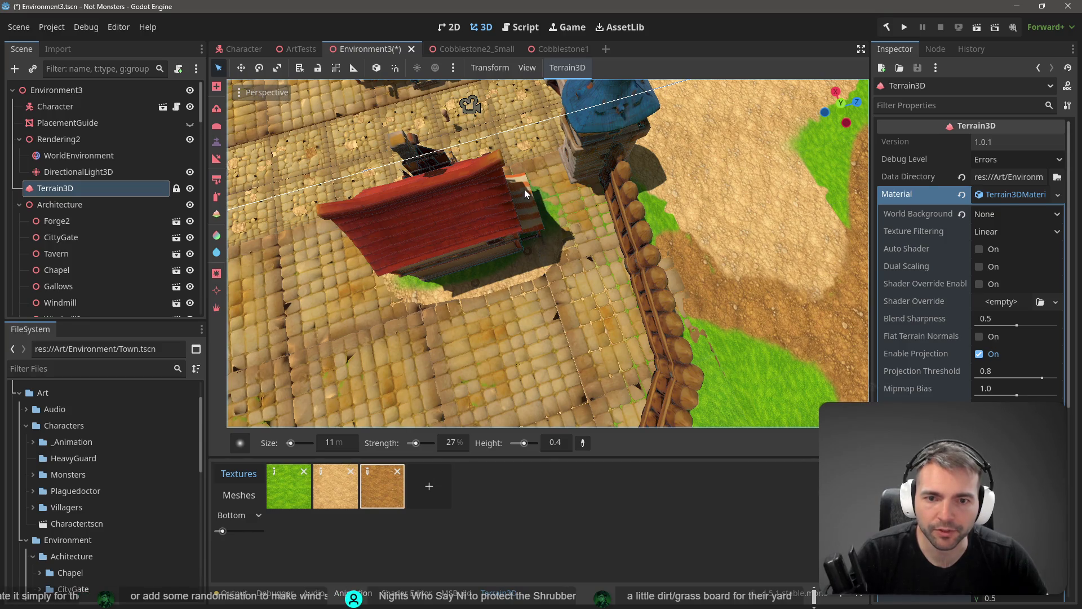
pyautogui.moveTo(521, 186)
pyautogui.mouseDown()
pyautogui.moveTo(552, 178)
pyautogui.moveTo(553, 225)
pyautogui.mouseUp()
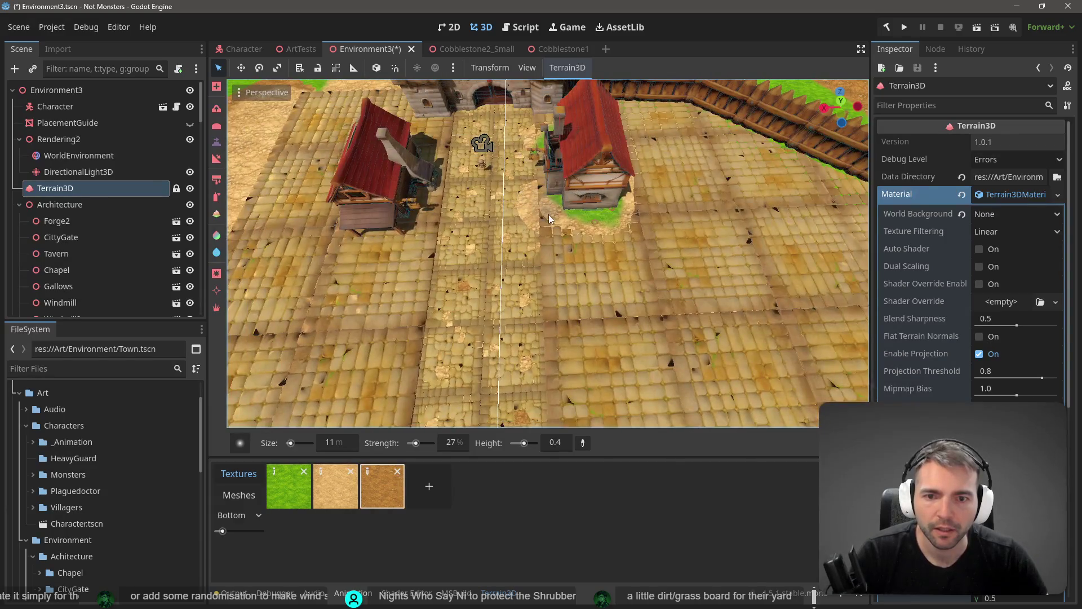
pyautogui.scroll(8, 563, 231)
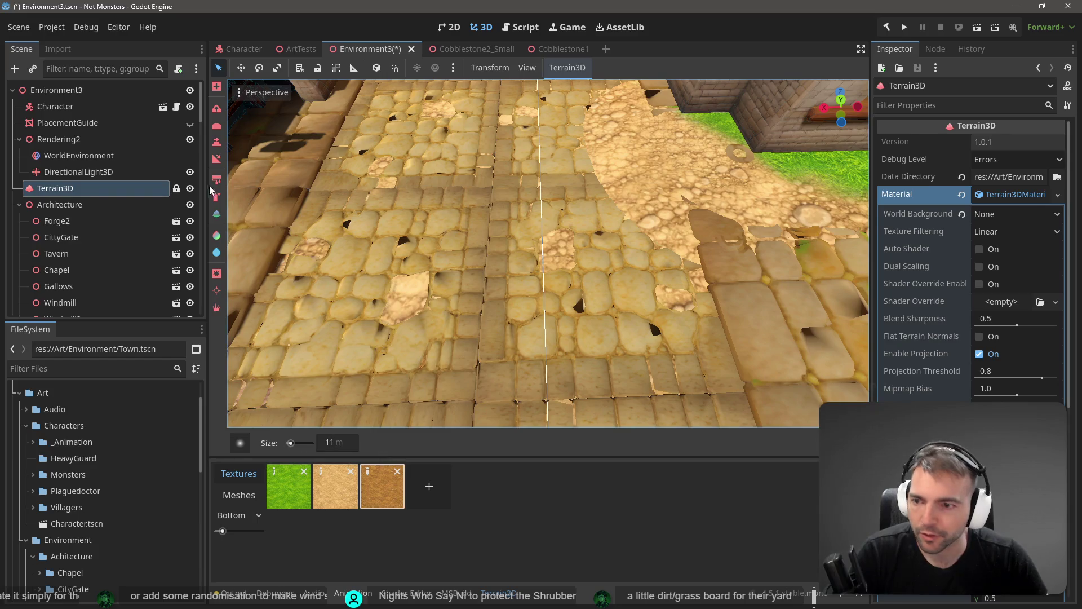
# Set the height brush to sampled height 0.0, 100% strength, 4 m size and Ring1 shape
pyautogui.click(218, 146)
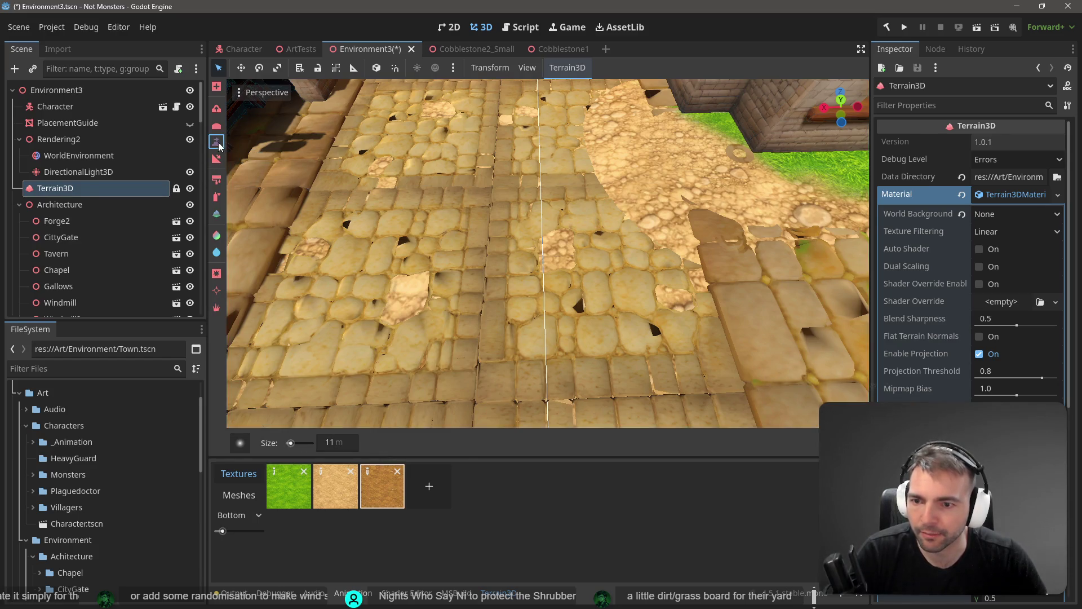
pyautogui.click(576, 443)
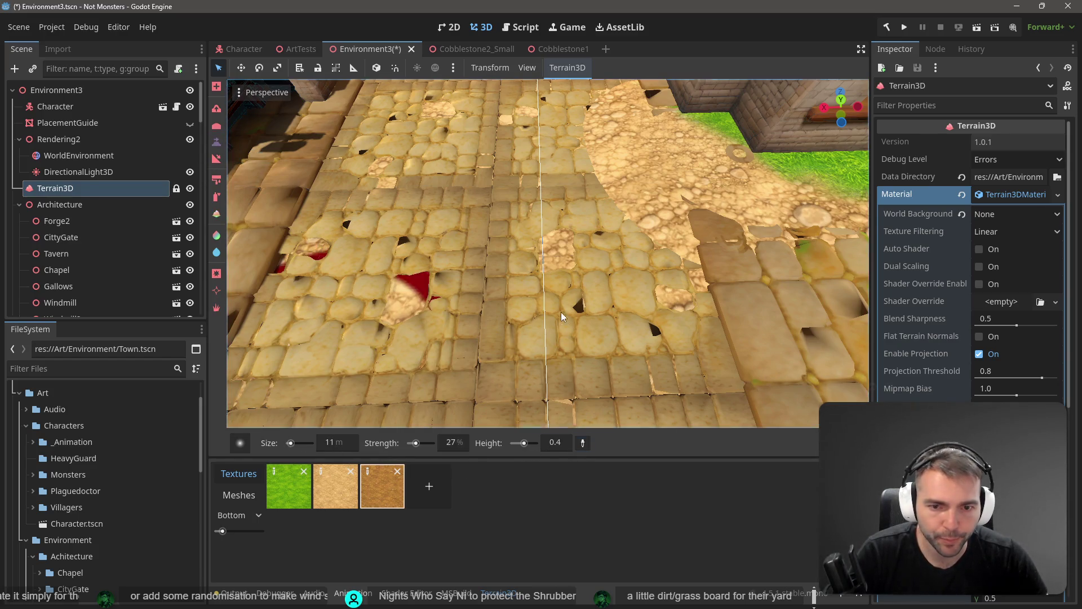
pyautogui.click(556, 253)
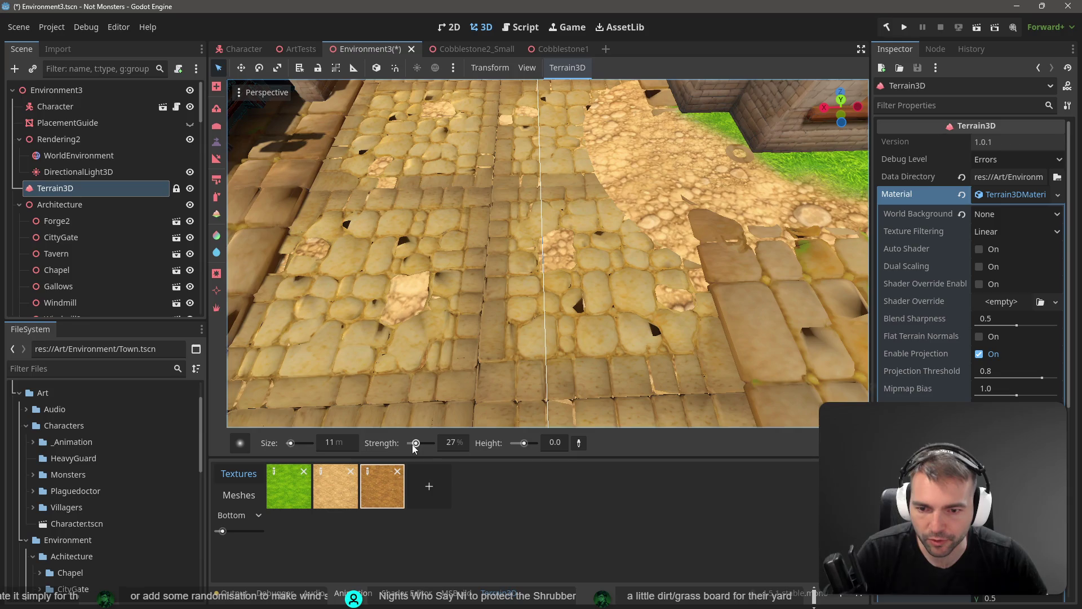
pyautogui.moveTo(414, 445); pyautogui.dragTo(439, 447)
pyautogui.click(336, 446)
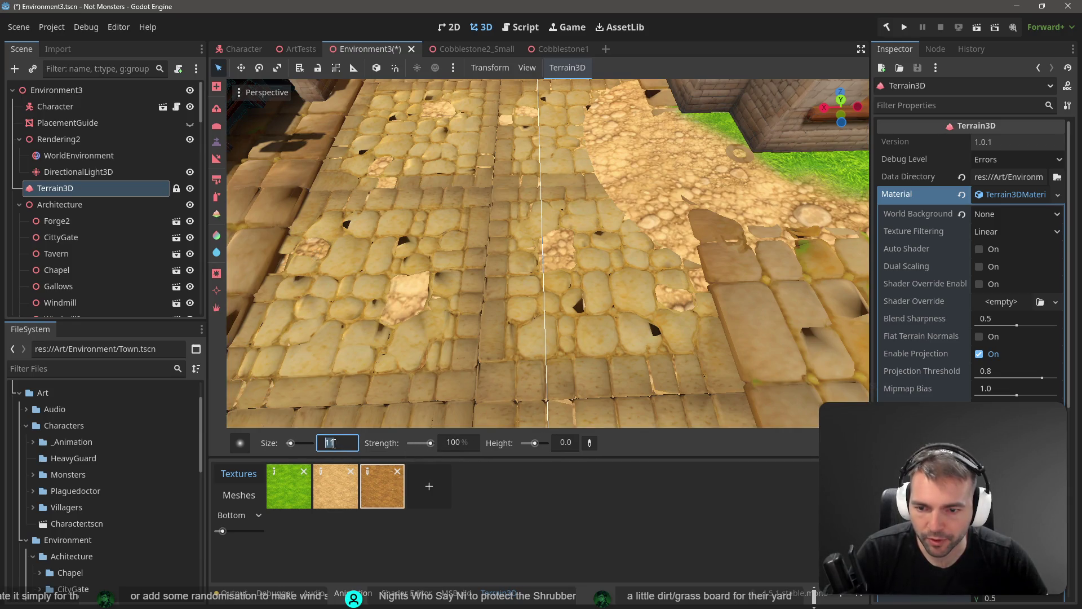
pyautogui.write('1')
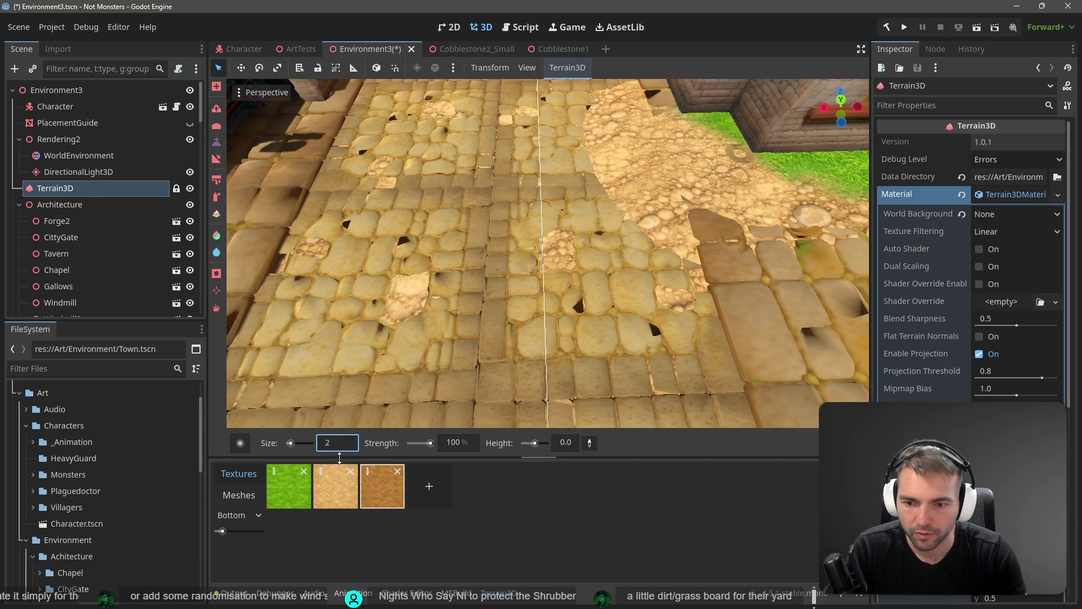
pyautogui.press('Return')
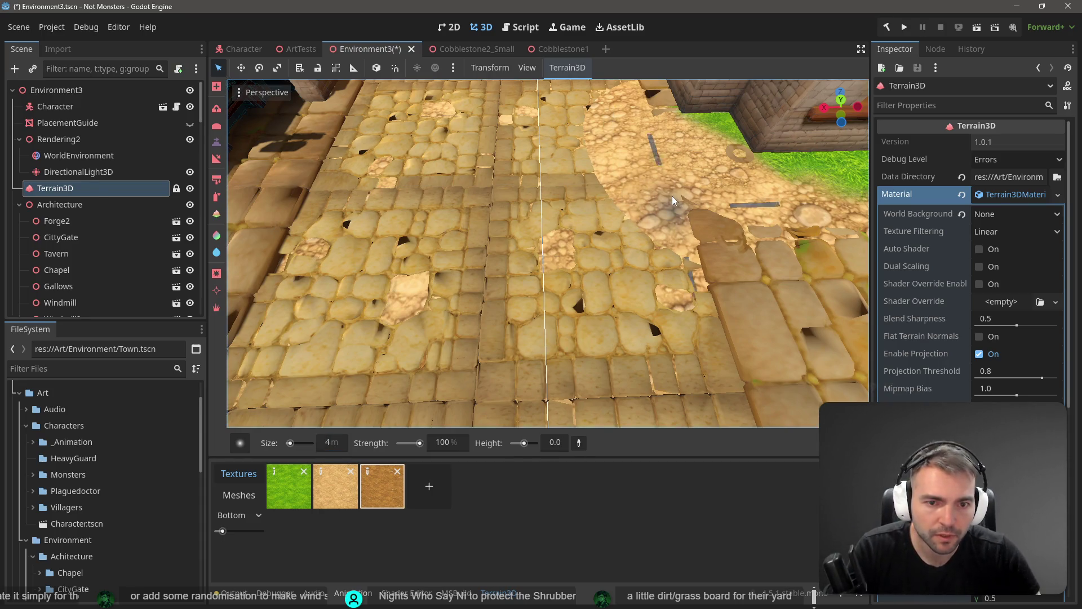
pyautogui.click(240, 443)
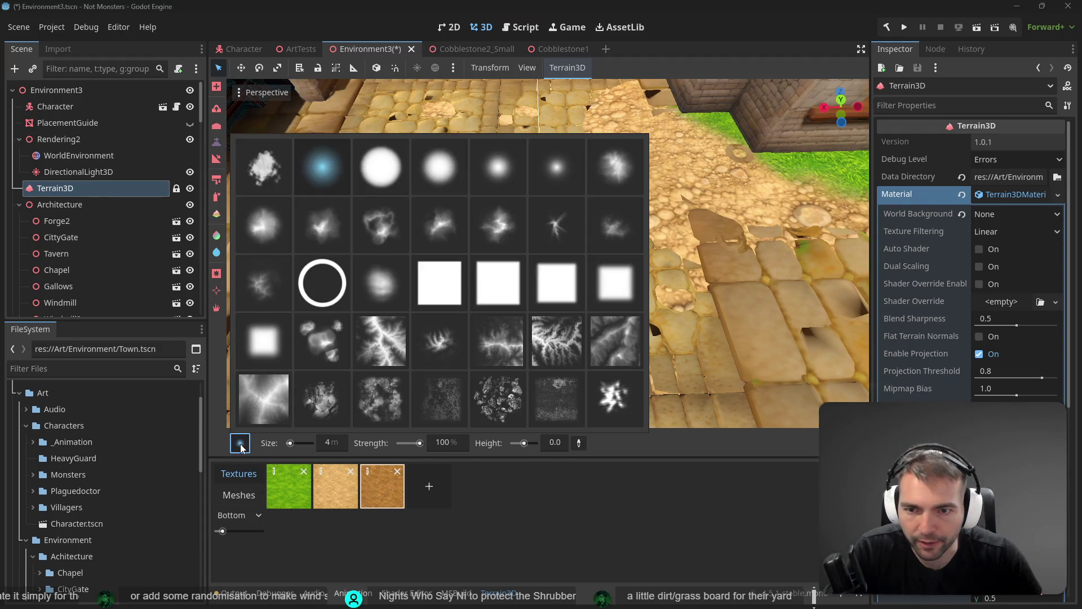
pyautogui.click(324, 281)
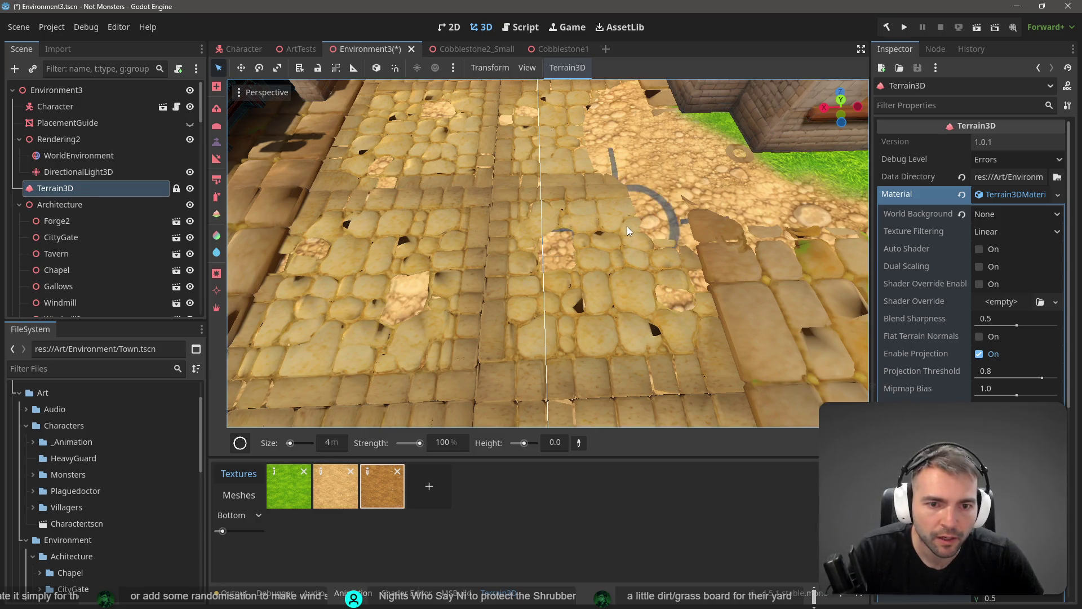
# Flatten a stretch of the cobblestone path to height 0.0
pyautogui.moveTo(635, 200)
pyautogui.mouseDown()
pyautogui.moveTo(629, 151)
pyautogui.moveTo(612, 160)
pyautogui.moveTo(611, 107)
pyautogui.moveTo(630, 113)
pyautogui.mouseUp()
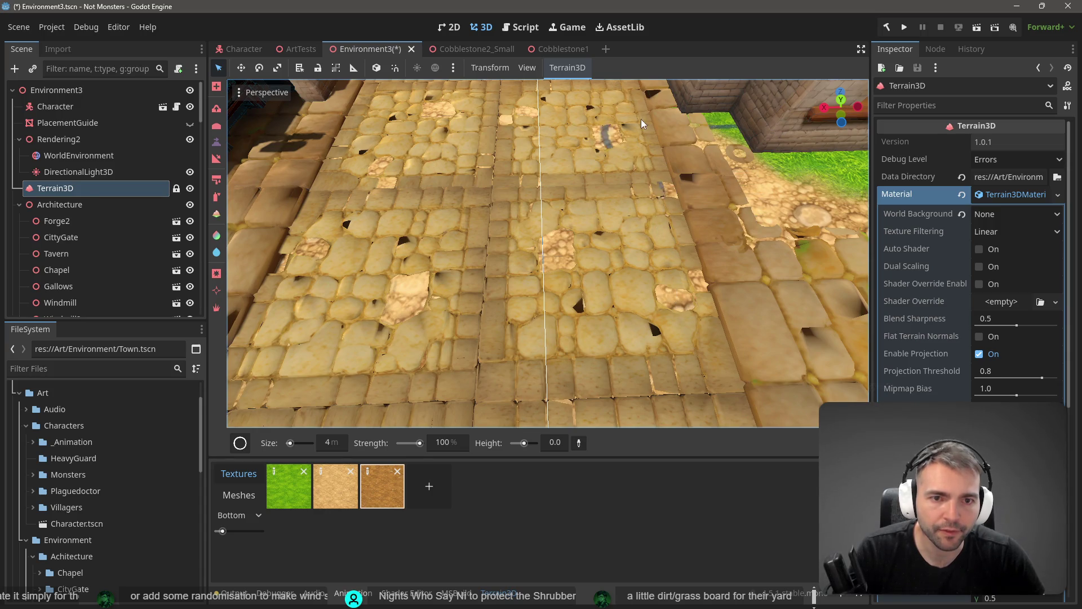
pyautogui.scroll(3, 613, 96)
pyautogui.scroll(-6, 620, 111)
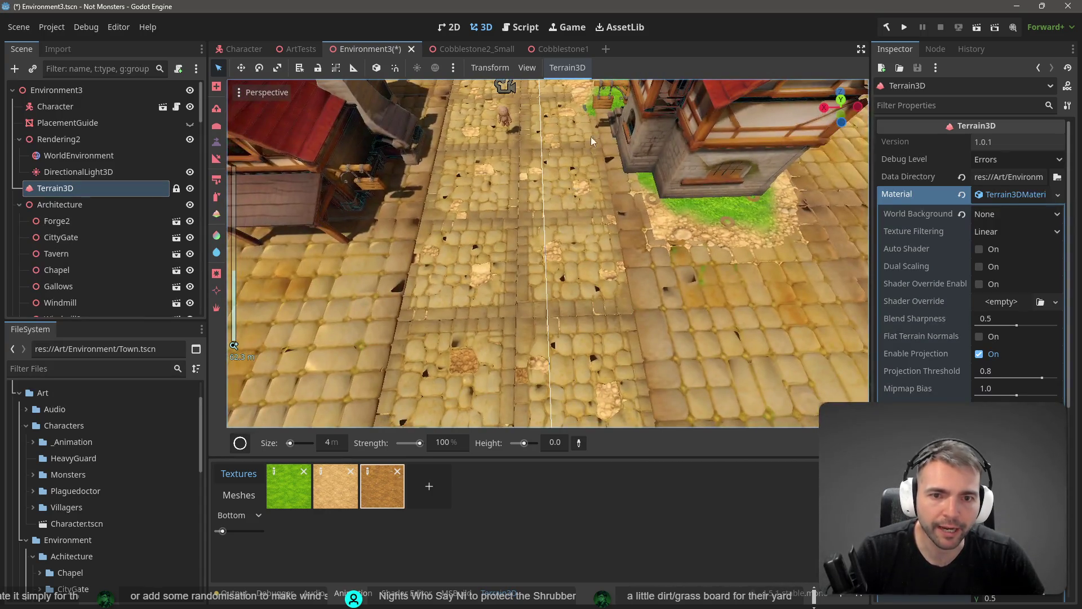
# Paint green grass into the shaded ground beneath the red-roofed house
pyautogui.moveTo(573, 120)
pyautogui.mouseDown()
pyautogui.moveTo(586, 189)
pyautogui.moveTo(578, 172)
pyautogui.moveTo(590, 159)
pyautogui.mouseUp()
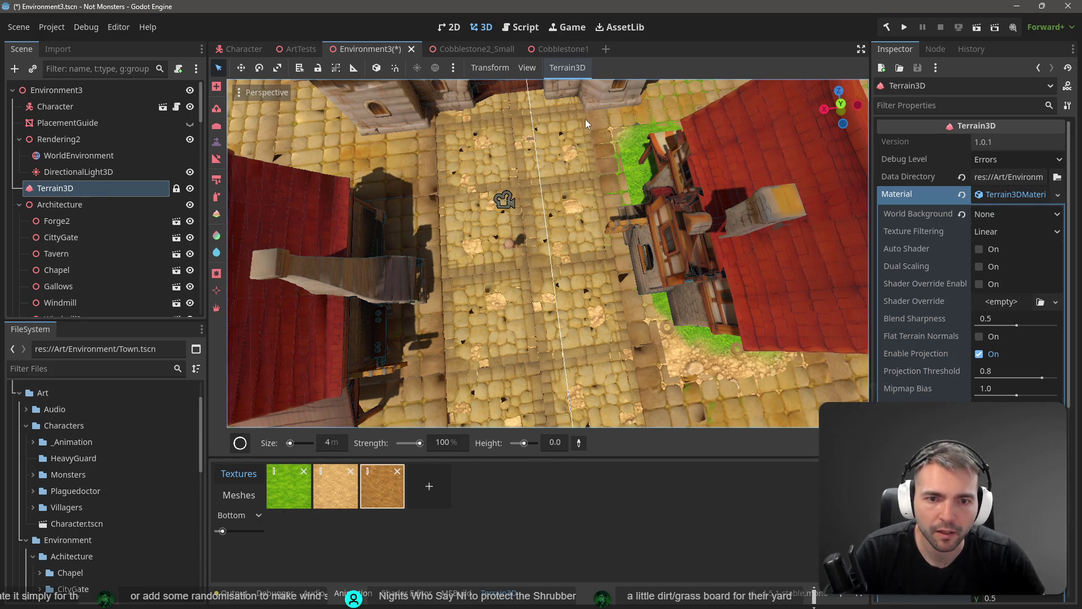
pyautogui.scroll(-5, 603, 252)
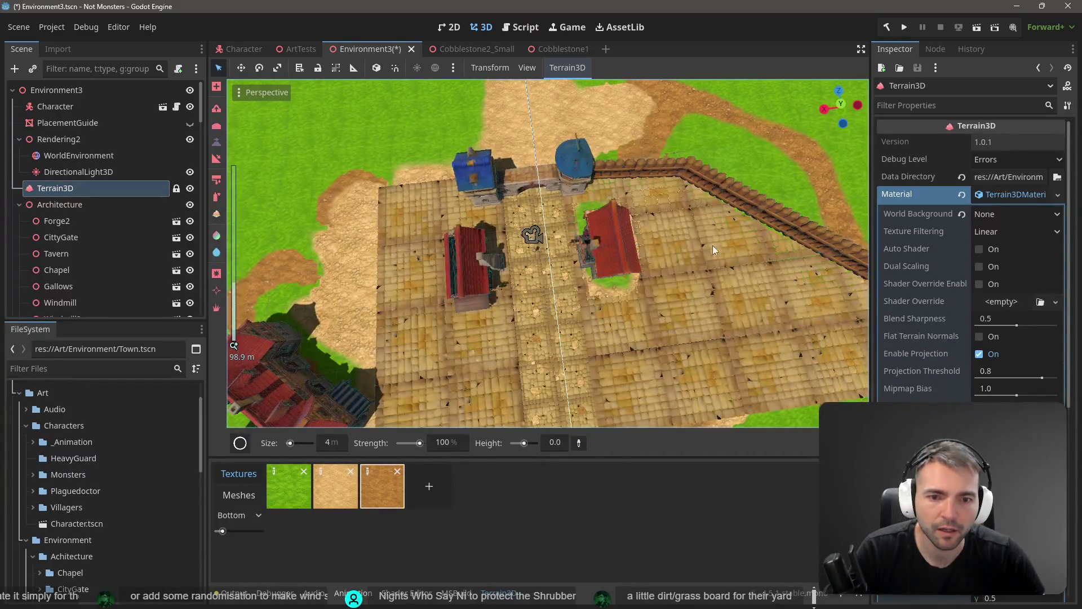
pyautogui.press('e')
pyautogui.moveTo(701, 165)
pyautogui.mouseDown()
pyautogui.moveTo(437, 127)
pyautogui.moveTo(502, 189)
pyautogui.mouseUp()
pyautogui.scroll(5, 542, 269)
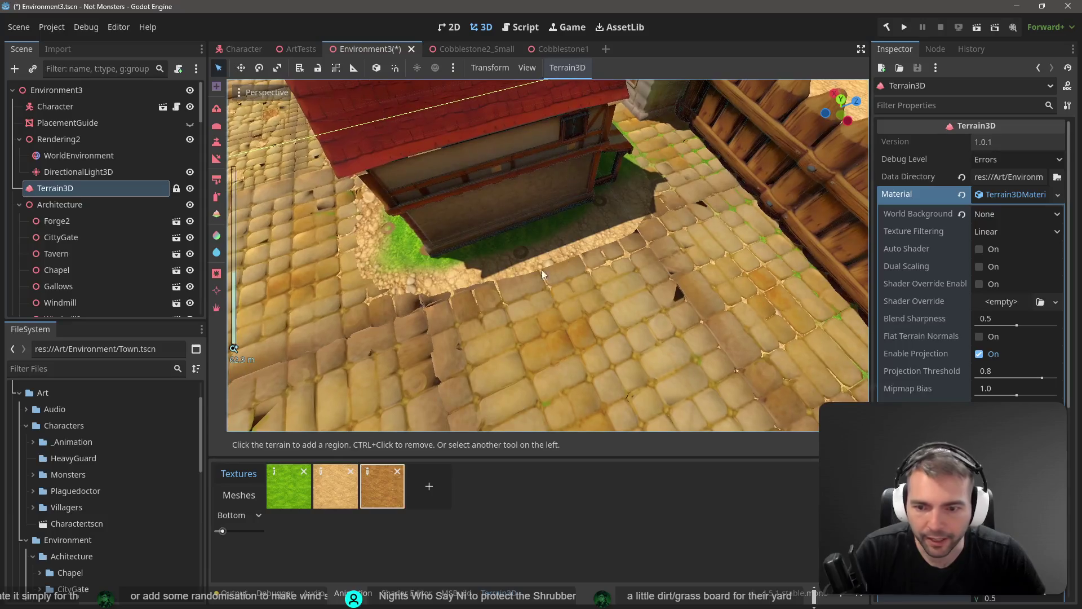
pyautogui.click(299, 489)
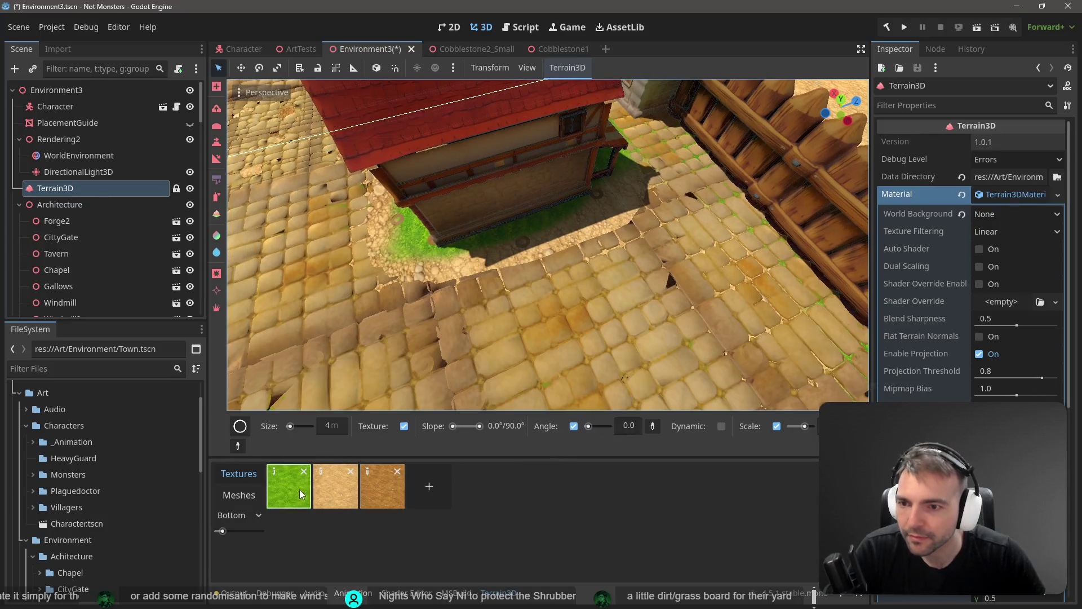
pyautogui.click(217, 196)
pyautogui.moveTo(448, 242)
pyautogui.mouseDown()
pyautogui.moveTo(481, 254)
pyautogui.moveTo(556, 243)
pyautogui.mouseUp()
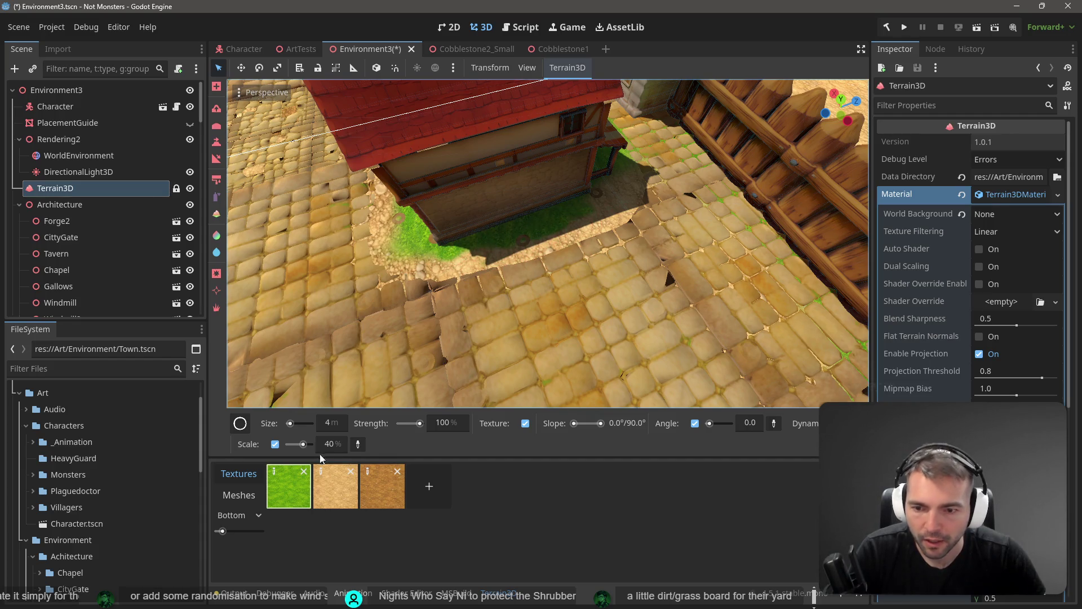
# Enlarge the brush to 12 m and choose the Texture2 brush shape
pyautogui.moveTo(290, 424); pyautogui.dragTo(289, 426)
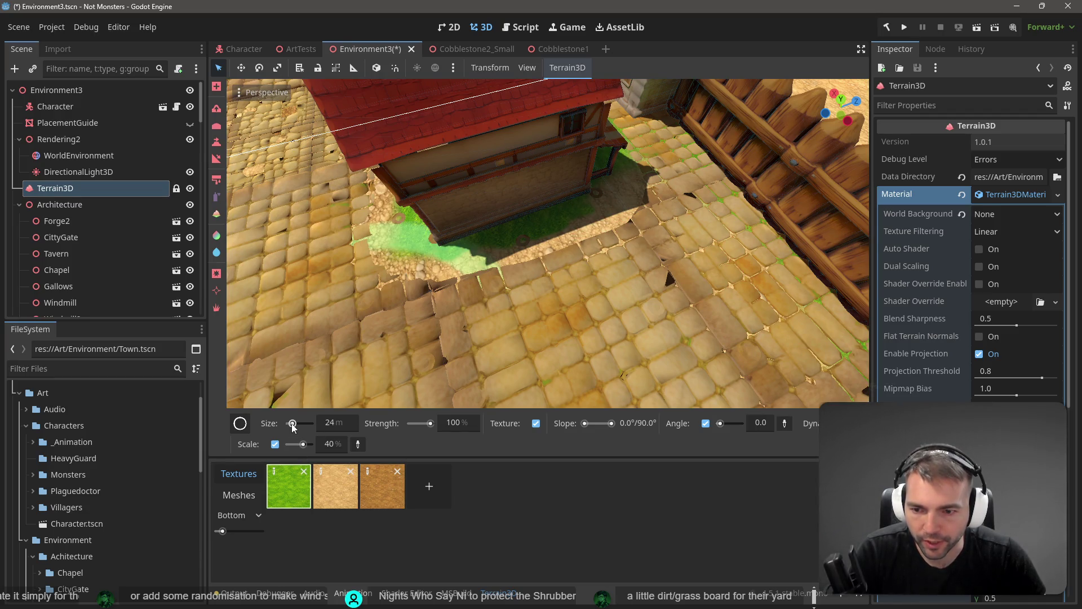
pyautogui.click(240, 423)
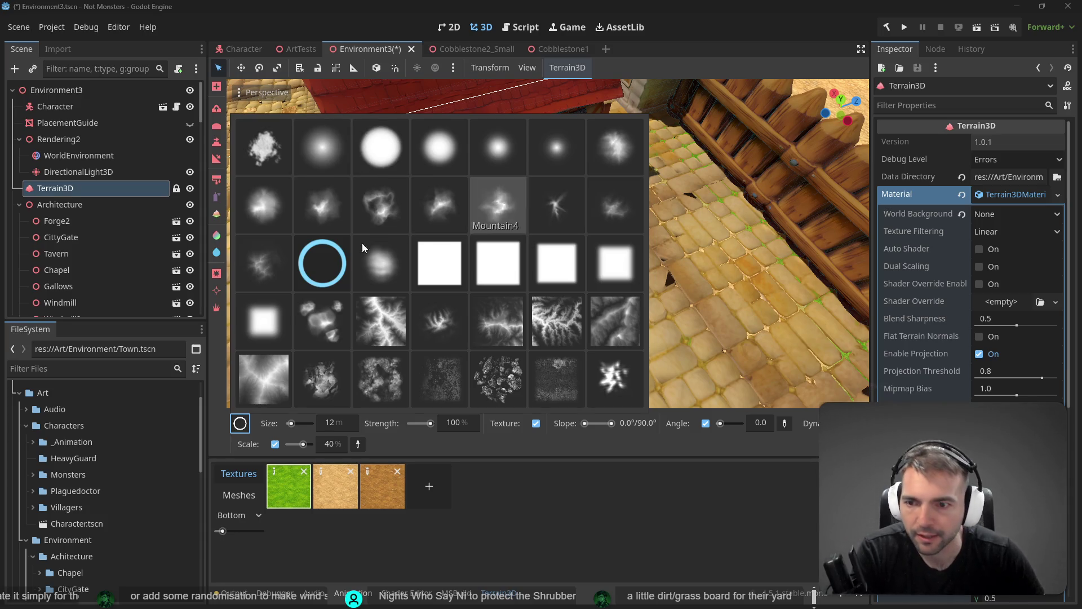
pyautogui.click(299, 280)
pyautogui.click(246, 428)
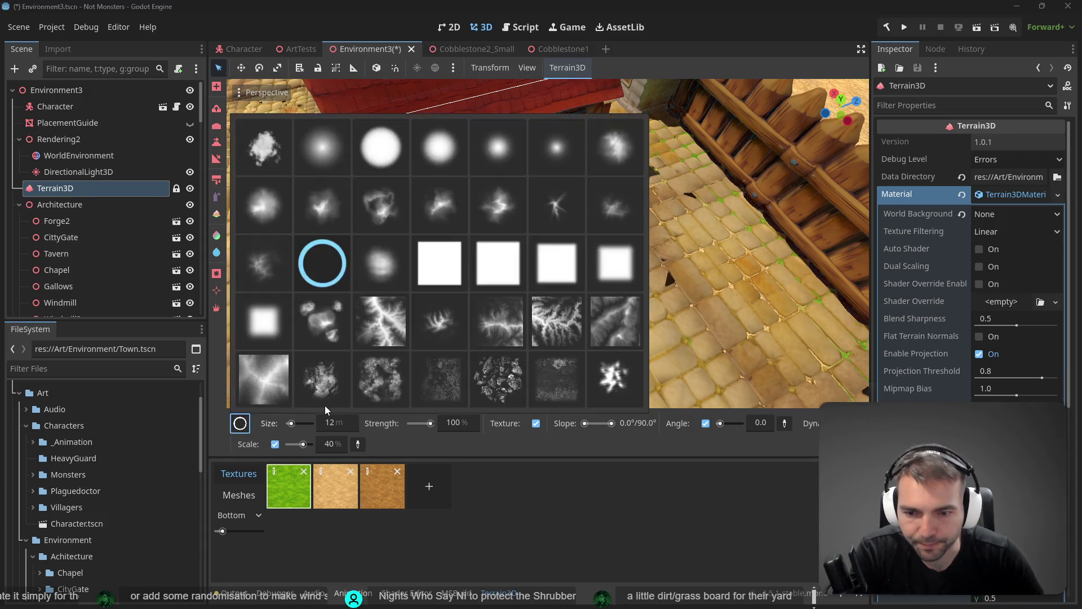
pyautogui.click(381, 384)
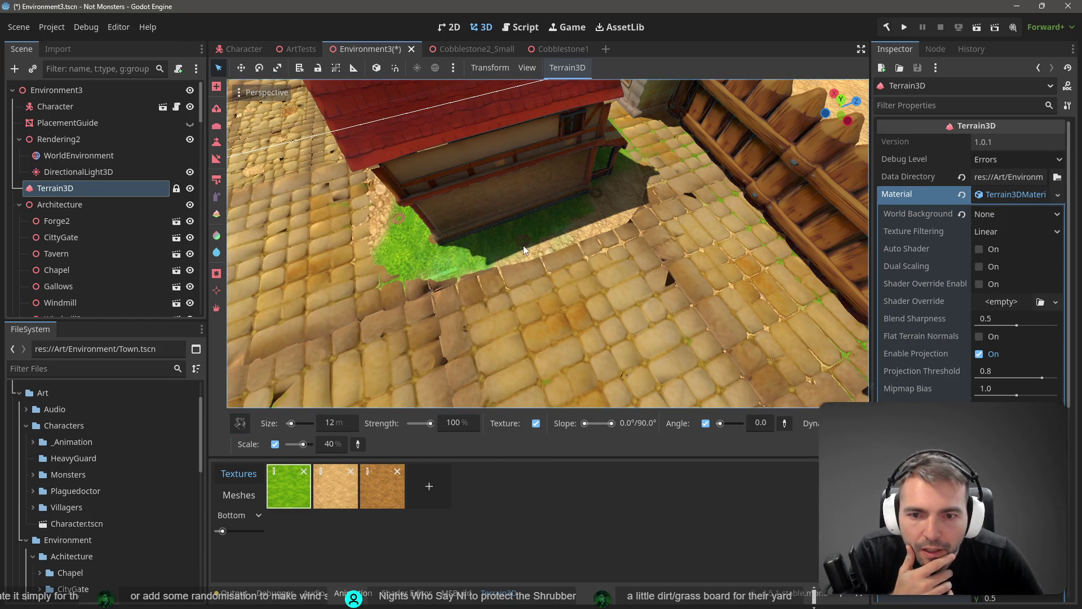
# Lower brush strength to 62% and paint ragged dirt edges into the house-base grass
pyautogui.click(537, 269)
pyautogui.moveTo(430, 422); pyautogui.dragTo(422, 423)
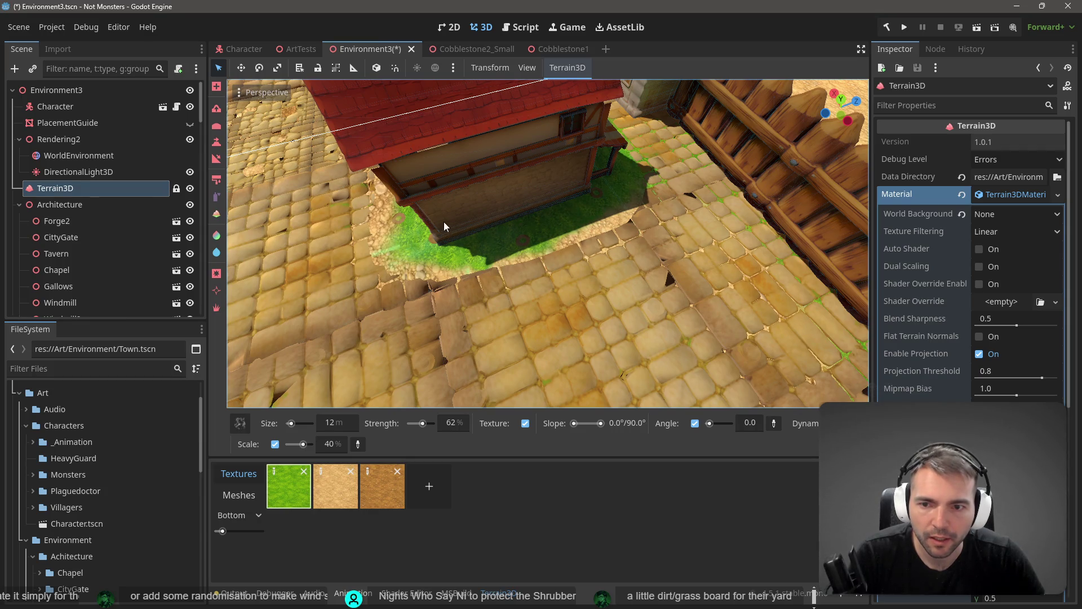
pyautogui.moveTo(401, 207)
pyautogui.mouseDown()
pyautogui.moveTo(349, 195)
pyautogui.moveTo(505, 231)
pyautogui.mouseUp()
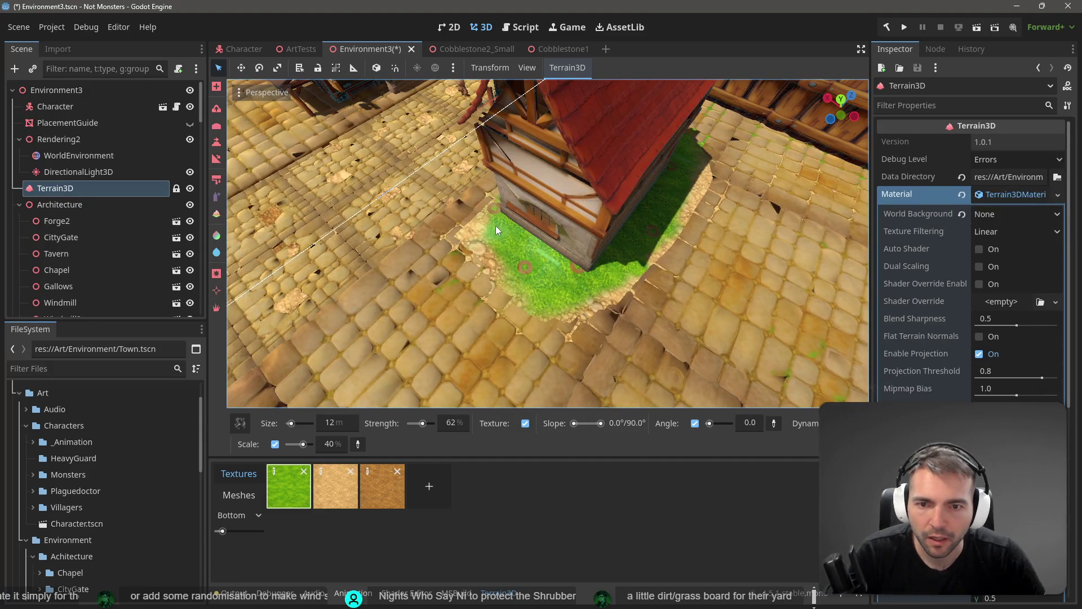
pyautogui.moveTo(579, 219); pyautogui.dragTo(553, 226)
pyautogui.press('w')
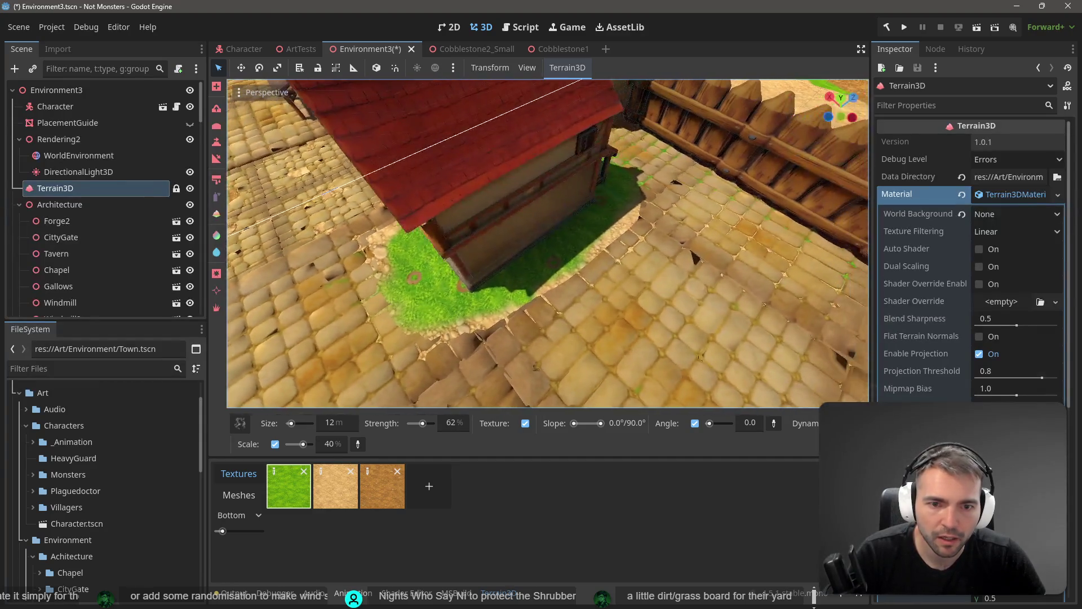
pyautogui.press('s')
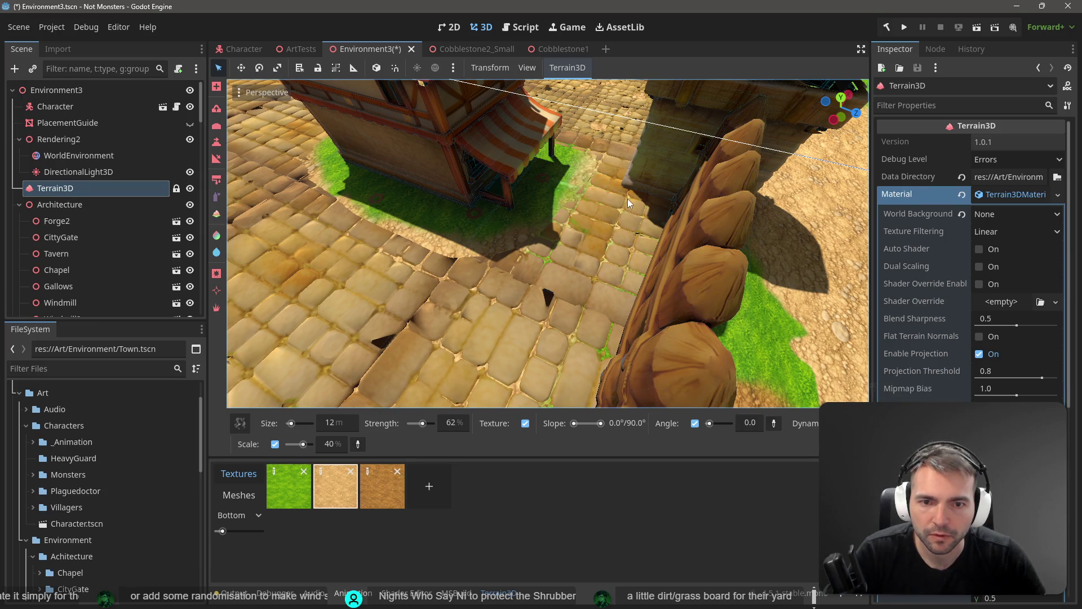
pyautogui.scroll(-10, 432, 354)
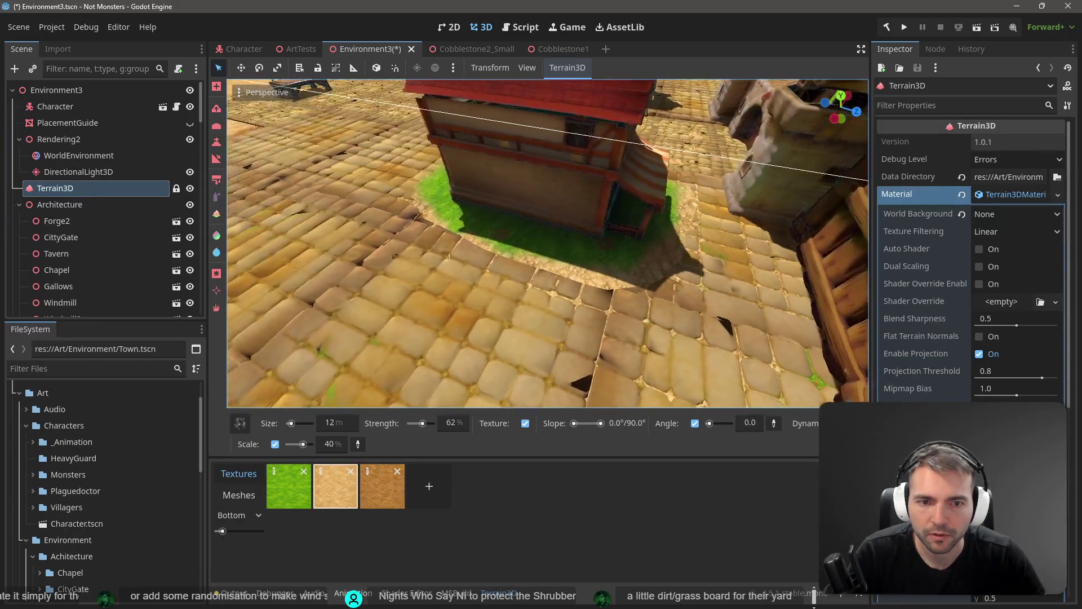
pyautogui.moveTo(547, 243)
pyautogui.mouseDown()
pyautogui.moveTo(524, 197)
pyautogui.moveTo(412, 194)
pyautogui.moveTo(518, 171)
pyautogui.moveTo(583, 193)
pyautogui.moveTo(433, 355)
pyautogui.moveTo(547, 162)
pyautogui.mouseUp()
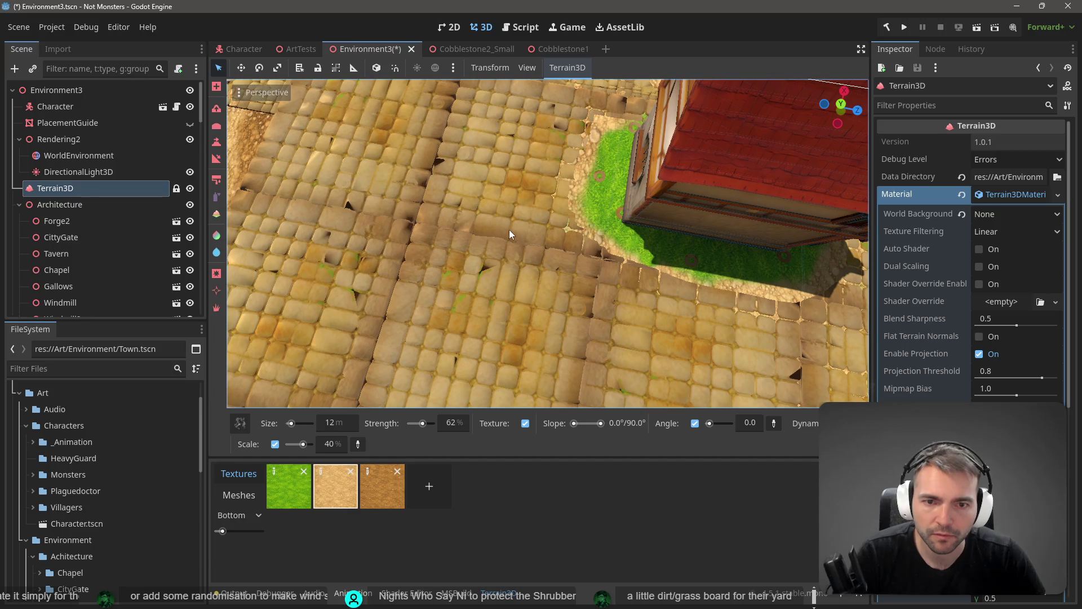
# Paint grass with a soft round brush around other houses and save the Environment3 scene
pyautogui.click(288, 486)
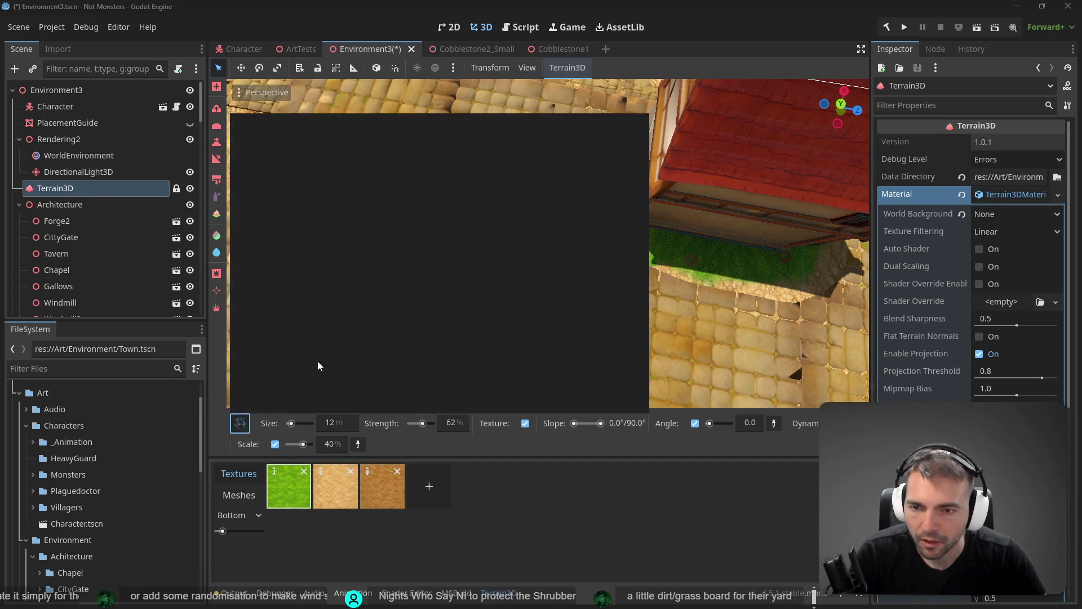
pyautogui.click(339, 160)
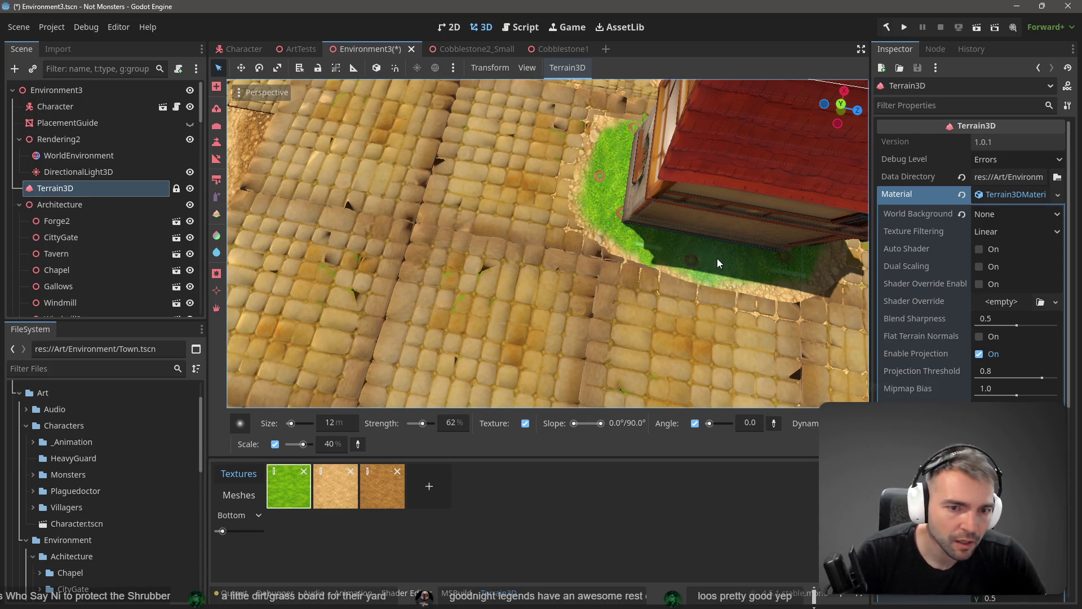
pyautogui.press('d')
pyautogui.press('d')
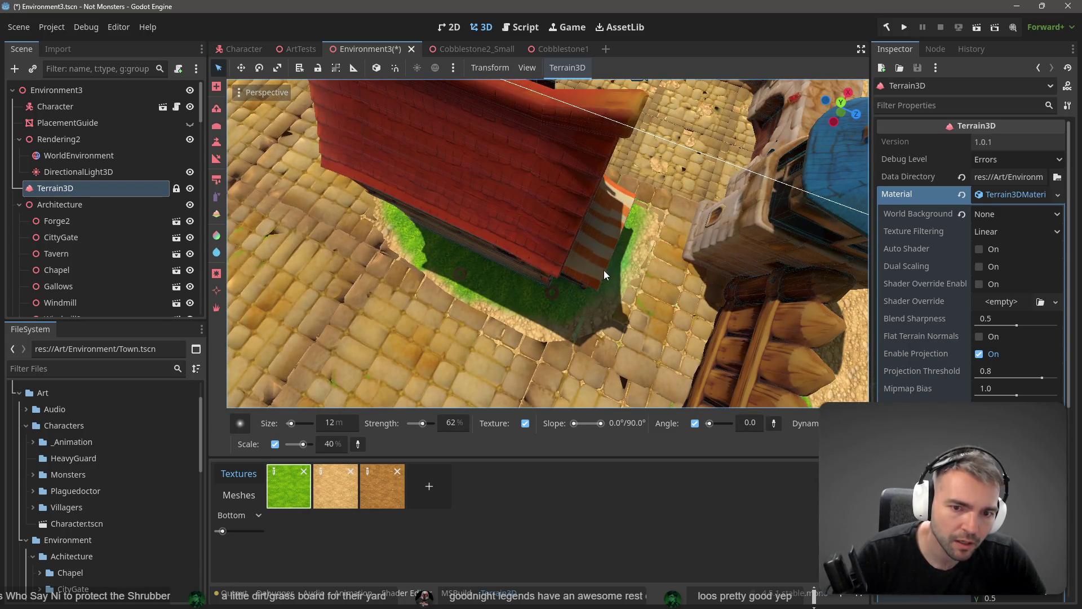
pyautogui.press('s')
pyautogui.hotkey('ctrl', 's')
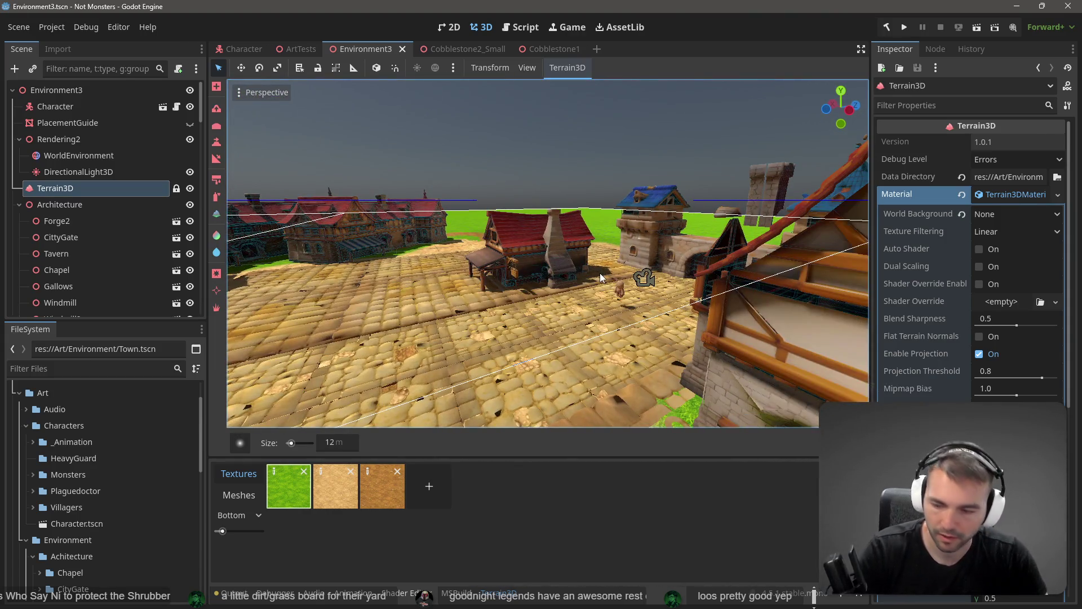
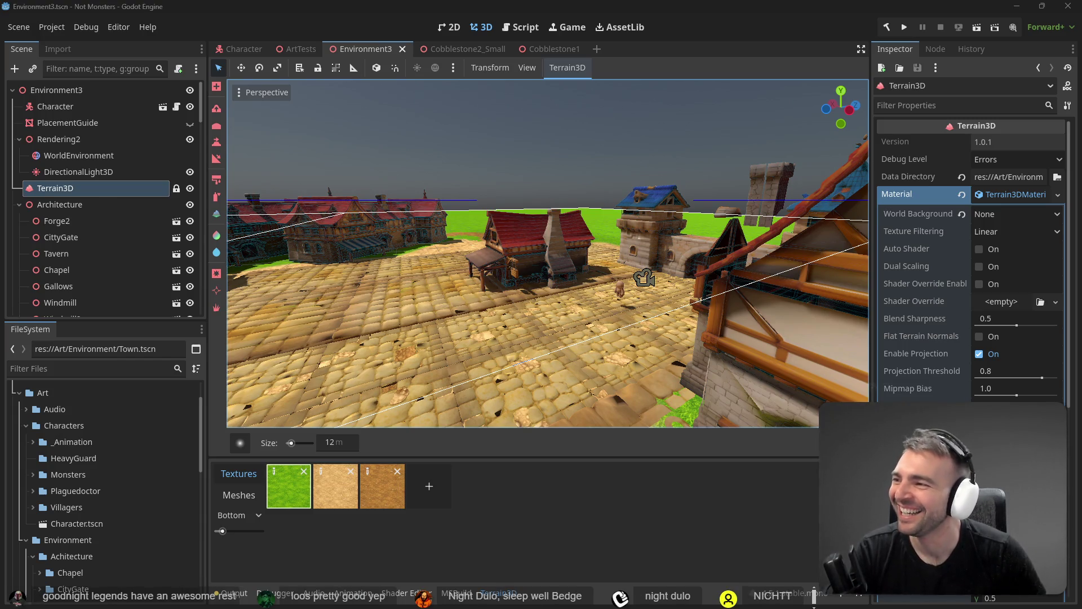
# Fly the 3D view from the town overview to the grass patch by the stone house
pyautogui.moveTo(527, 330)
pyautogui.mouseDown()
pyautogui.moveTo(473, 276)
pyautogui.moveTo(292, 184)
pyautogui.moveTo(527, 334)
pyautogui.mouseUp()
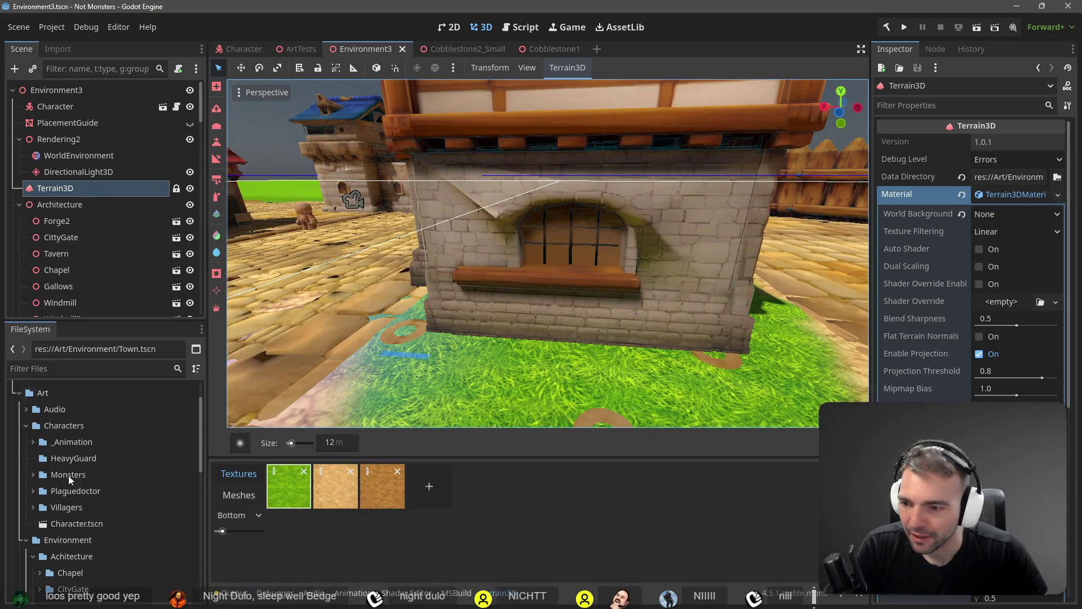
# Pick a rougher, irregular brush shape at 6 m size and select the sculpt tool
pyautogui.click(241, 440)
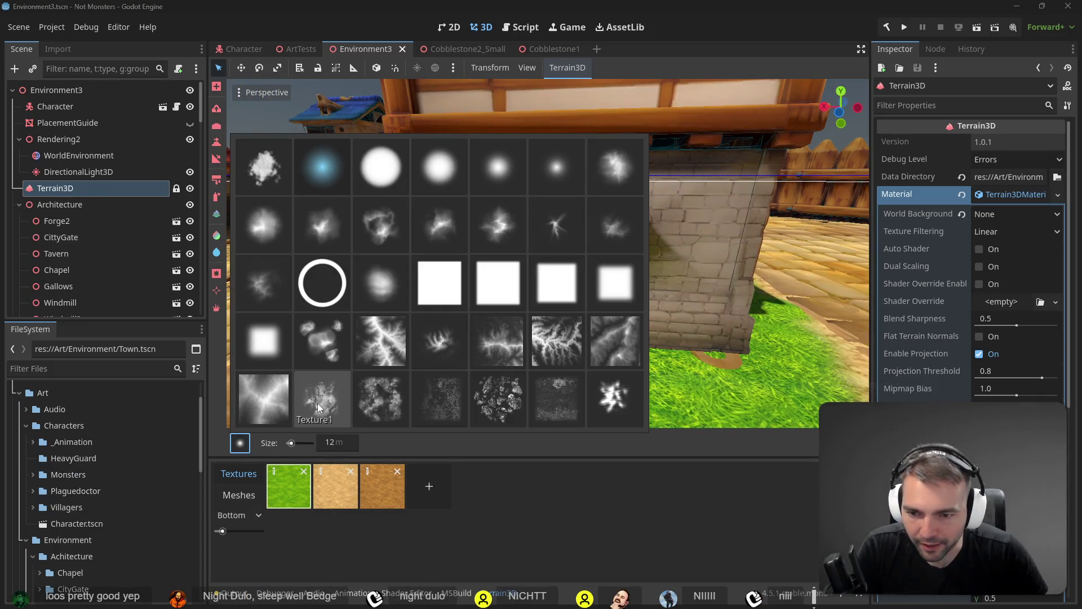
pyautogui.click(557, 225)
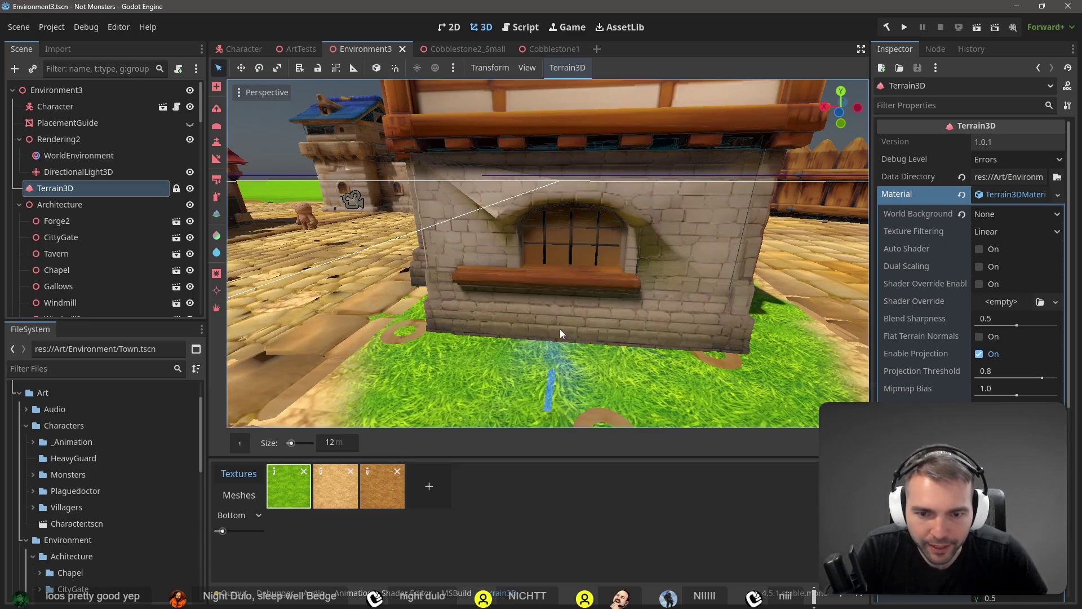
pyautogui.click(286, 444)
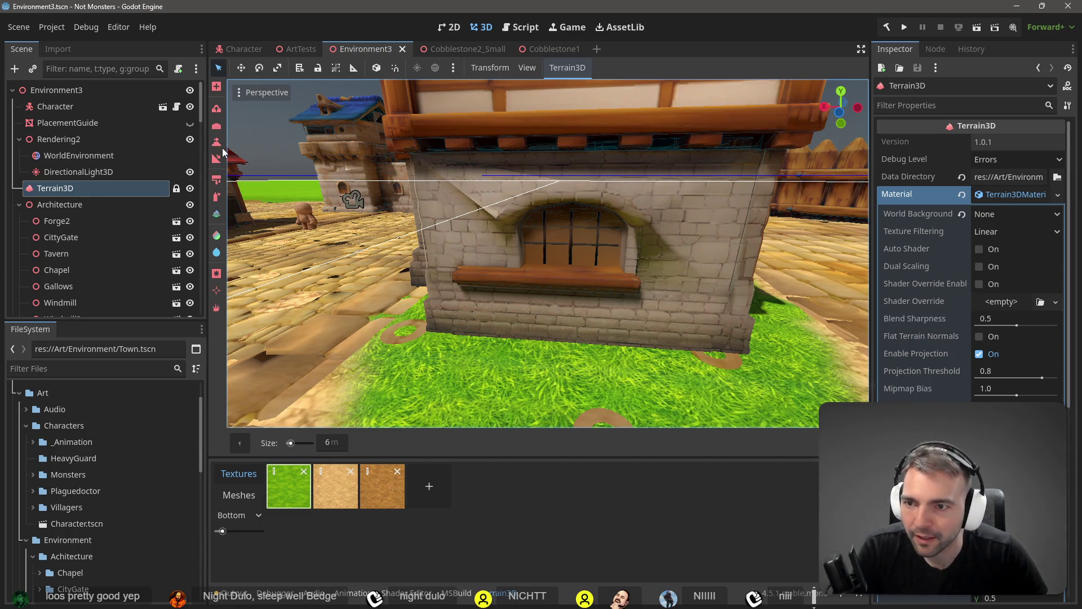
pyautogui.click(217, 113)
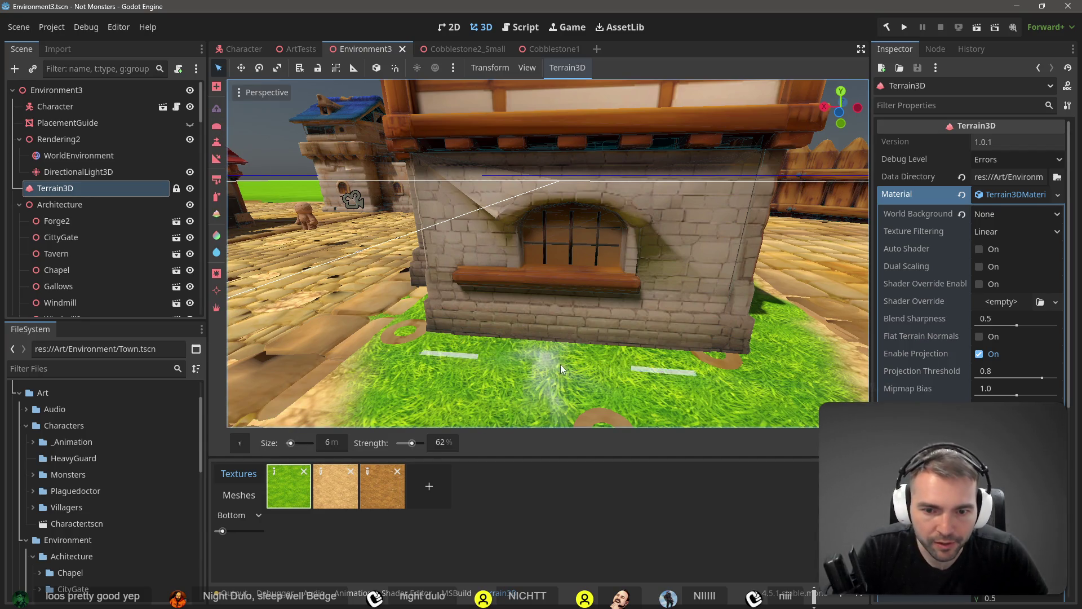
# Sculpt the grass in front of the house at 27% strength, undoing the first too-strong bump
pyautogui.click(585, 347)
pyautogui.hotkey('ctrl', 'z')
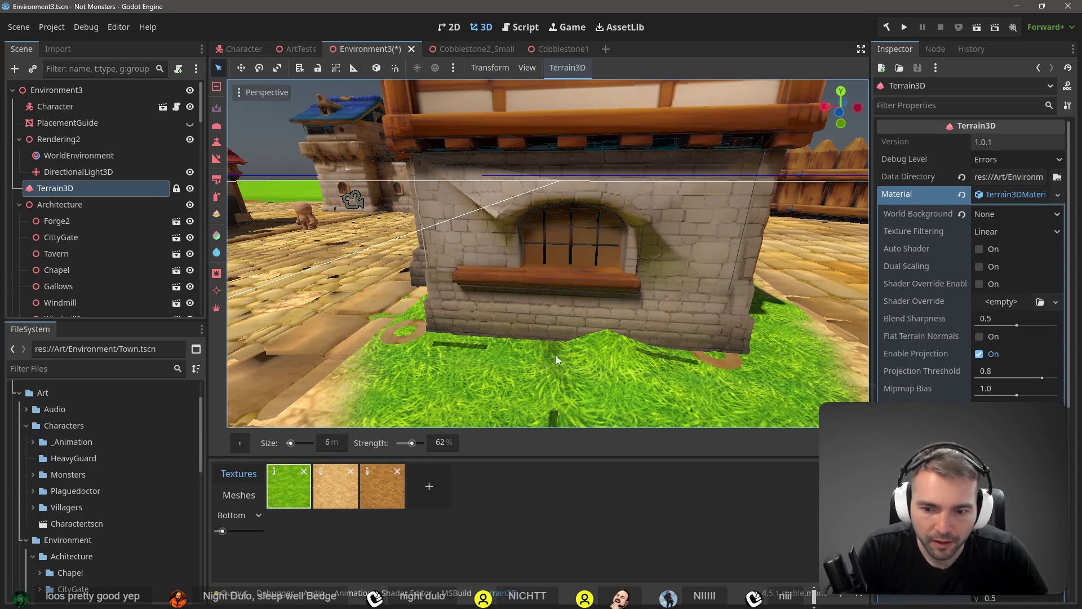
pyautogui.moveTo(408, 446); pyautogui.dragTo(404, 443)
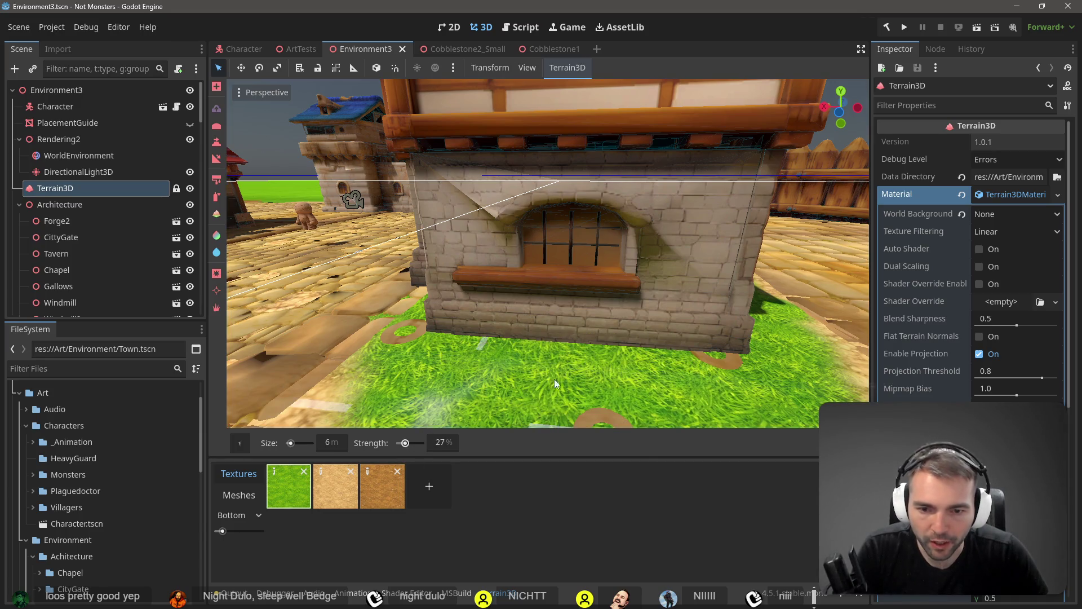
pyautogui.click(591, 340)
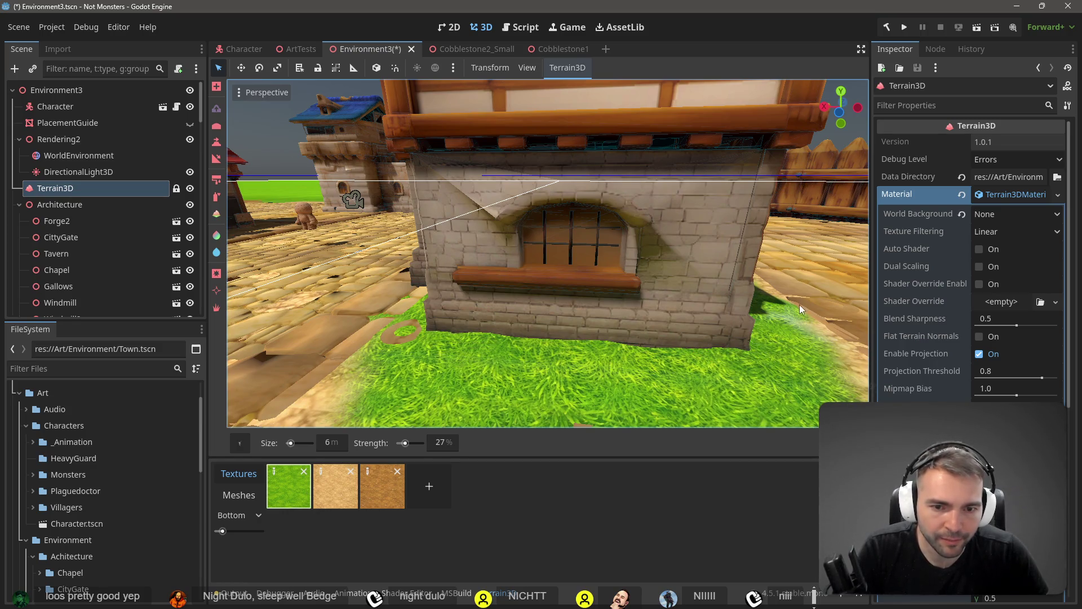
# Inspect the fence, tower base and house window, save the scene, and run it with F6
pyautogui.moveTo(799, 304)
pyautogui.mouseDown()
pyautogui.moveTo(758, 299)
pyautogui.moveTo(702, 320)
pyautogui.mouseUp()
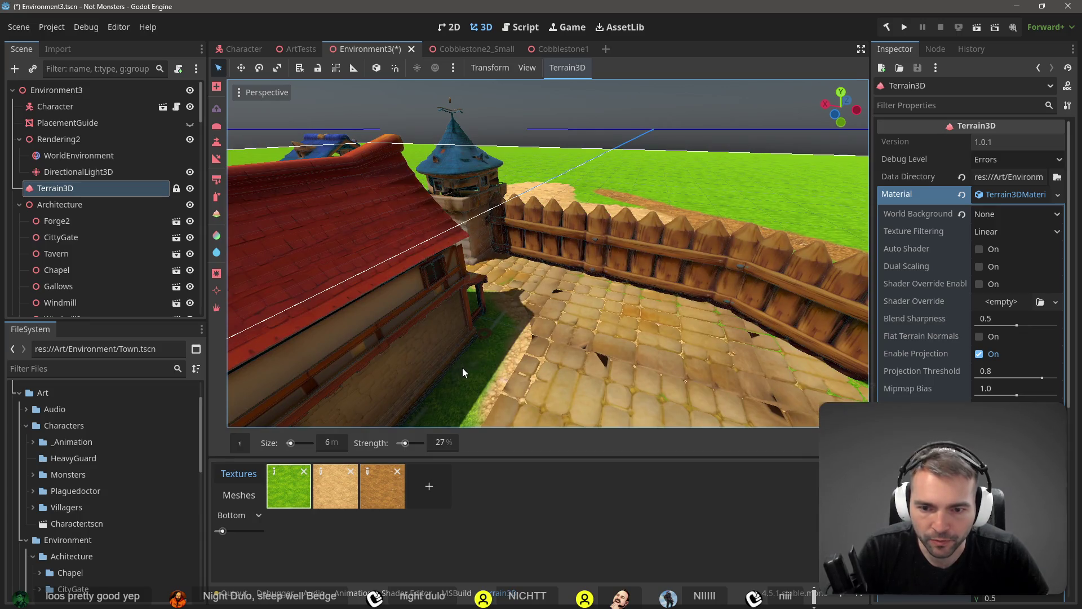
pyautogui.moveTo(462, 367)
pyautogui.mouseDown()
pyautogui.moveTo(401, 352)
pyautogui.moveTo(415, 366)
pyautogui.moveTo(455, 306)
pyautogui.moveTo(523, 296)
pyautogui.moveTo(490, 283)
pyautogui.mouseUp()
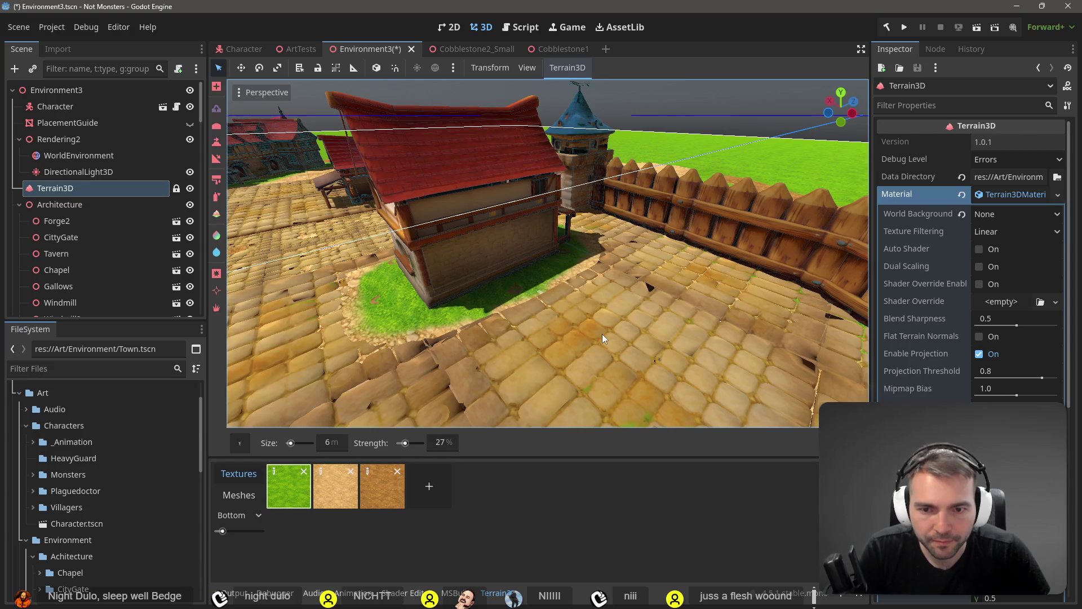
pyautogui.moveTo(655, 359)
pyautogui.mouseDown()
pyautogui.moveTo(275, 292)
pyautogui.moveTo(545, 236)
pyautogui.mouseUp()
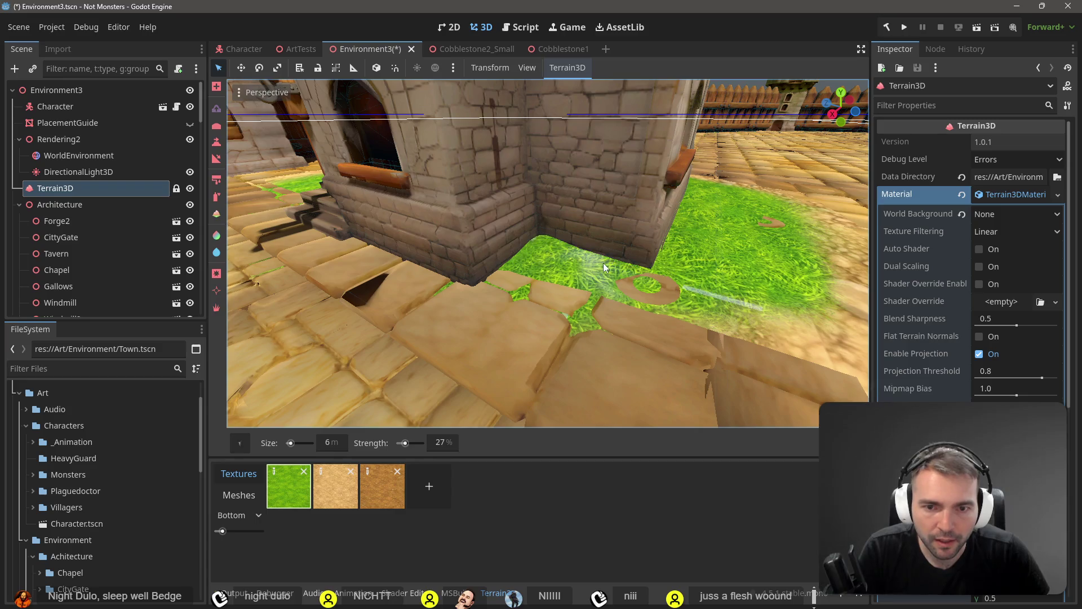
pyautogui.moveTo(603, 263)
pyautogui.mouseDown()
pyautogui.moveTo(671, 265)
pyautogui.moveTo(598, 263)
pyautogui.moveTo(598, 295)
pyautogui.moveTo(556, 286)
pyautogui.moveTo(502, 310)
pyautogui.moveTo(448, 304)
pyautogui.moveTo(423, 315)
pyautogui.moveTo(389, 312)
pyautogui.moveTo(404, 282)
pyautogui.moveTo(387, 282)
pyautogui.moveTo(404, 283)
pyautogui.mouseUp()
pyautogui.hotkey('ctrl', 's')
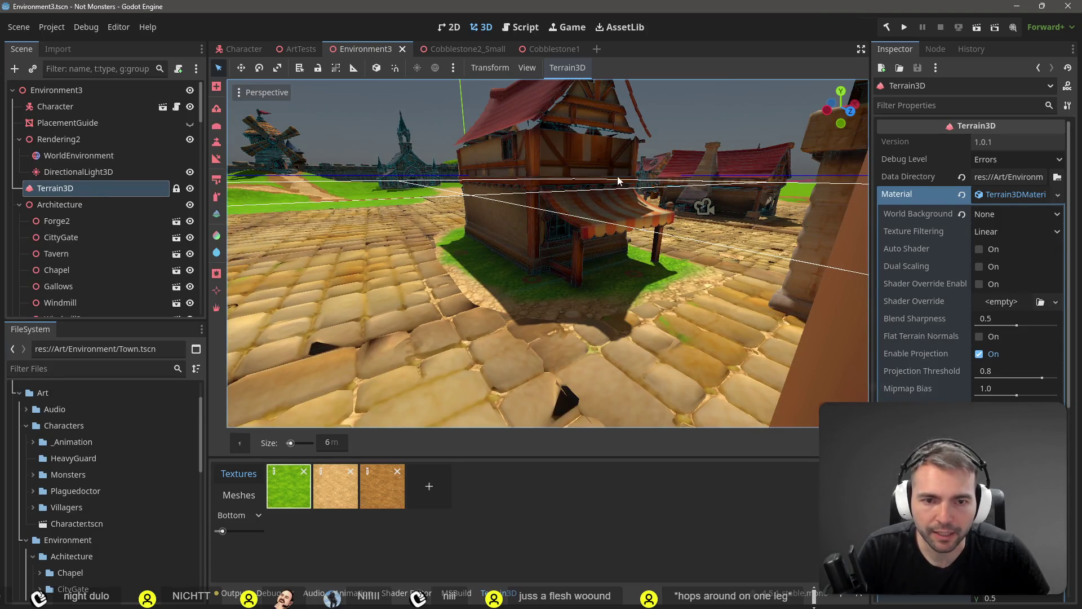
pyautogui.moveTo(472, 169); pyautogui.dragTo(472, 169)
pyautogui.press('F6')
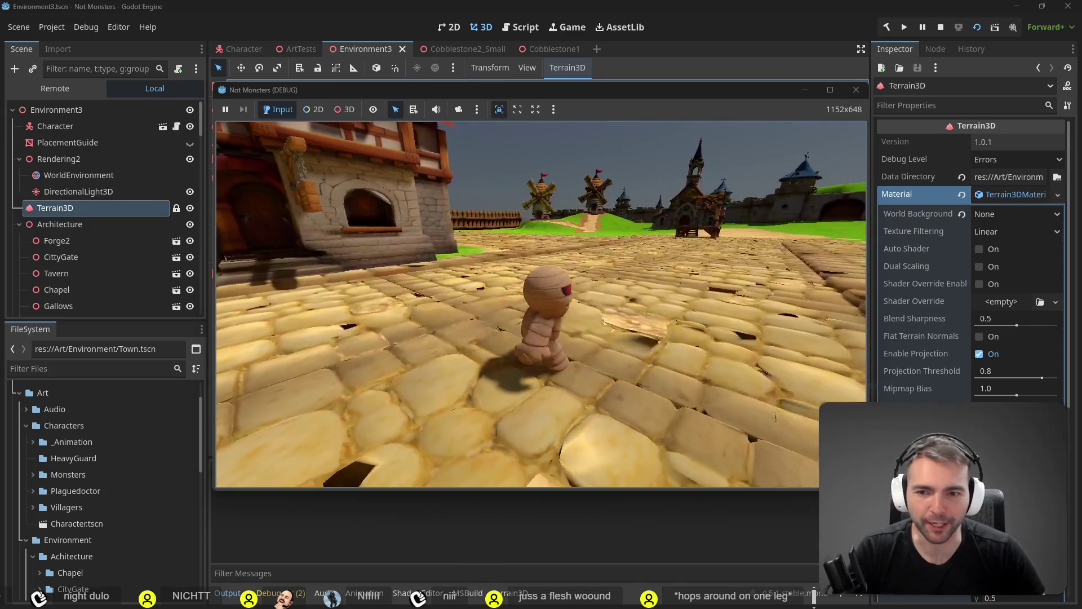
# Walk the mummy around the tavern and across the plaza cobblestones with WASD, then stop with F8
pyautogui.press('a')
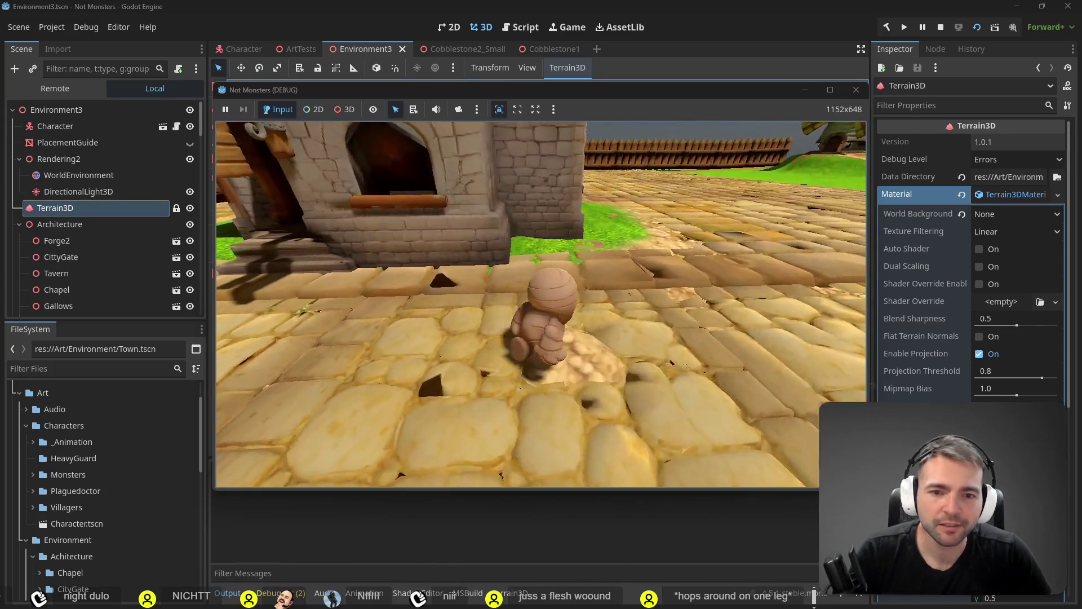
pyautogui.press('a')
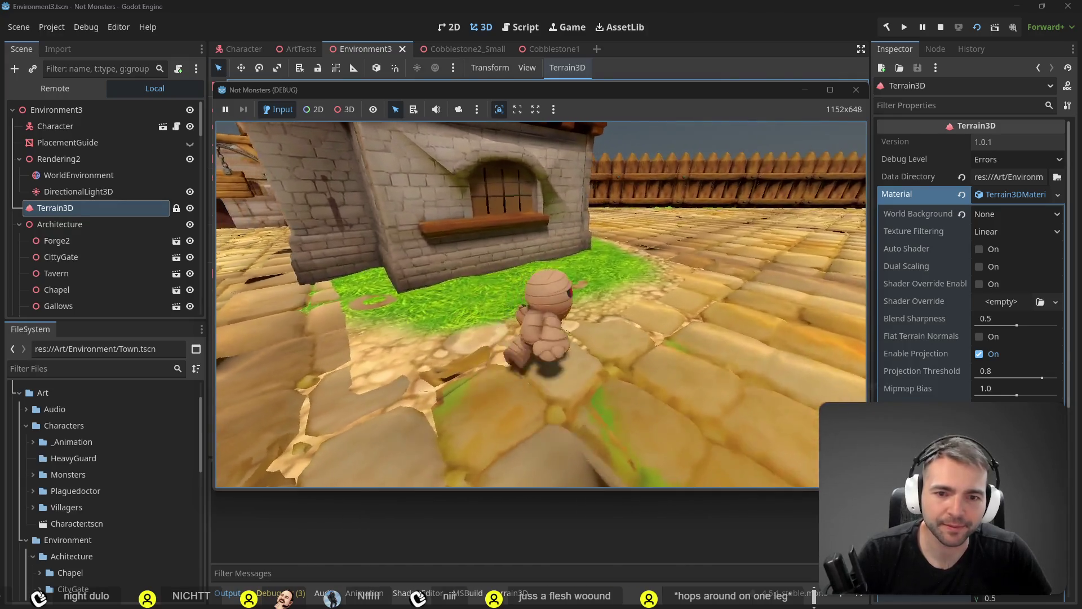
pyautogui.press('d')
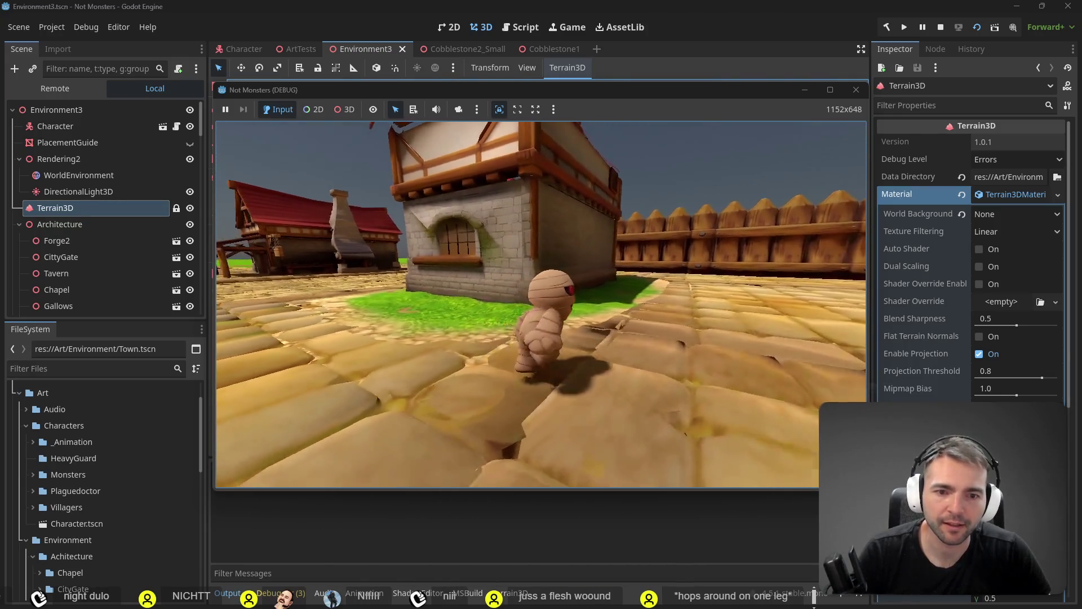
pyautogui.press('w')
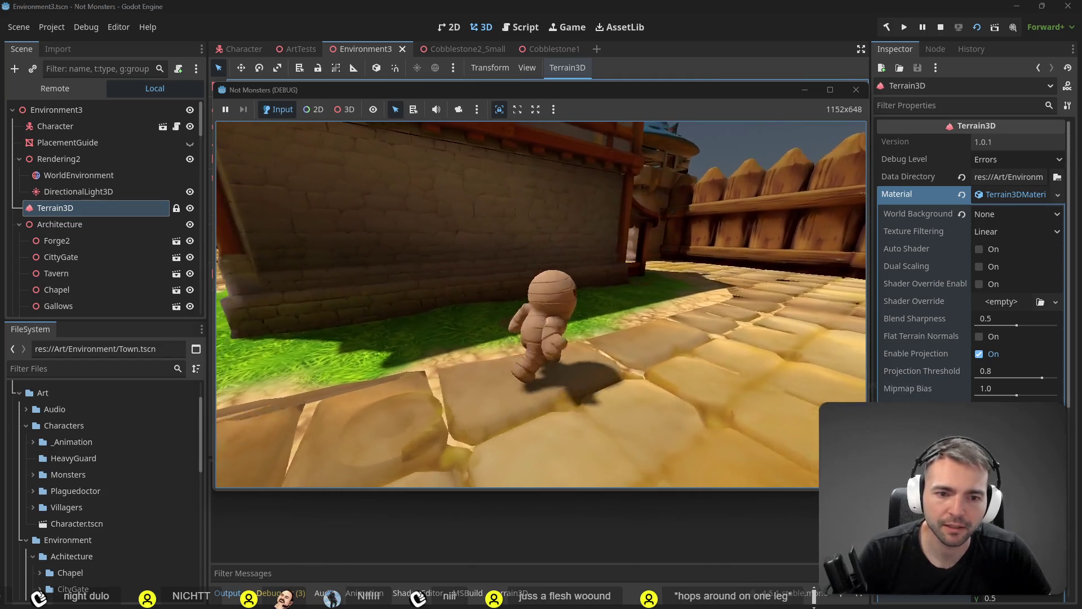
pyautogui.press('s')
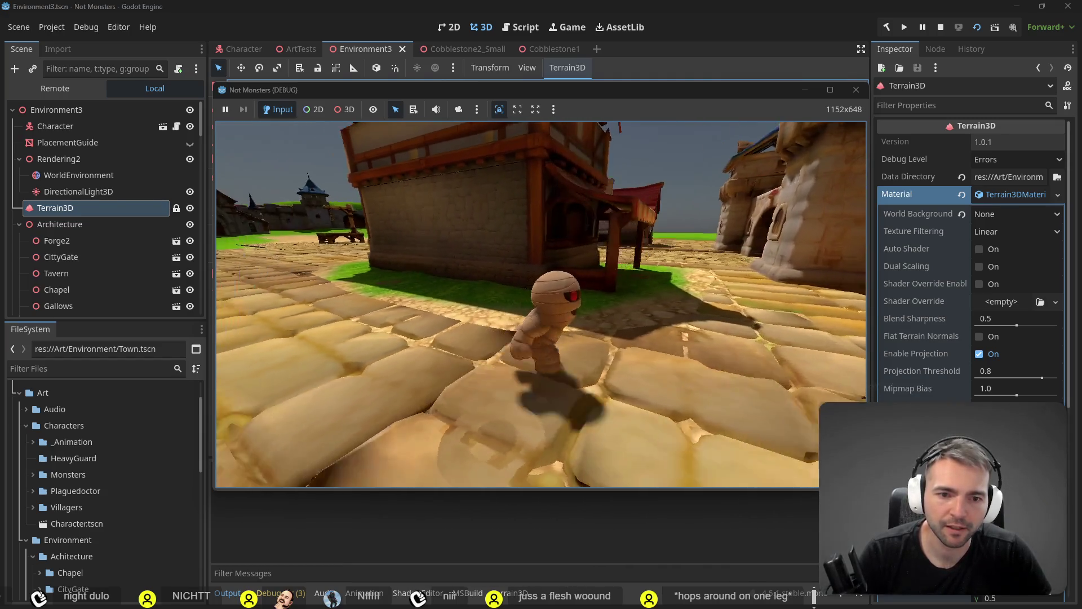
pyautogui.press('w')
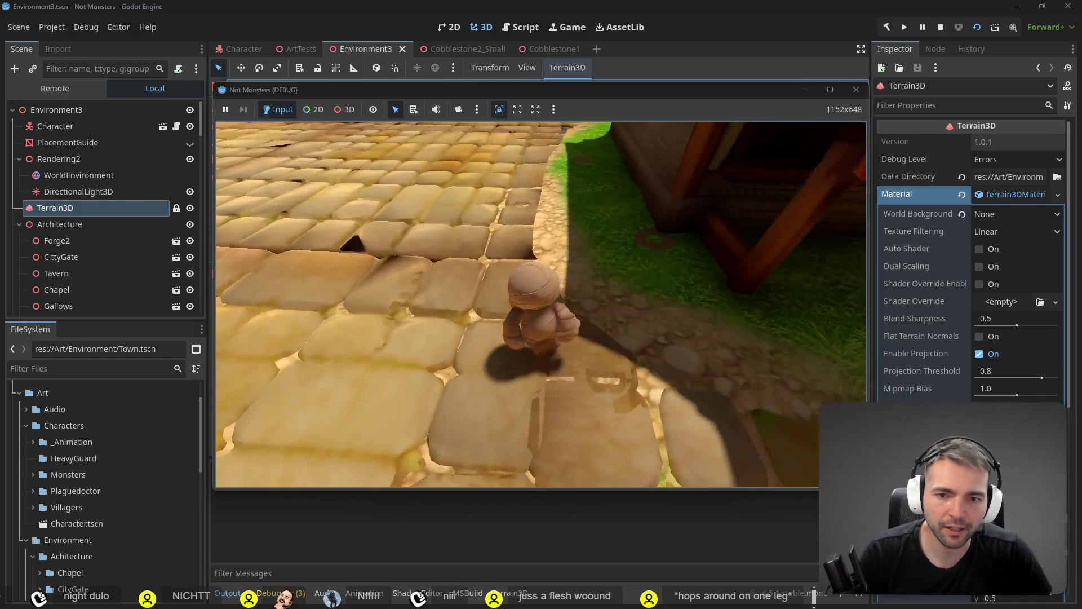
pyautogui.press('w')
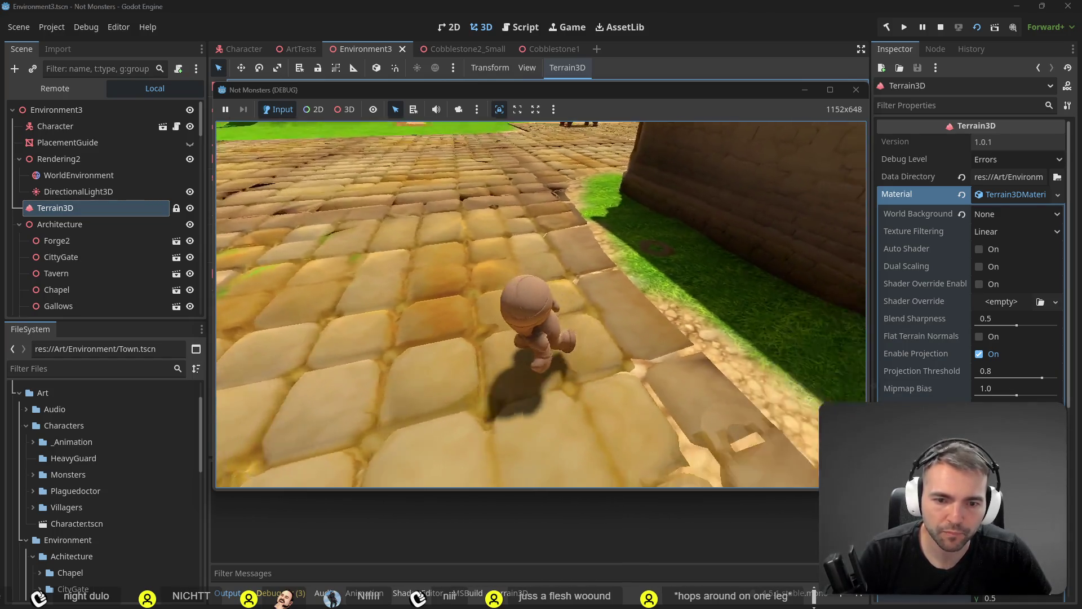
pyautogui.press('w')
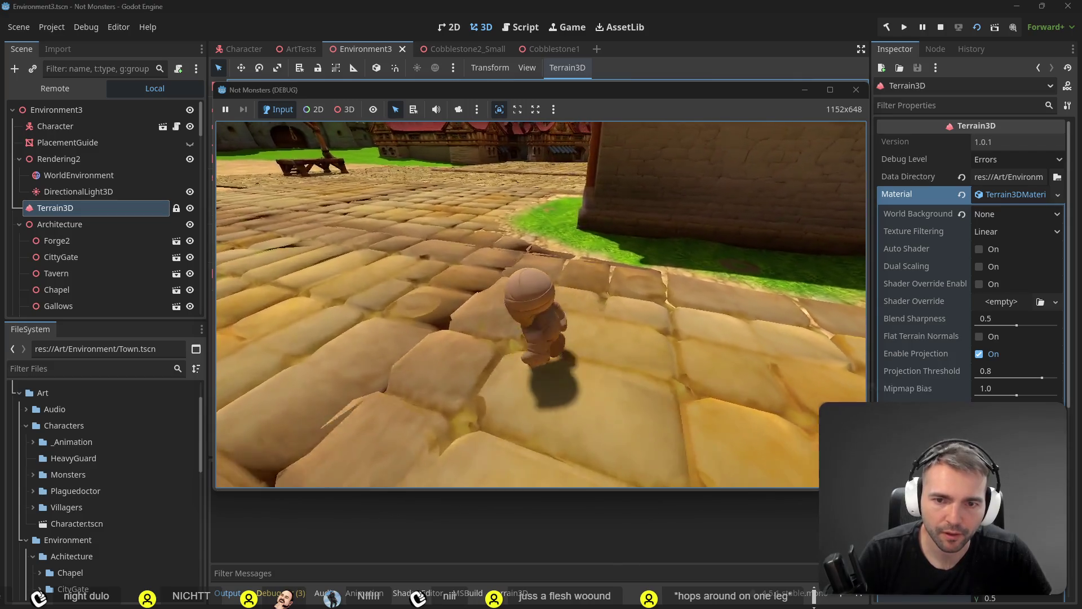
pyautogui.press('w')
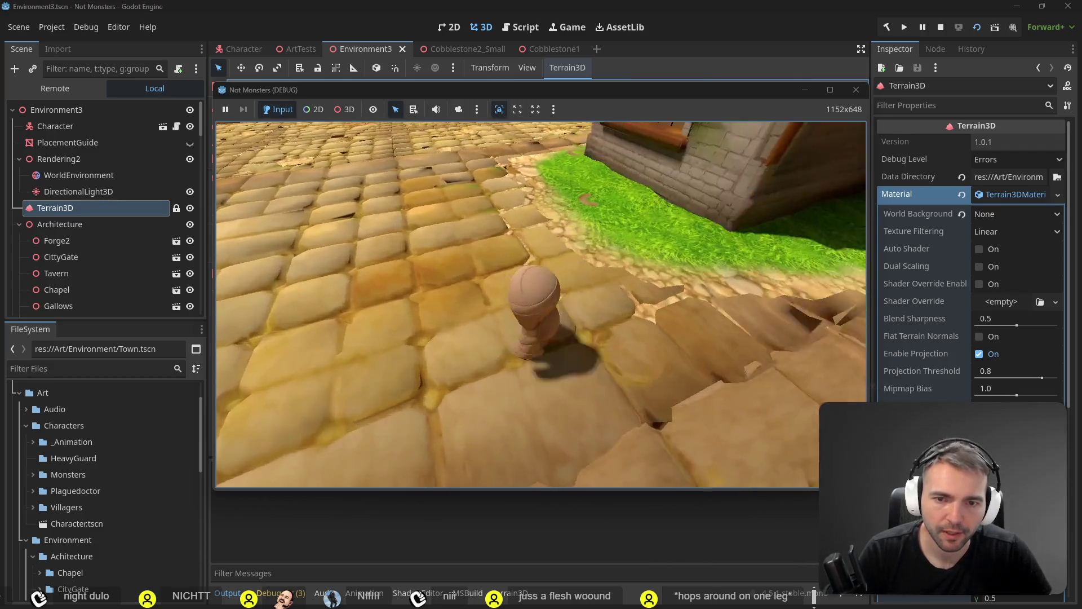
pyautogui.press('w')
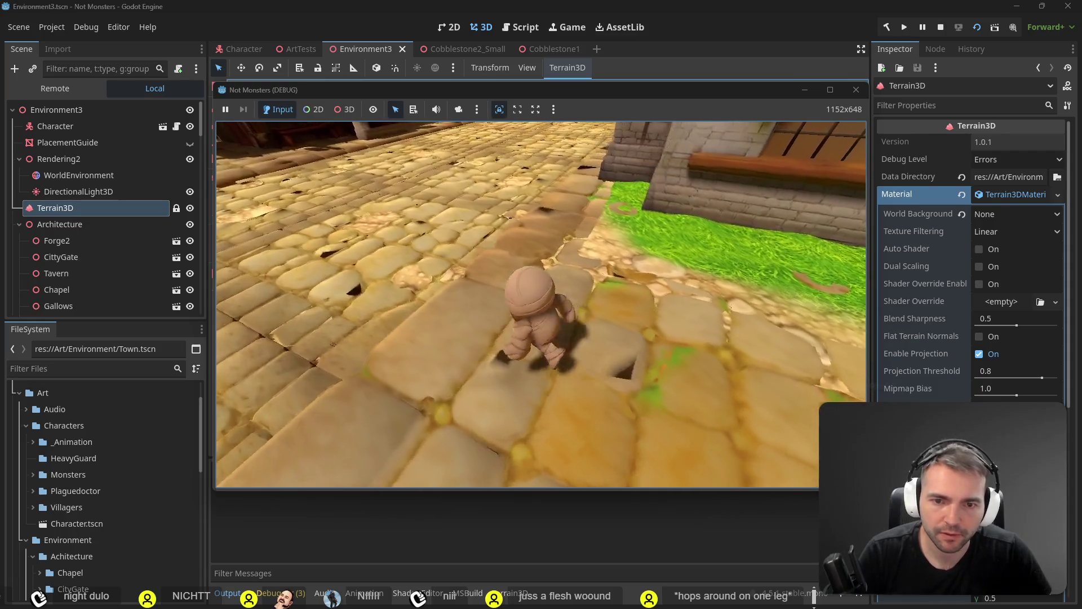
pyautogui.press('F8')
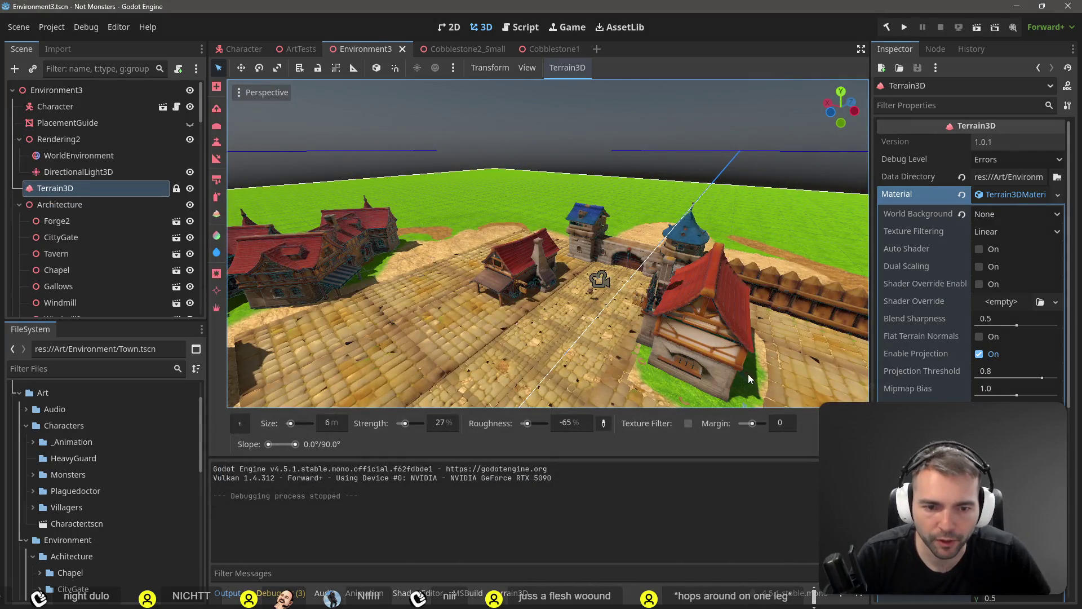
# Smooth the cobblestone paving around the tavern's grass and along its left edge
pyautogui.press('w')
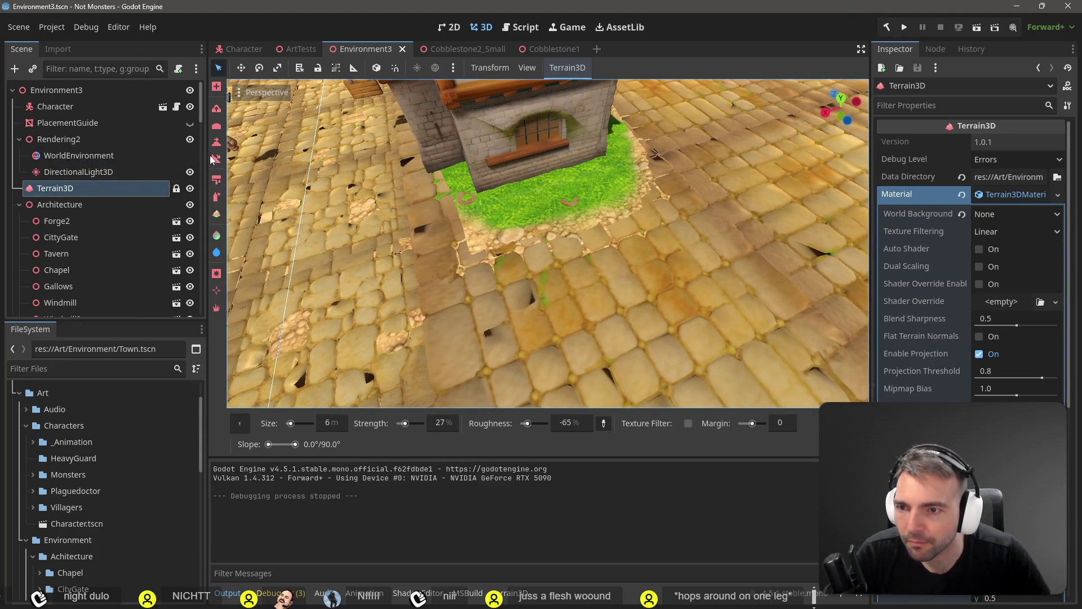
pyautogui.click(216, 129)
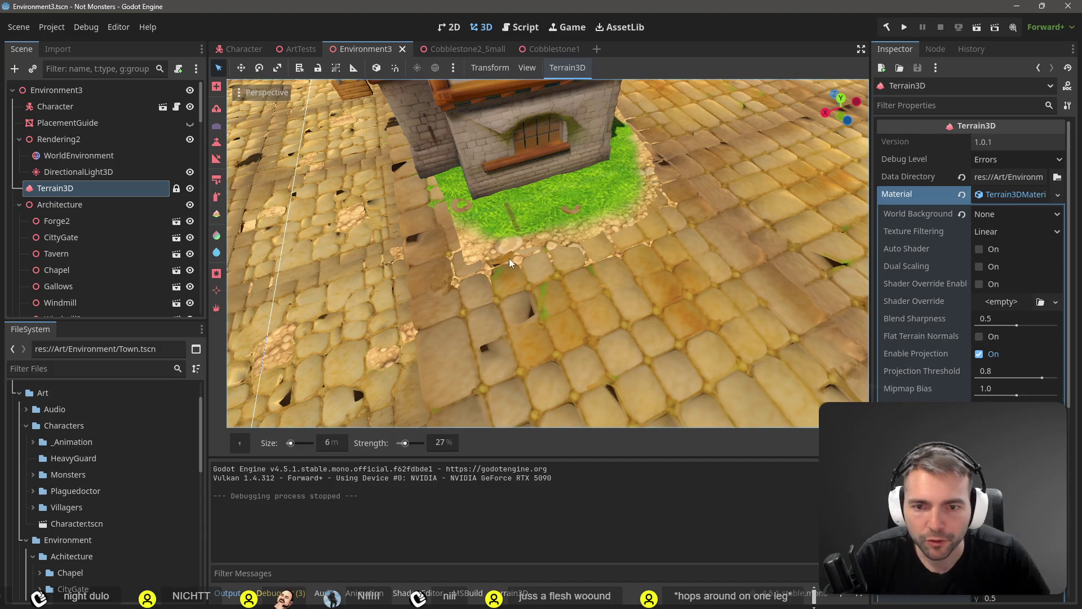
pyautogui.moveTo(478, 262)
pyautogui.mouseDown()
pyautogui.moveTo(549, 231)
pyautogui.moveTo(485, 254)
pyautogui.moveTo(657, 216)
pyautogui.moveTo(639, 206)
pyautogui.mouseUp()
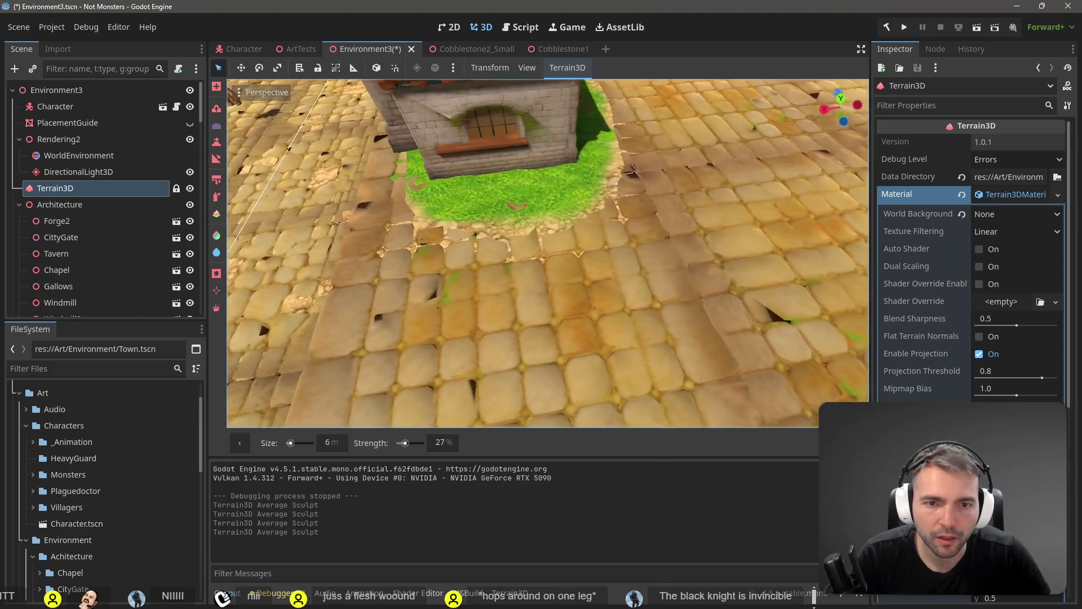
pyautogui.press('w')
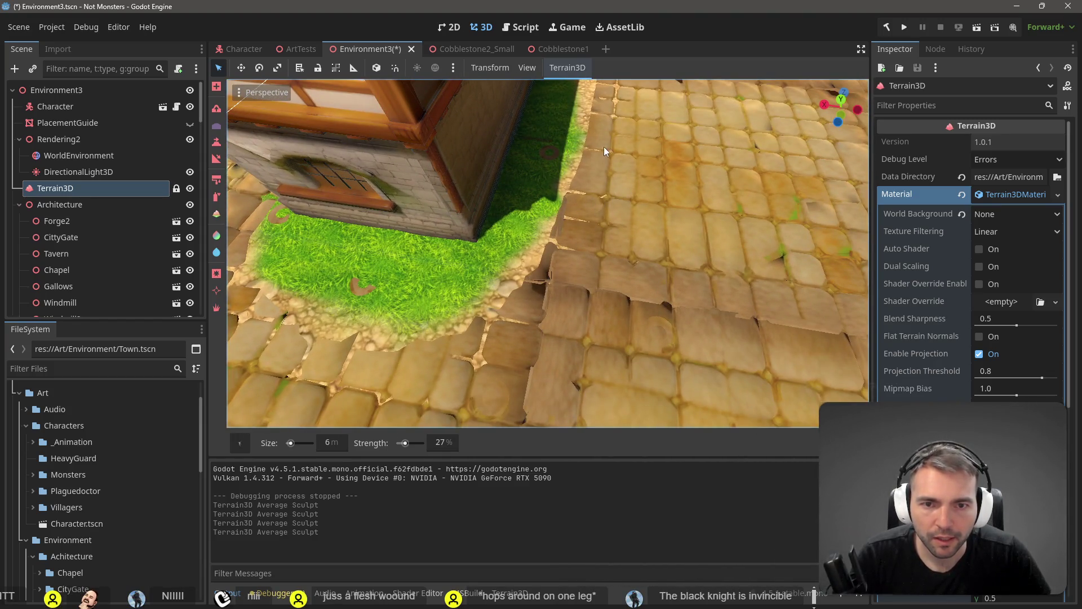
pyautogui.click(597, 167)
pyautogui.click(594, 172)
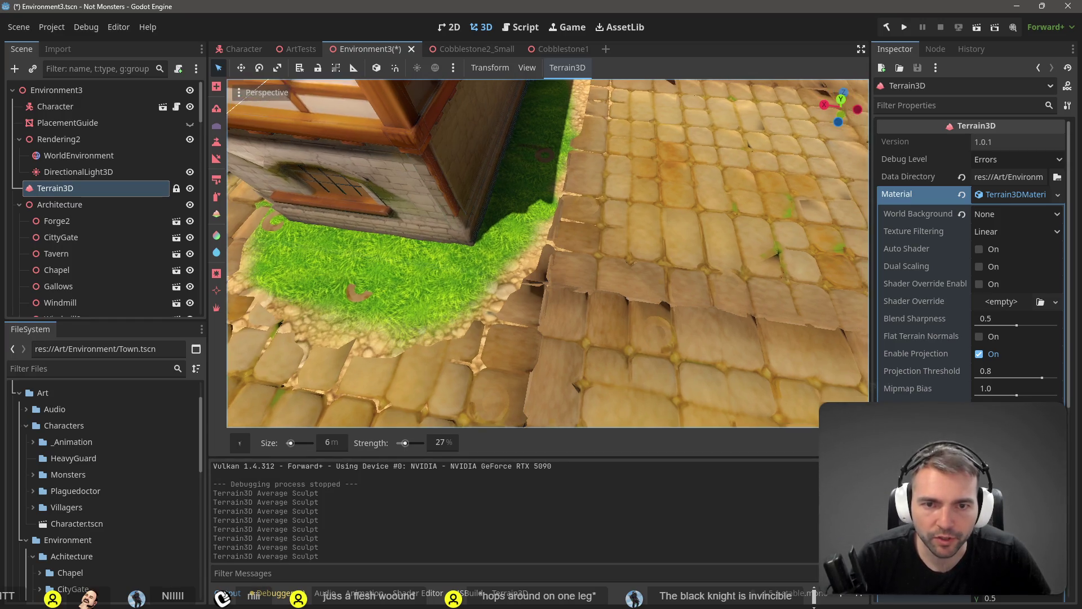
pyautogui.press('e')
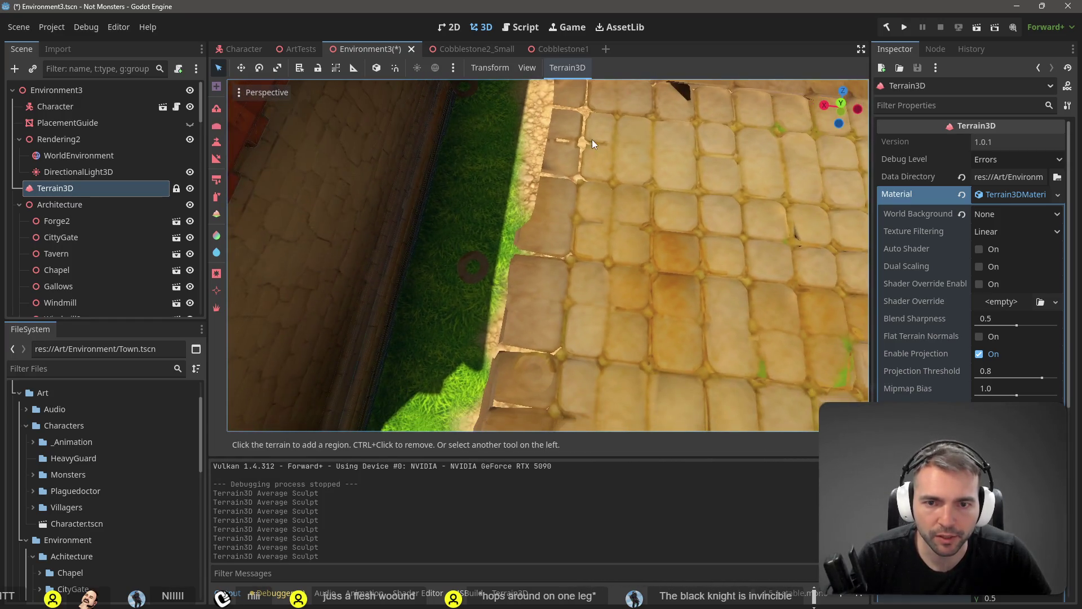
pyautogui.click(217, 128)
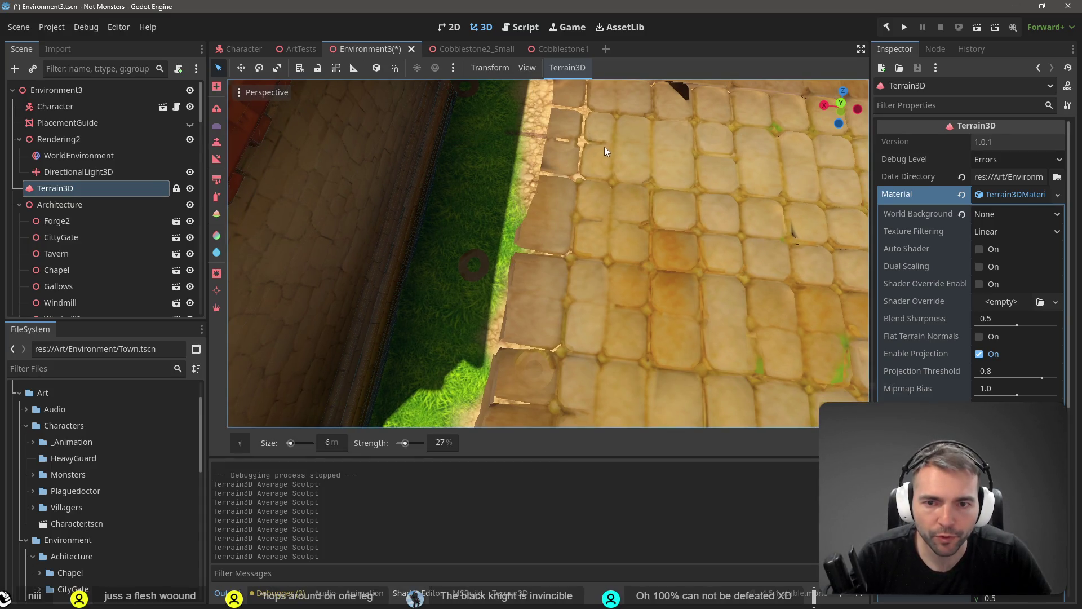
pyautogui.moveTo(595, 144); pyautogui.dragTo(584, 126)
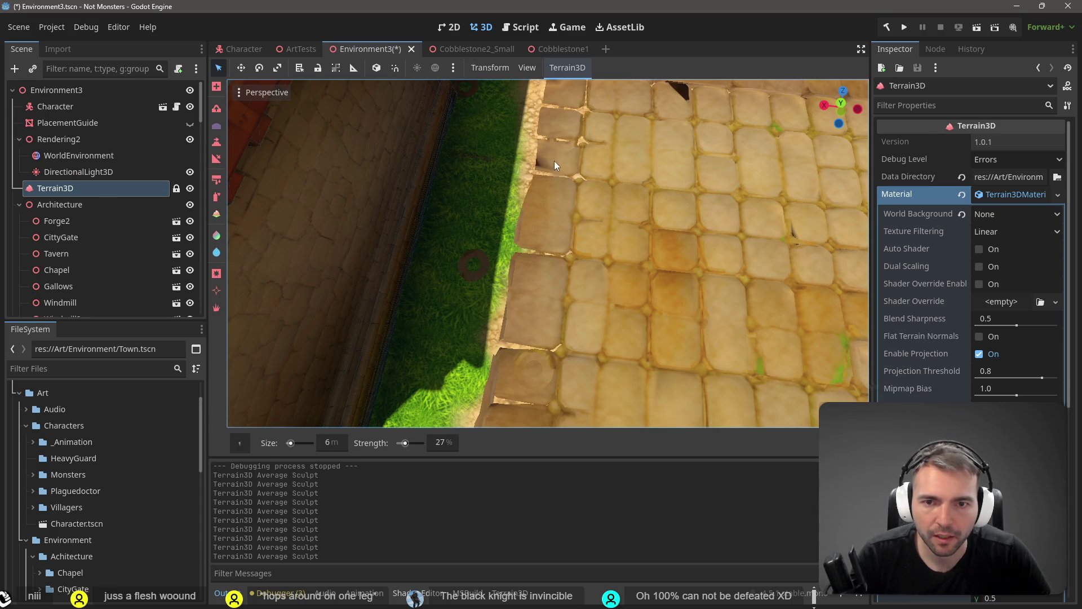
pyautogui.moveTo(553, 160)
pyautogui.mouseDown()
pyautogui.moveTo(544, 176)
pyautogui.moveTo(546, 164)
pyautogui.mouseUp()
# Switch terrain brush, review the street and houses, save Environment3, and run the game with F5
pyautogui.press('b')
pyautogui.scroll(-3, 618, 119)
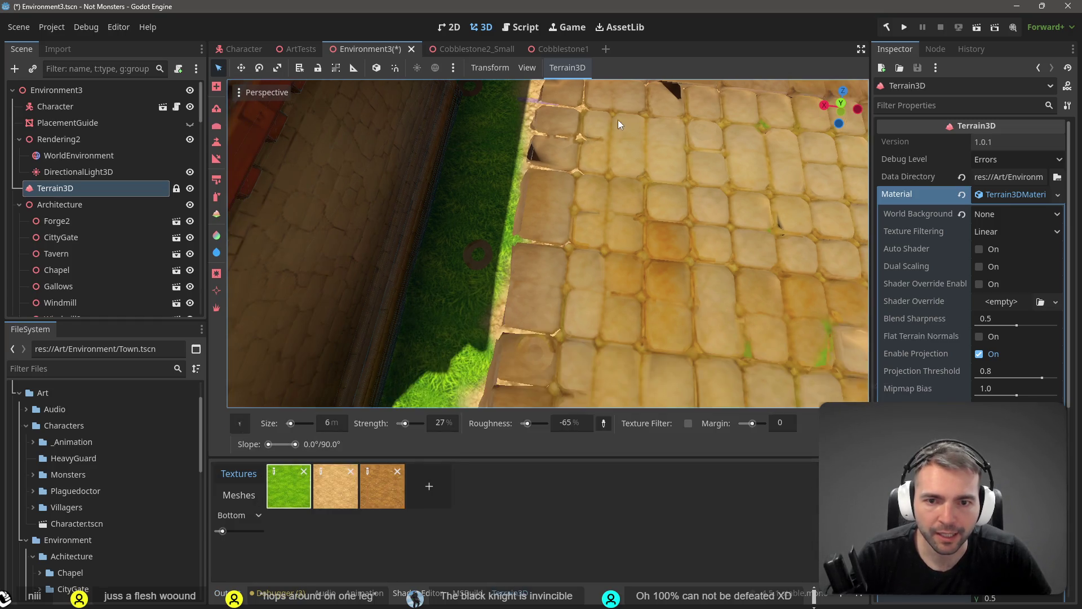
pyautogui.click(214, 128)
pyautogui.moveTo(626, 195)
pyautogui.mouseDown()
pyautogui.moveTo(569, 118)
pyautogui.moveTo(555, 319)
pyautogui.mouseUp()
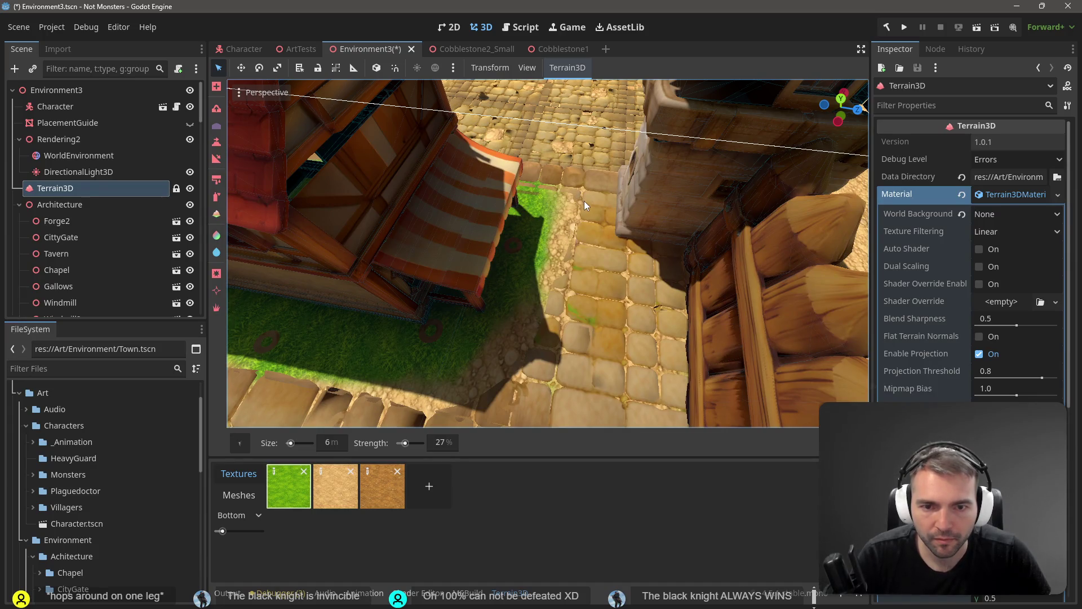
pyautogui.moveTo(590, 202); pyautogui.dragTo(569, 123)
pyautogui.hotkey('ctrl', 's')
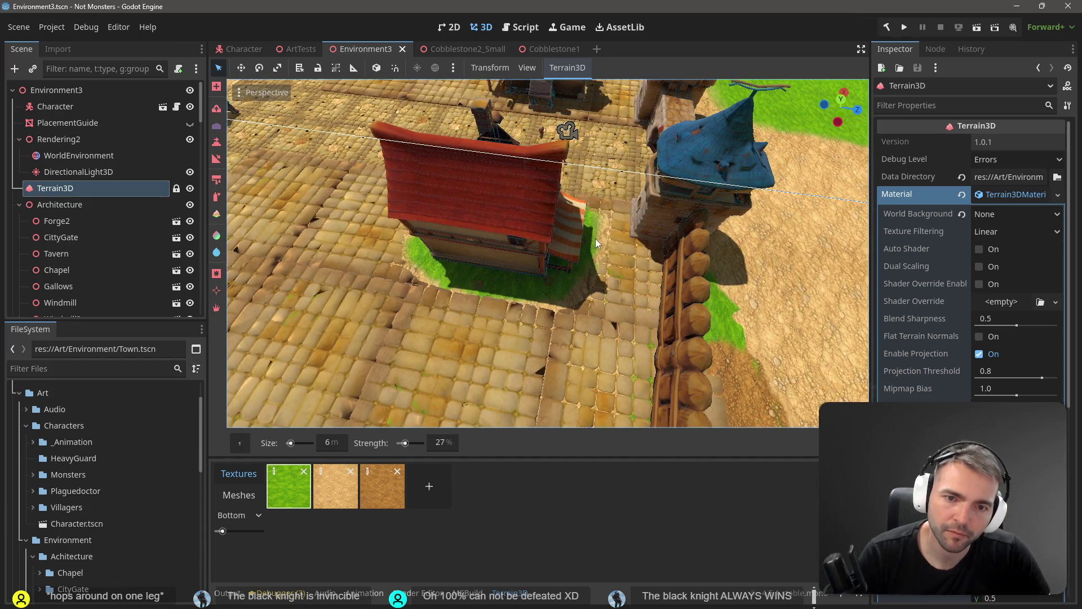
pyautogui.moveTo(595, 239); pyautogui.dragTo(555, 169)
pyautogui.press('F5')
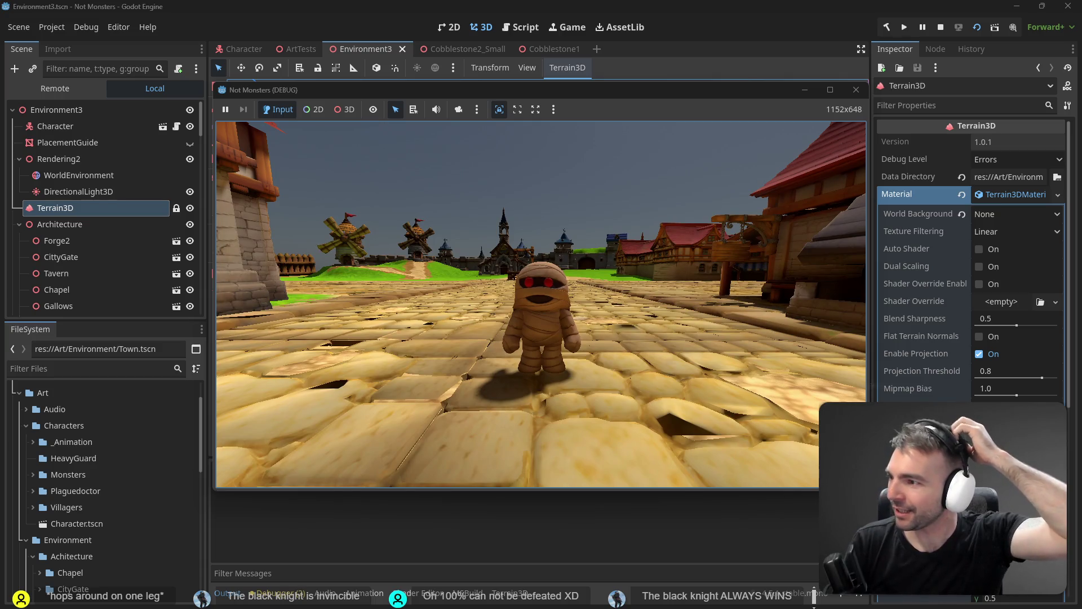
pyautogui.press('w')
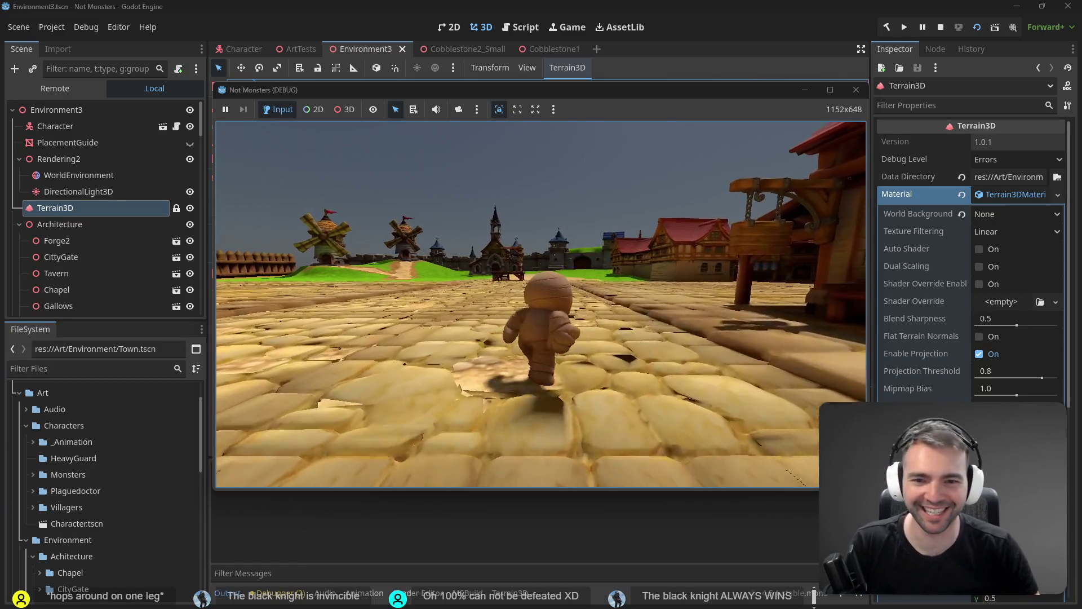
pyautogui.press('w')
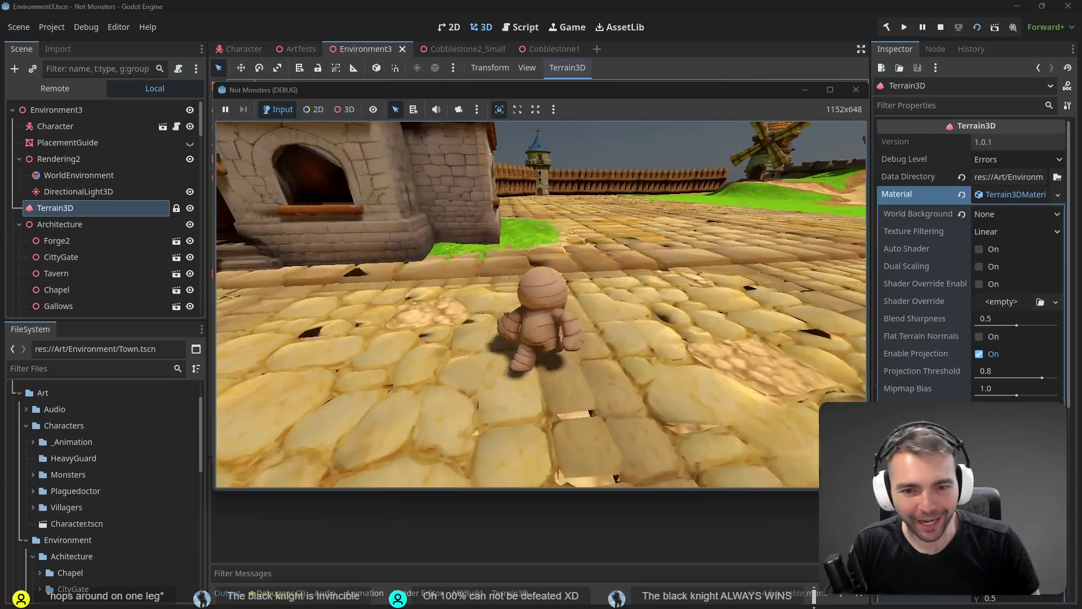
pyautogui.press('w')
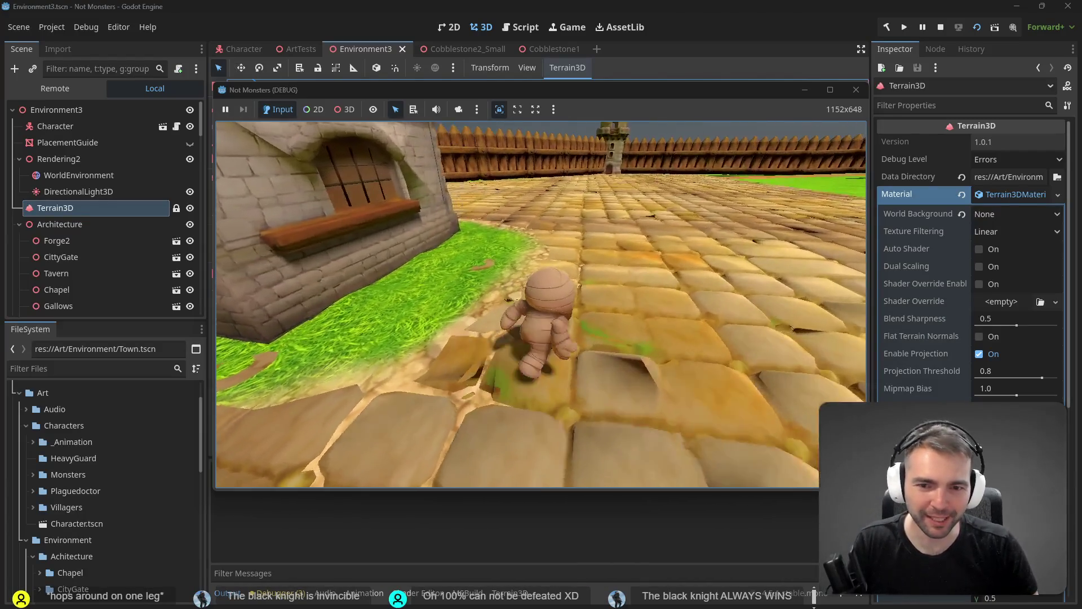
pyautogui.press('w')
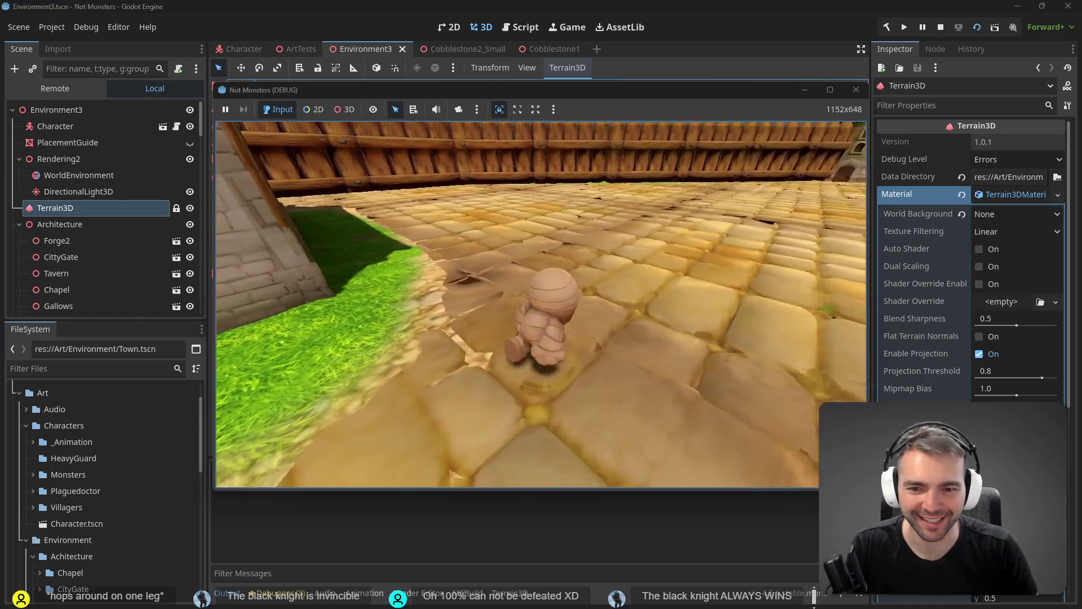
pyautogui.press('w')
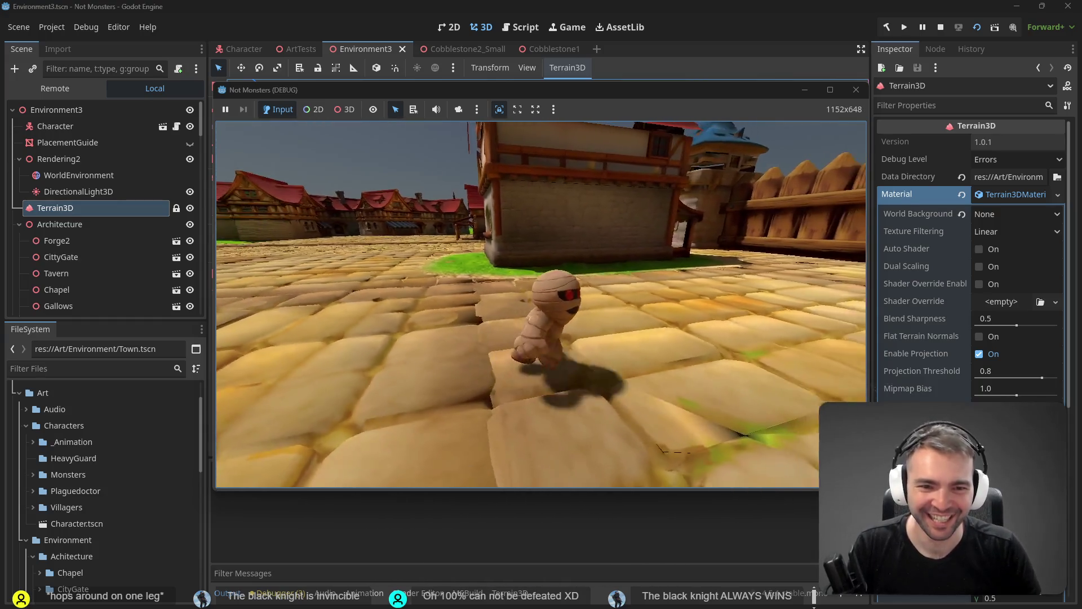
pyautogui.press('w')
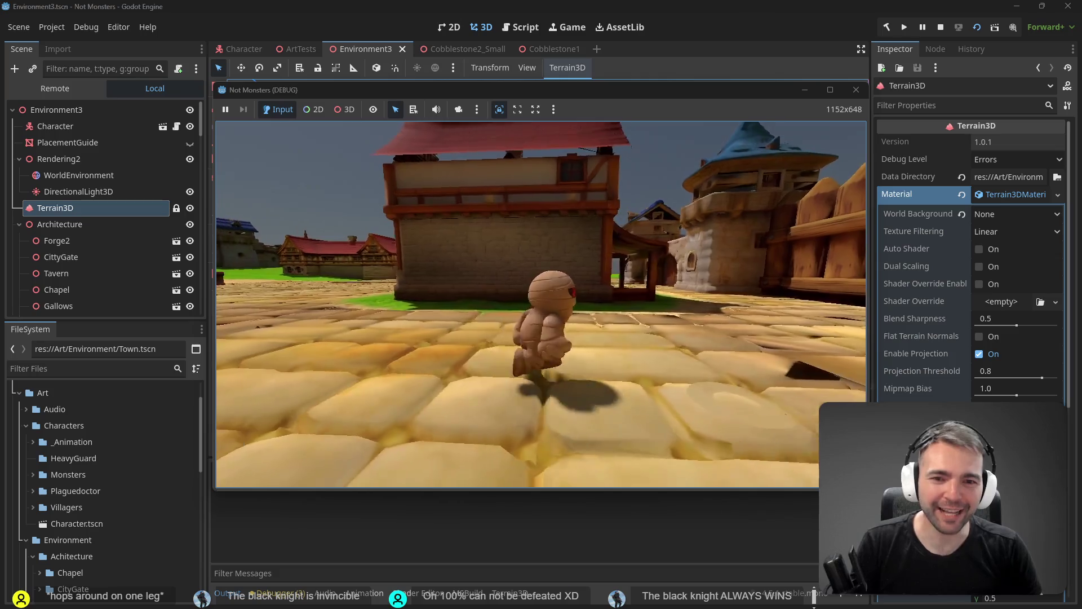
pyautogui.press('a')
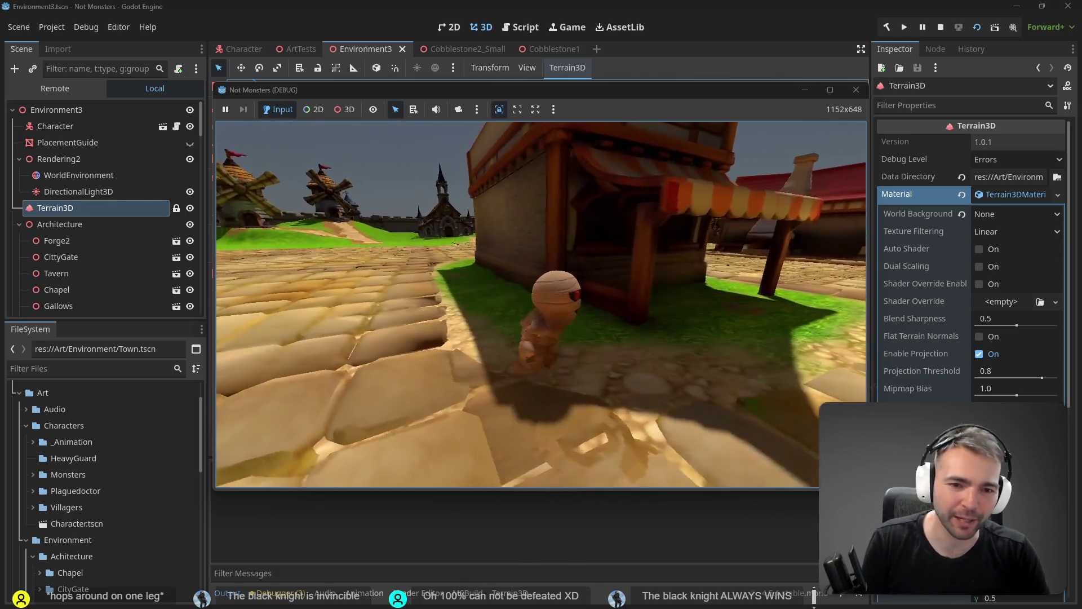
pyautogui.press('d')
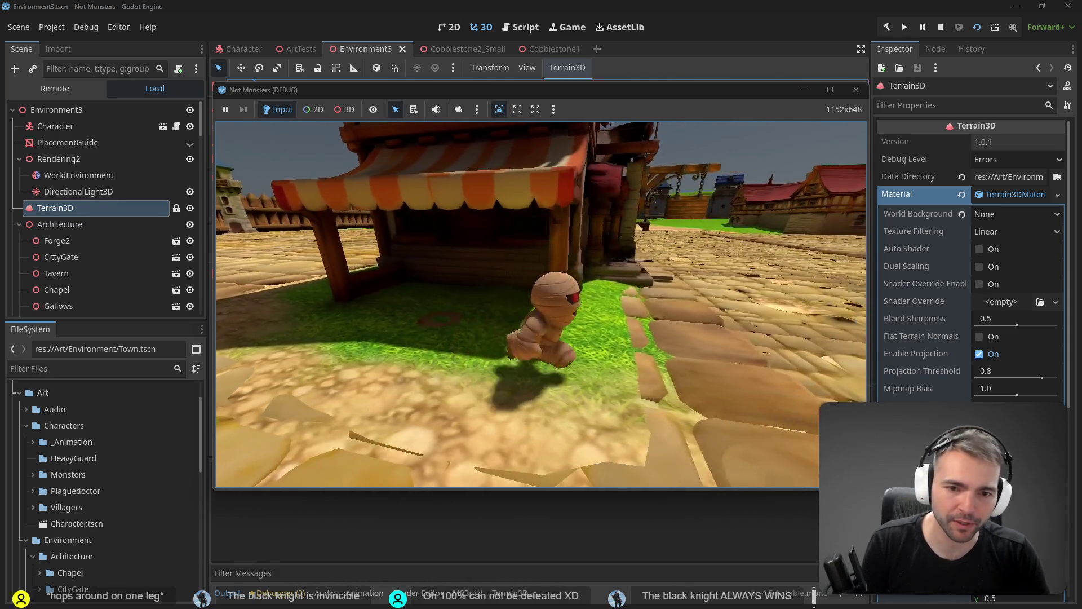
pyautogui.press('s')
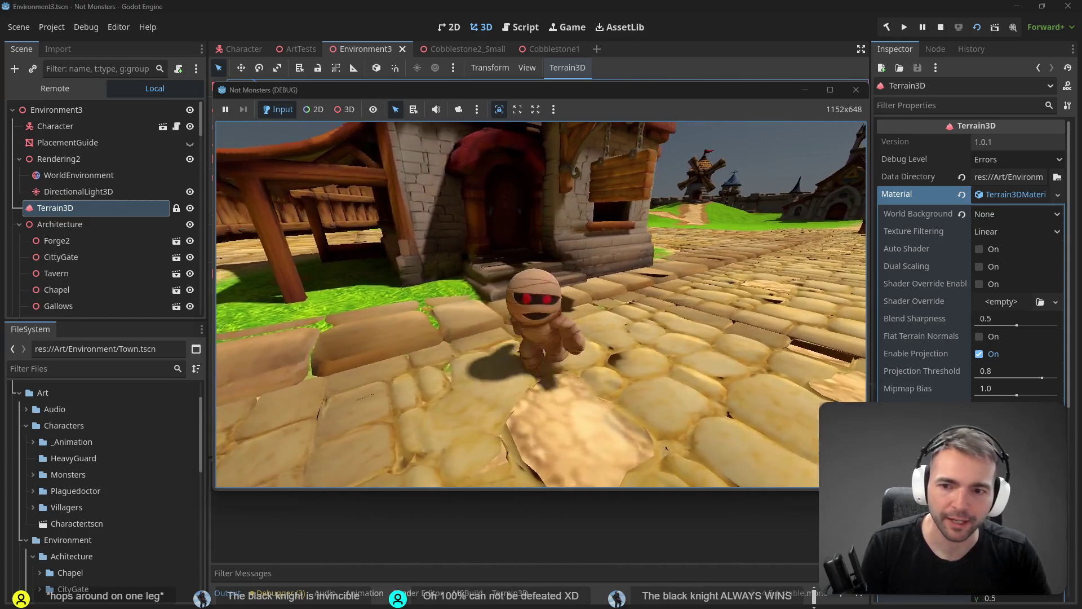
pyautogui.press('s')
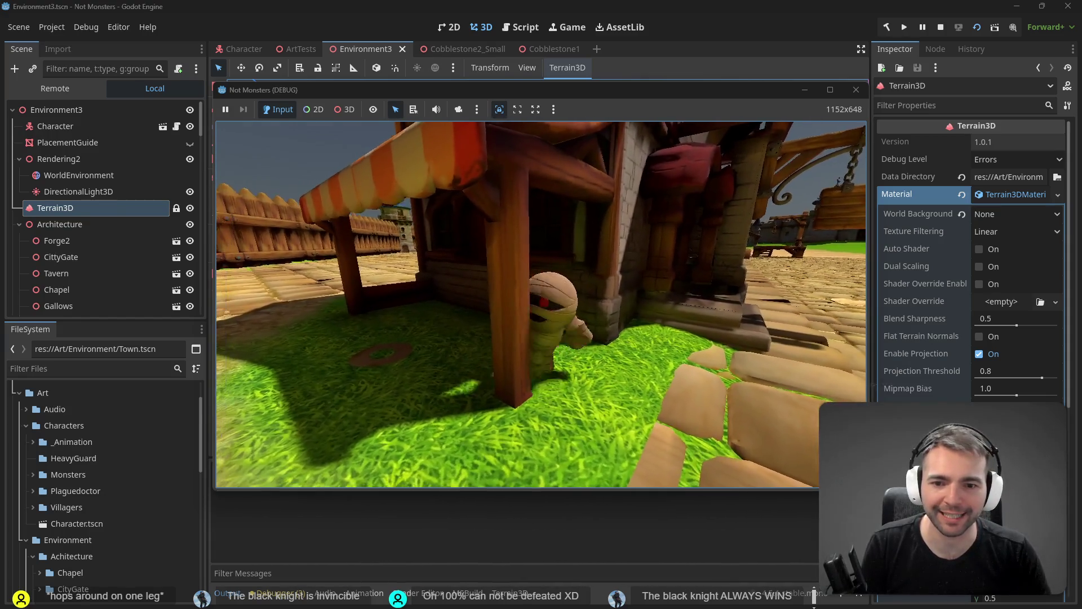
pyautogui.press('F8')
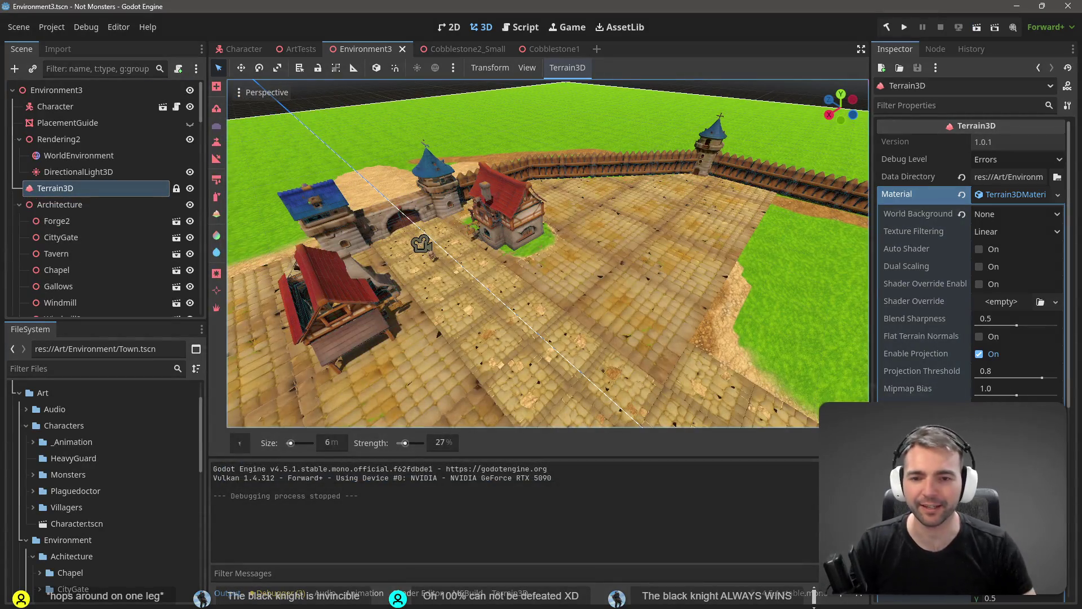
pyautogui.press('w')
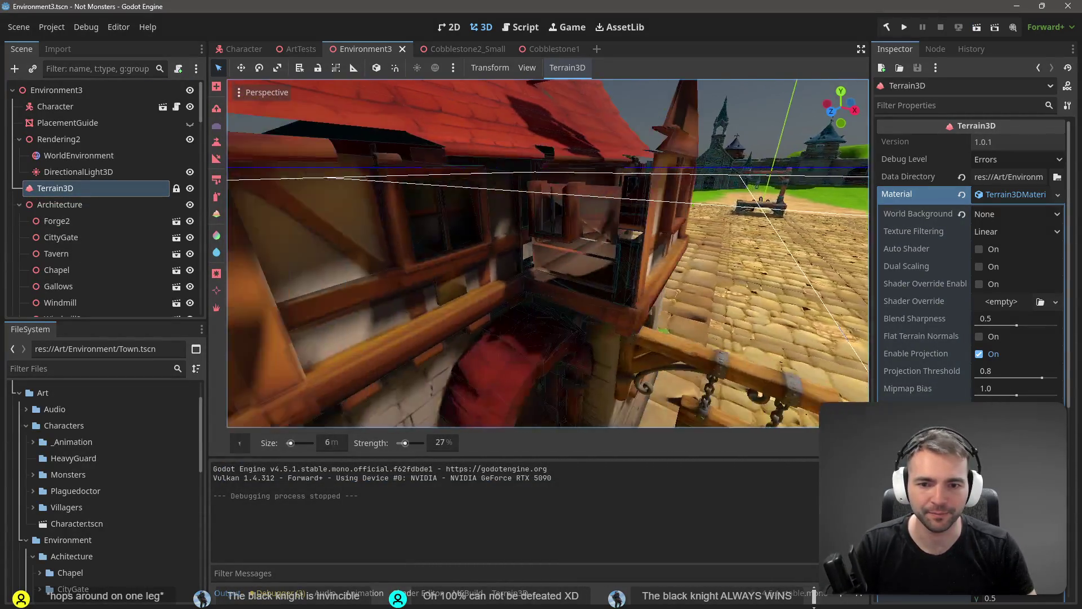
pyautogui.press('w')
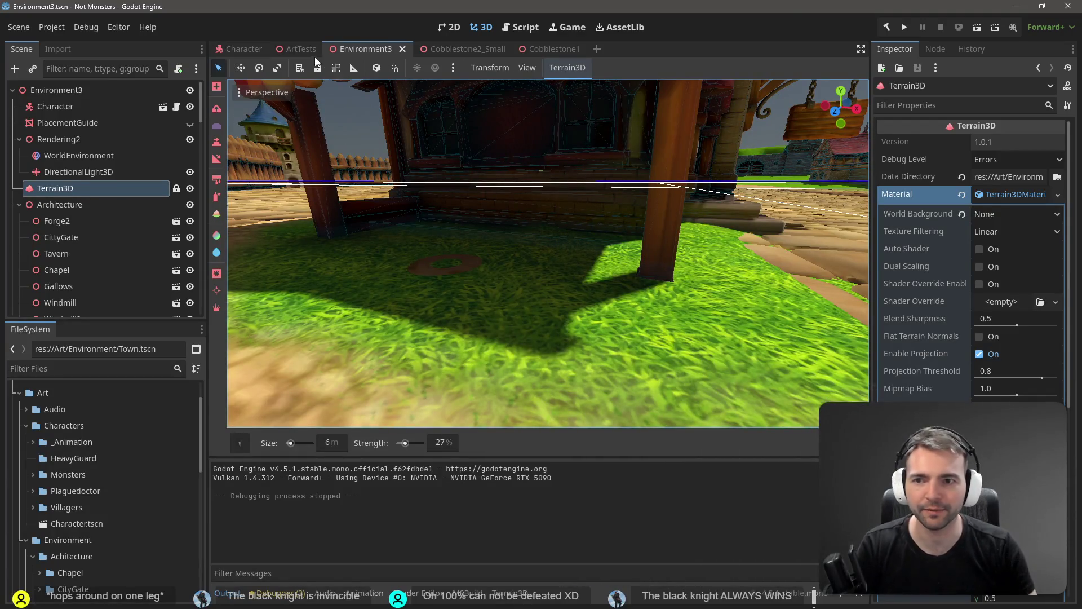
# Switch to the ArtTests scene and save it
pyautogui.click(297, 49)
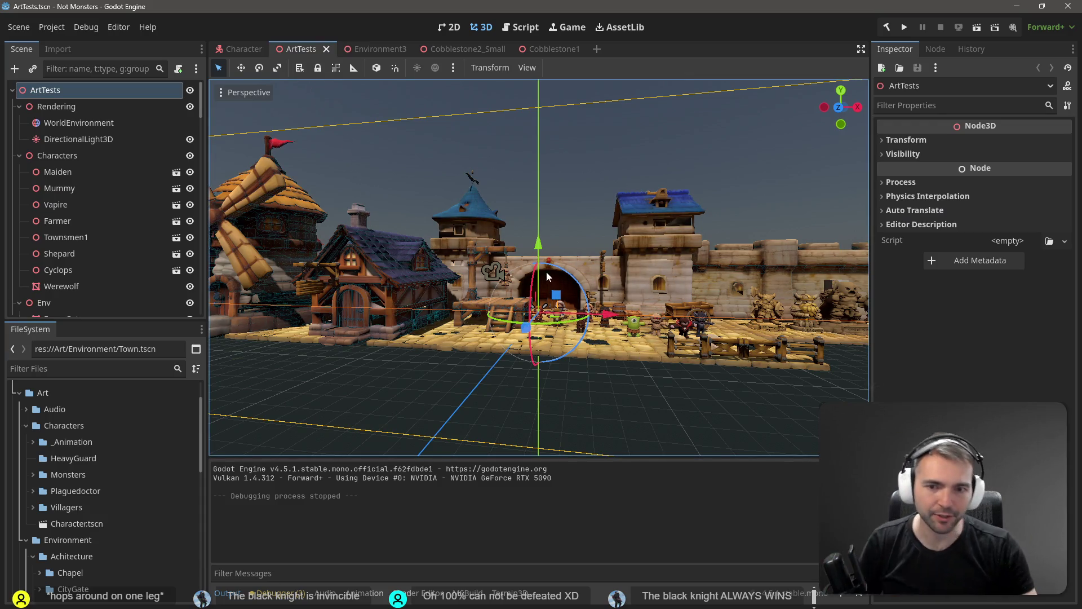
pyautogui.click(612, 171)
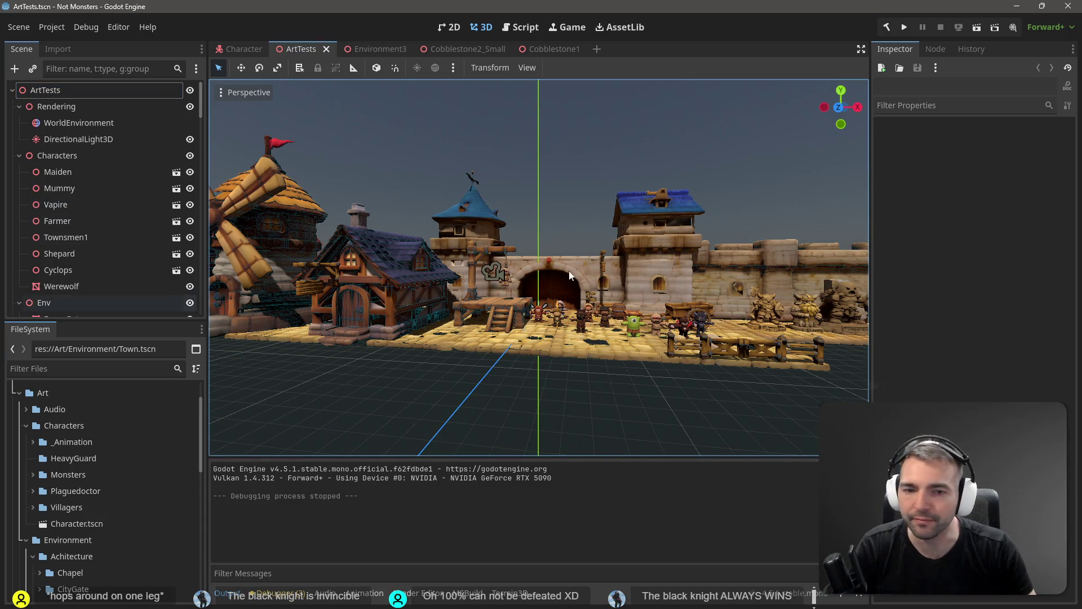
pyautogui.hotkey('ctrl', 's')
# Select the bench and CittyGate near the gate, then open the Bench model's own scene
pyautogui.press('w')
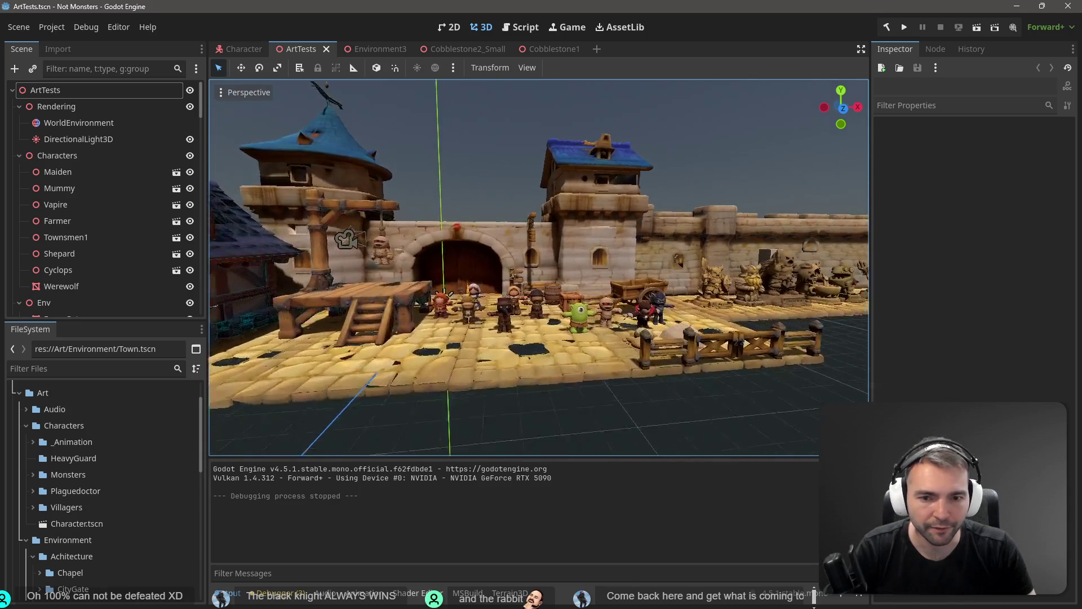
pyautogui.click(503, 325)
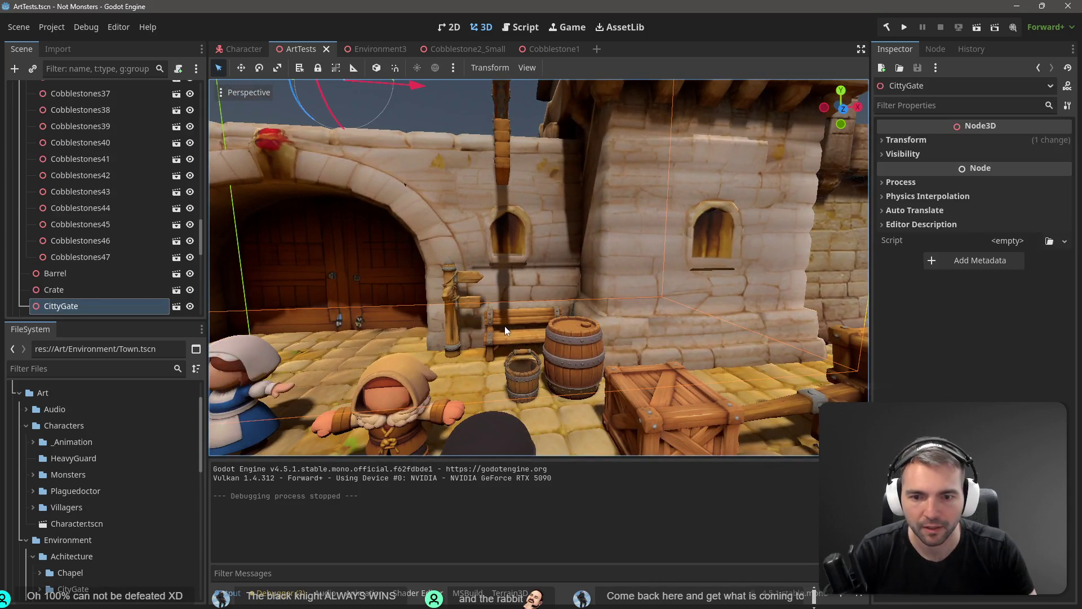
pyautogui.click(452, 286)
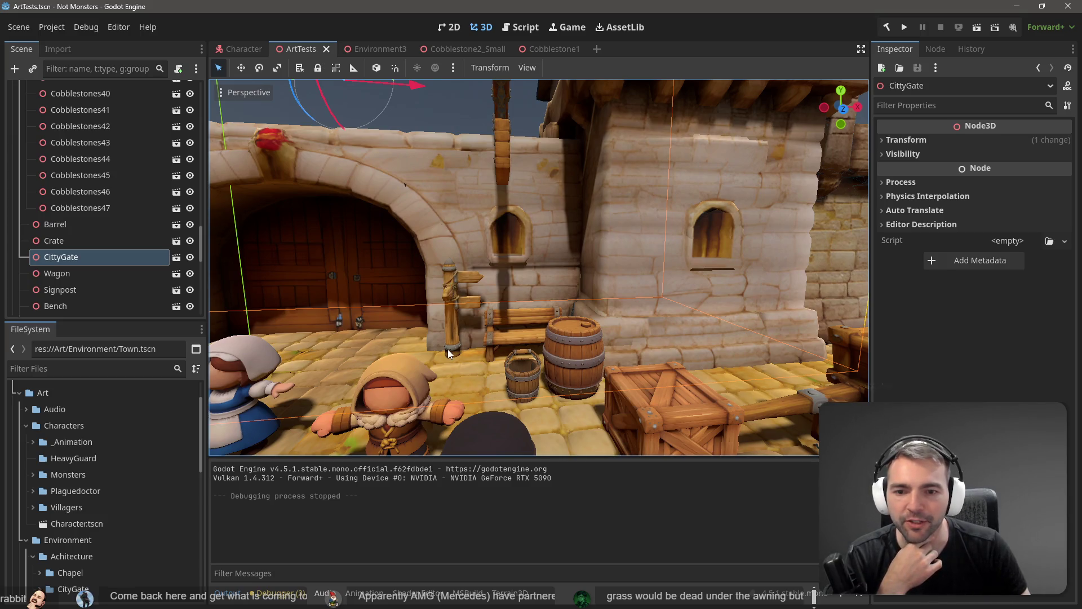
pyautogui.doubleClick(519, 326)
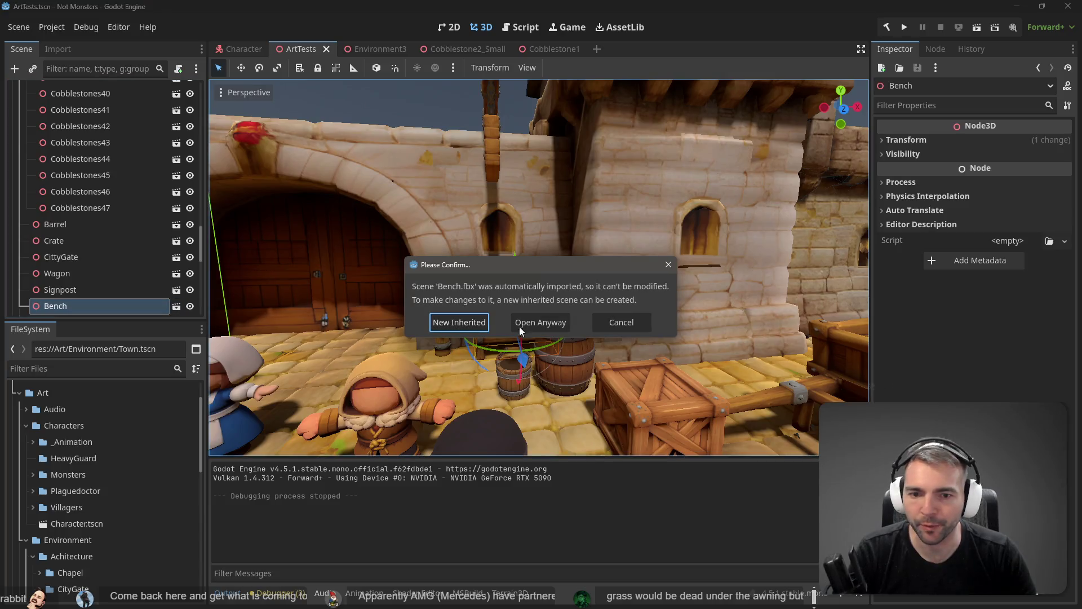
# Make an editable inherited Bench scene and generate a collision shape from the bench mesh
pyautogui.click(465, 323)
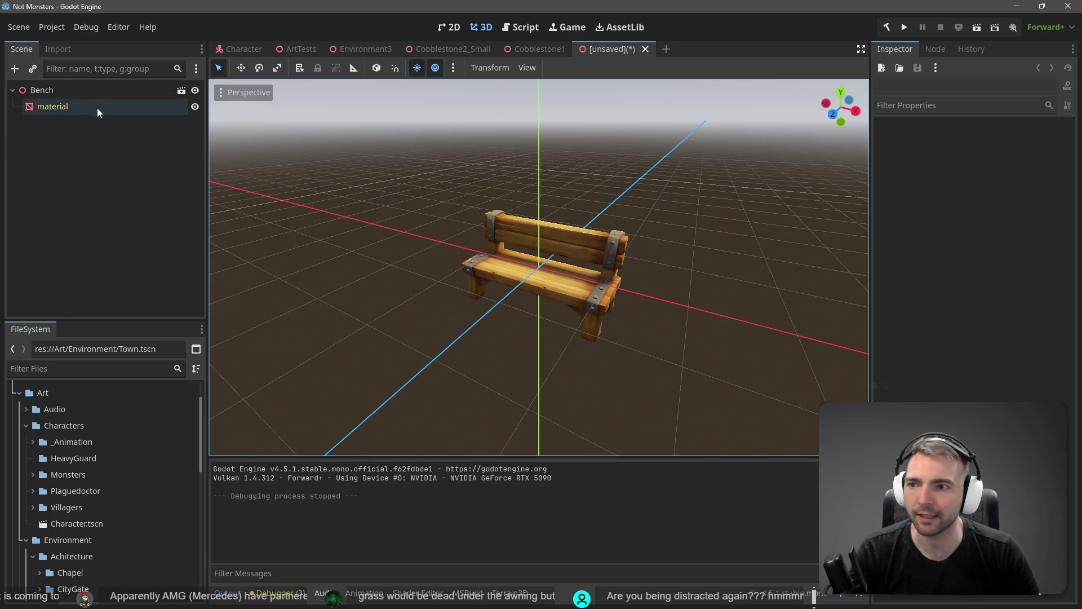
pyautogui.click(97, 109)
pyautogui.click(576, 69)
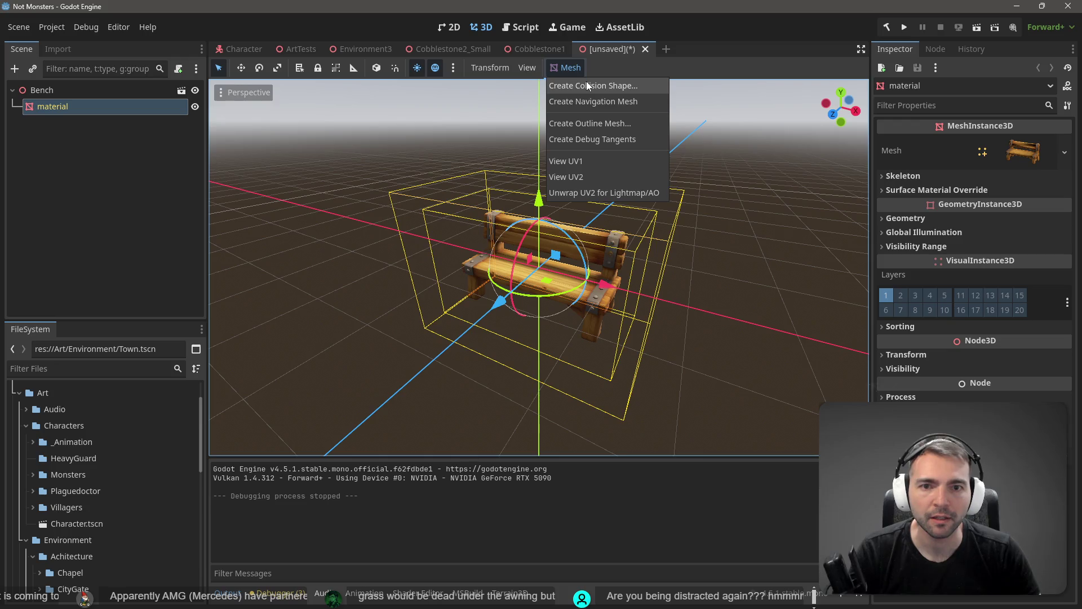
pyautogui.click(593, 86)
pyautogui.click(520, 349)
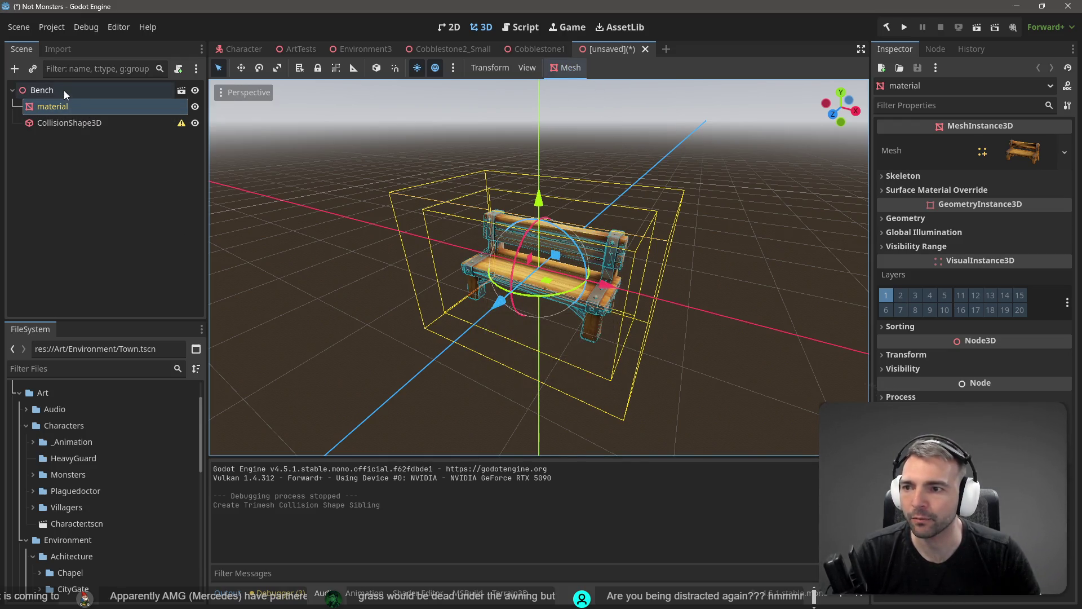
# Add a new CollisionShape3D node, move the collision shape under Bench, and save as a new scene
pyautogui.moveTo(183, 124)
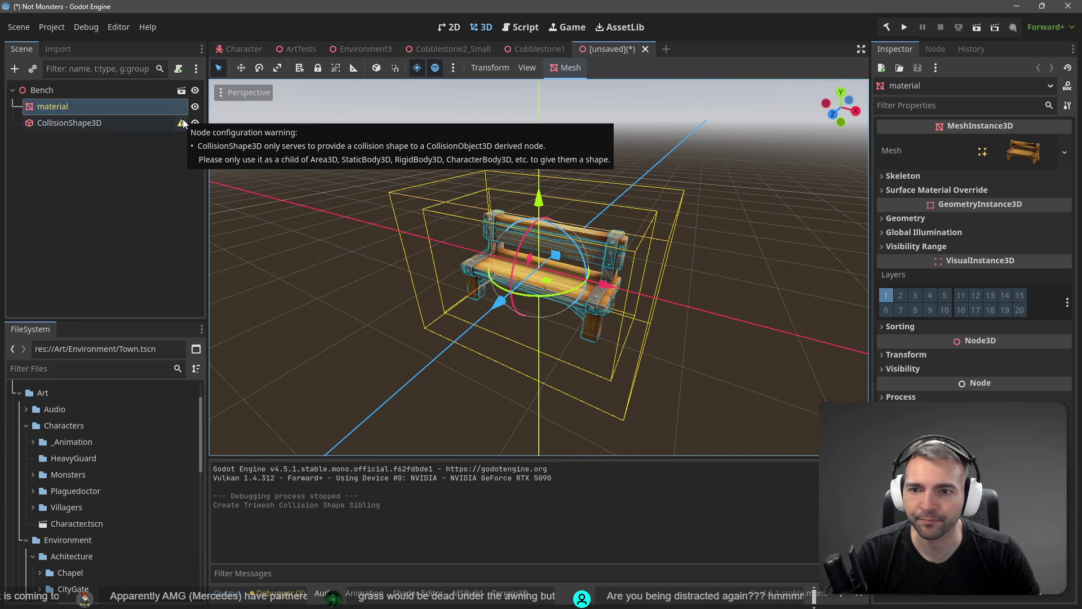
pyautogui.rightClick(111, 151)
pyautogui.moveTo(136, 164)
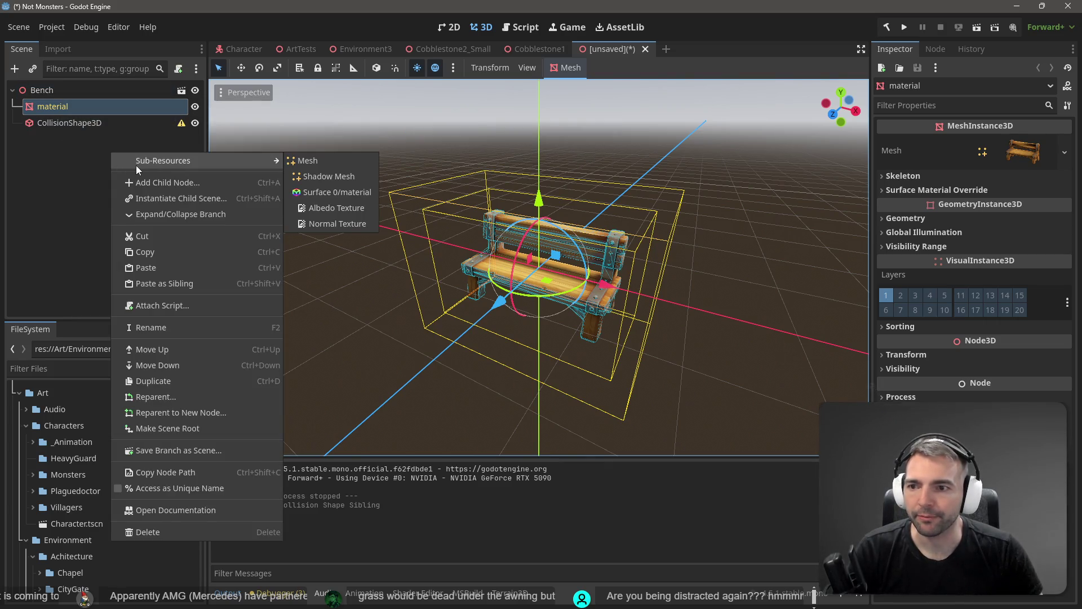
pyautogui.click(141, 185)
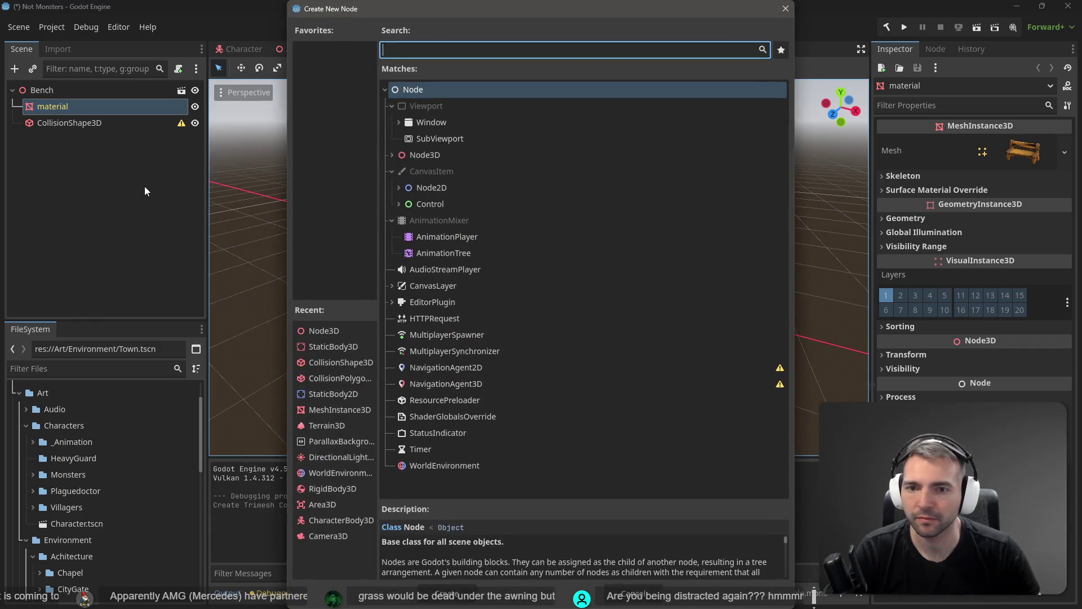
pyautogui.write('cOLLISIO')
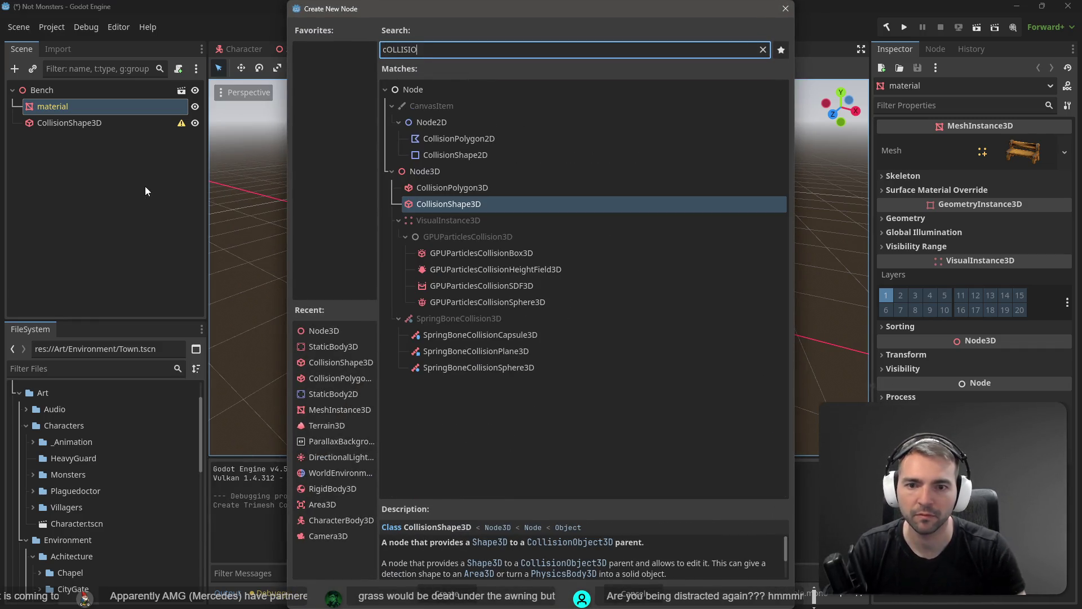
pyautogui.doubleClick(431, 207)
pyautogui.moveTo(51, 144)
pyautogui.mouseDown()
pyautogui.moveTo(81, 125)
pyautogui.moveTo(70, 111)
pyautogui.mouseUp()
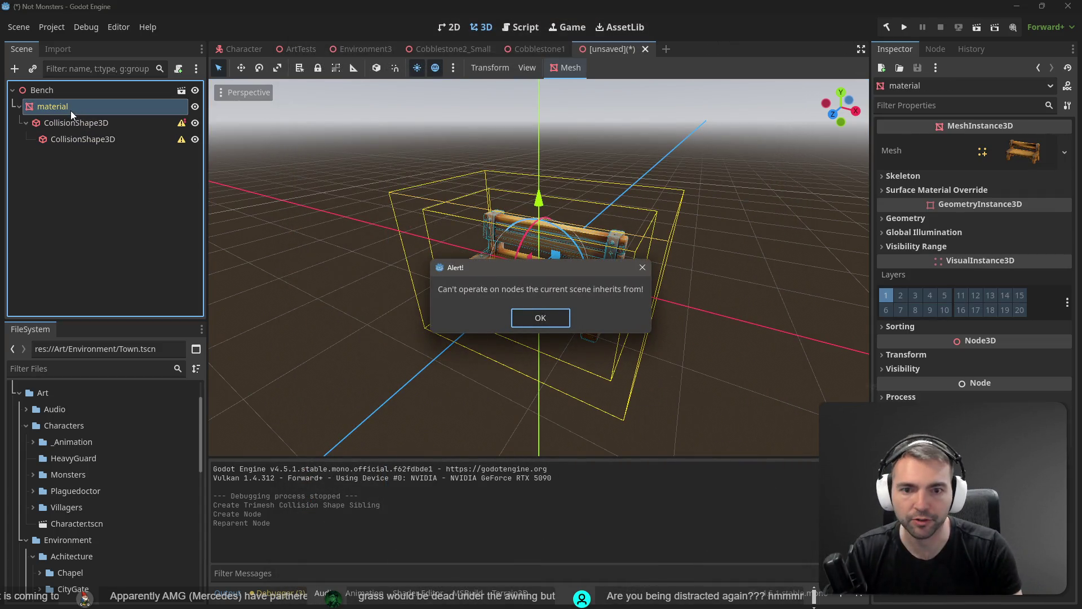
pyautogui.press('Return')
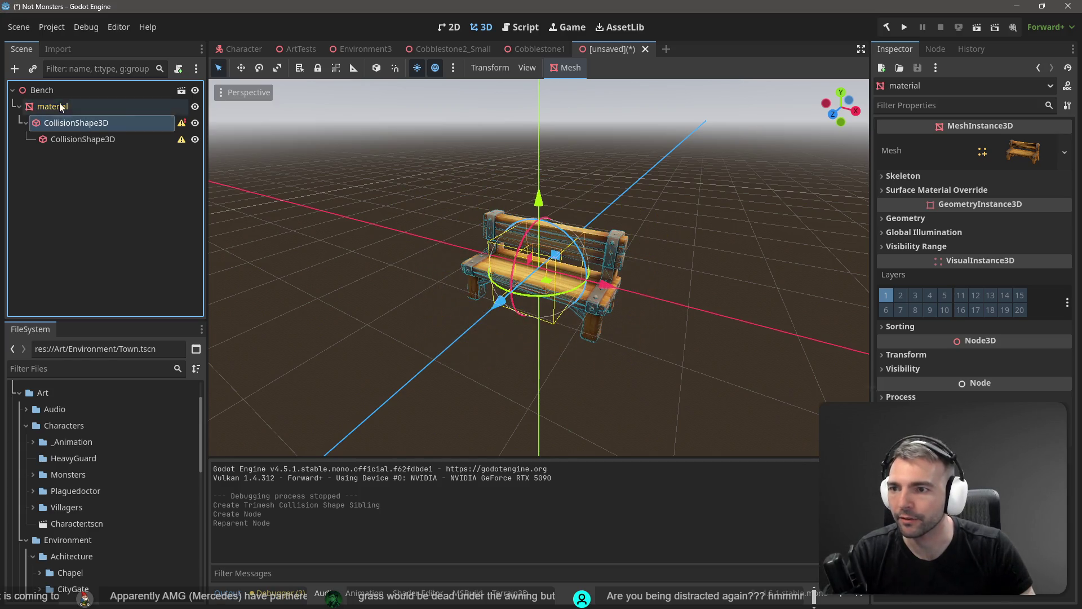
pyautogui.moveTo(60, 107); pyautogui.dragTo(52, 90)
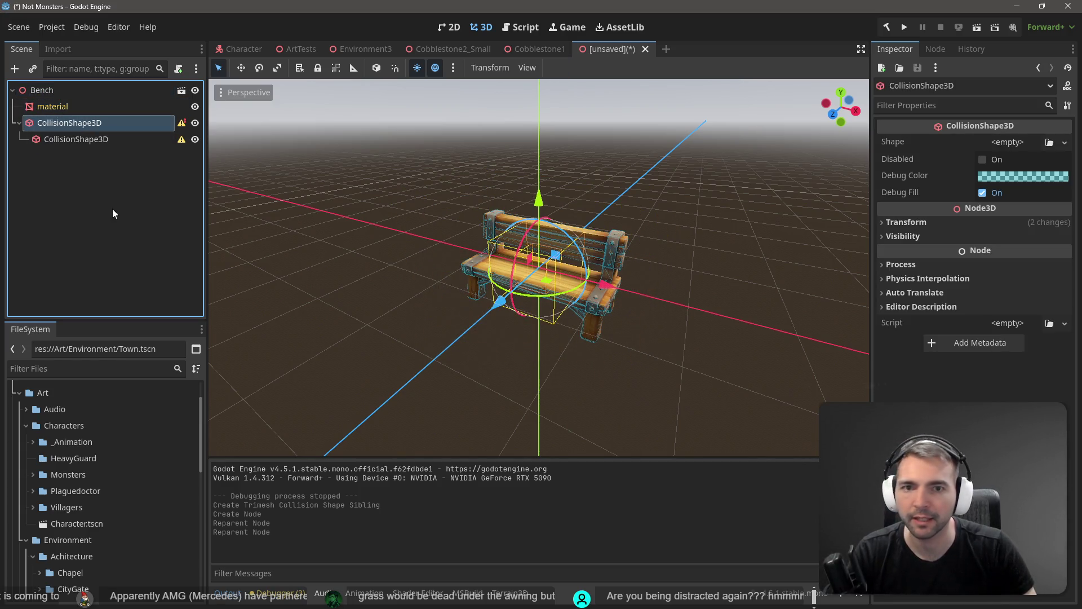
pyautogui.hotkey('ctrl', 's')
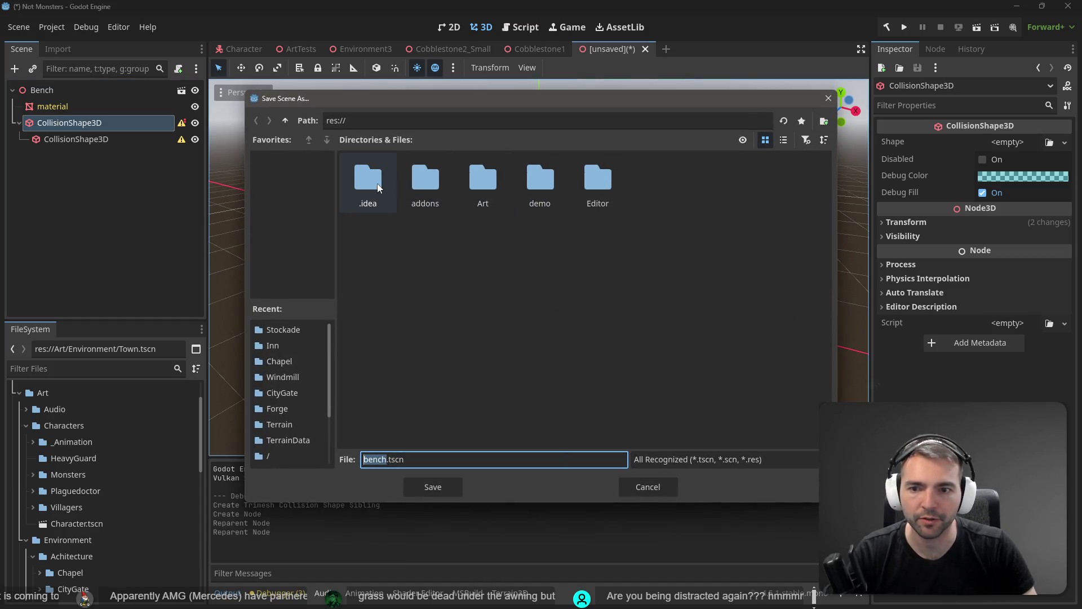
# Save the scene as bench.tscn in the Art/Environment/Props/Bench folder
pyautogui.doubleClick(482, 173)
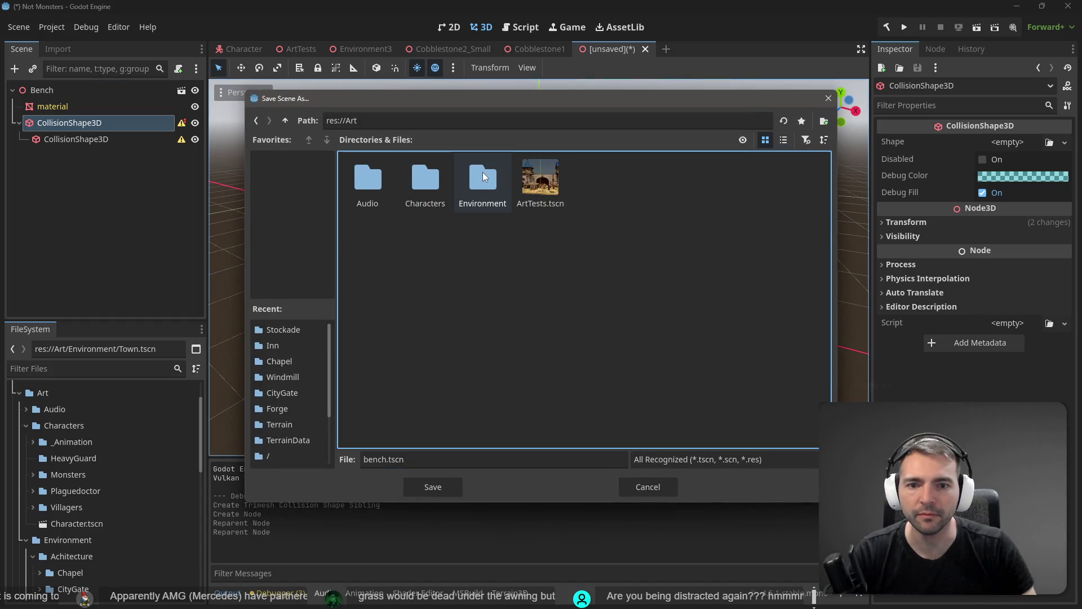
pyautogui.doubleClick(480, 179)
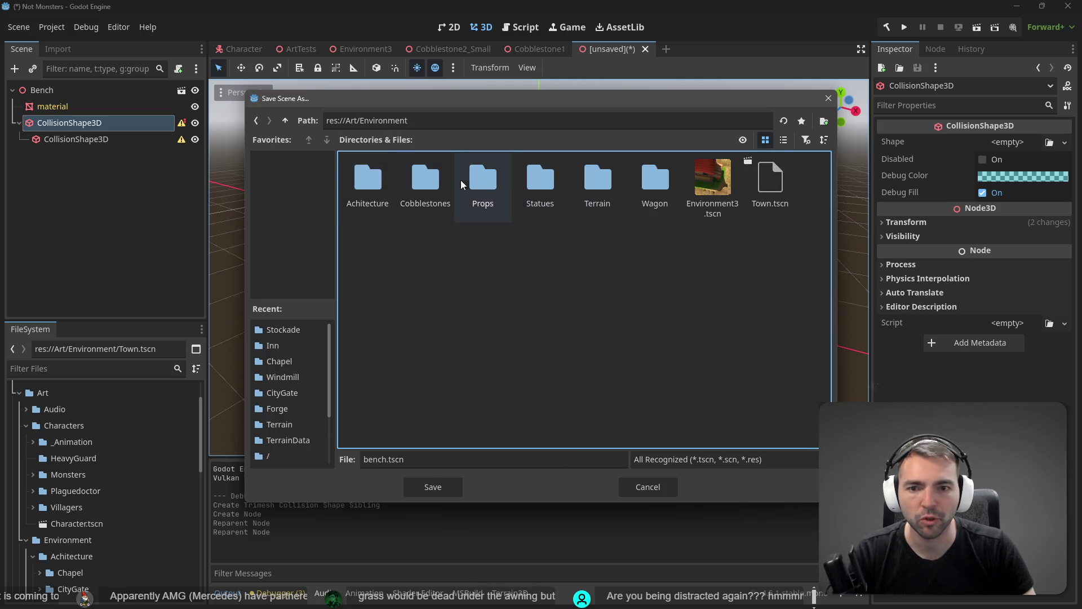
pyautogui.doubleClick(482, 179)
pyautogui.doubleClick(429, 183)
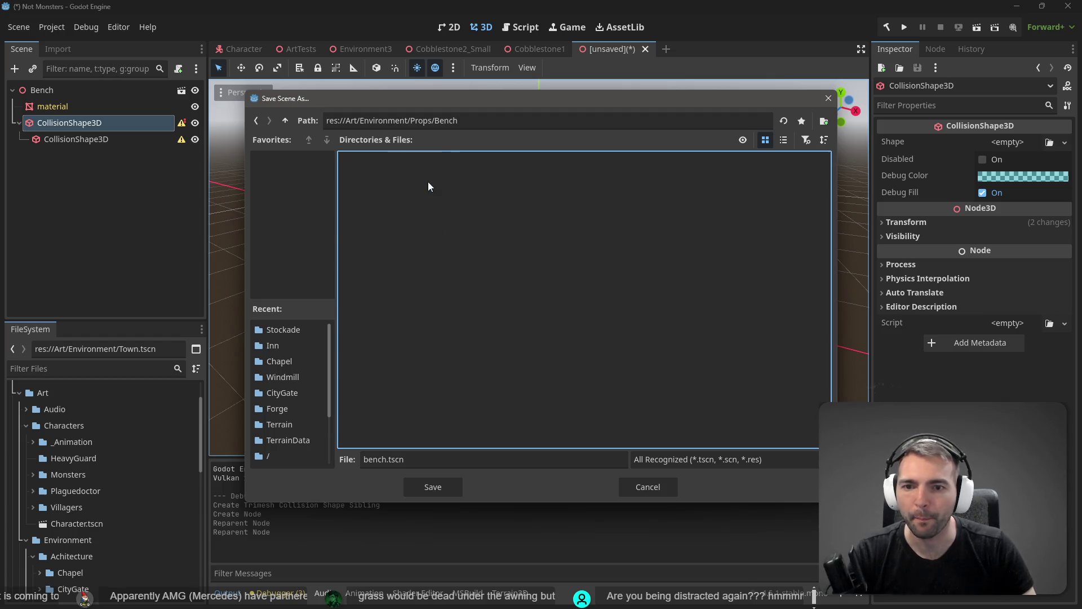
pyautogui.click(404, 460)
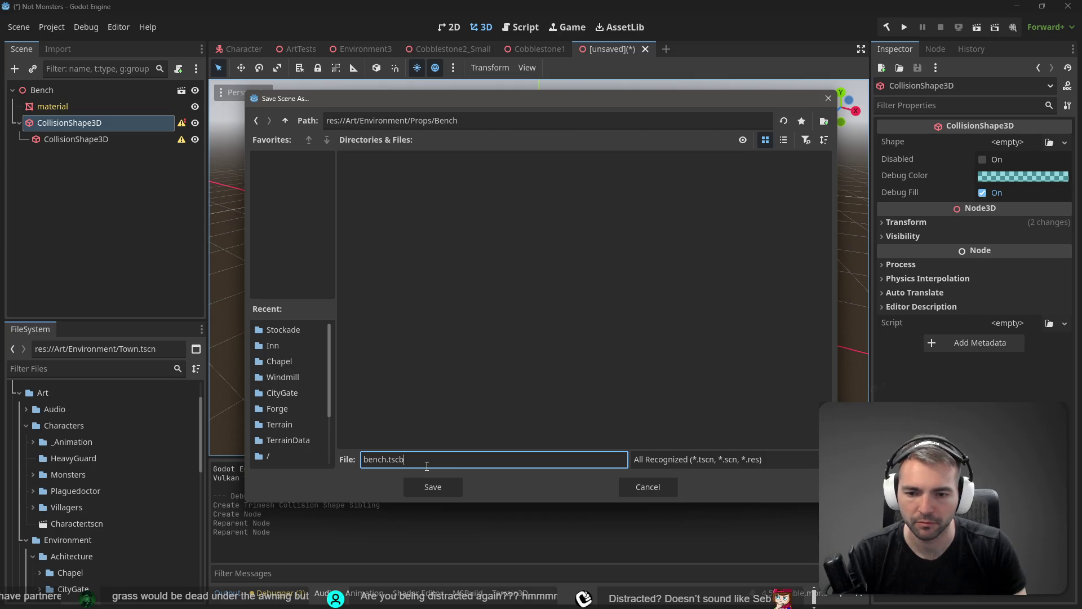
pyautogui.press('Return')
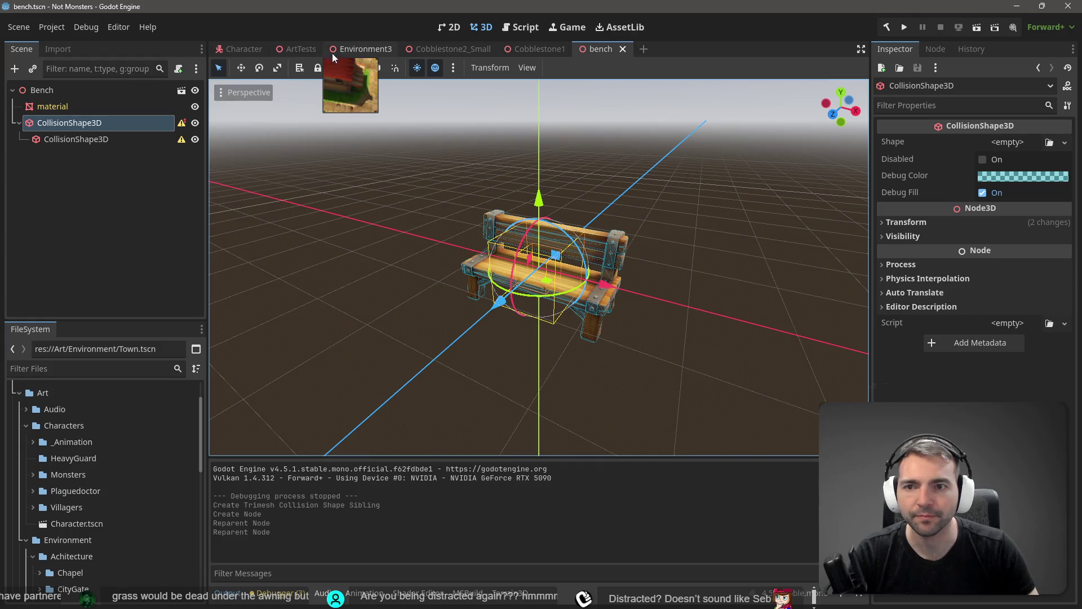
pyautogui.click(361, 51)
# Delete Town.tscn from the project's FileSystem
pyautogui.scroll(-5, 110, 544)
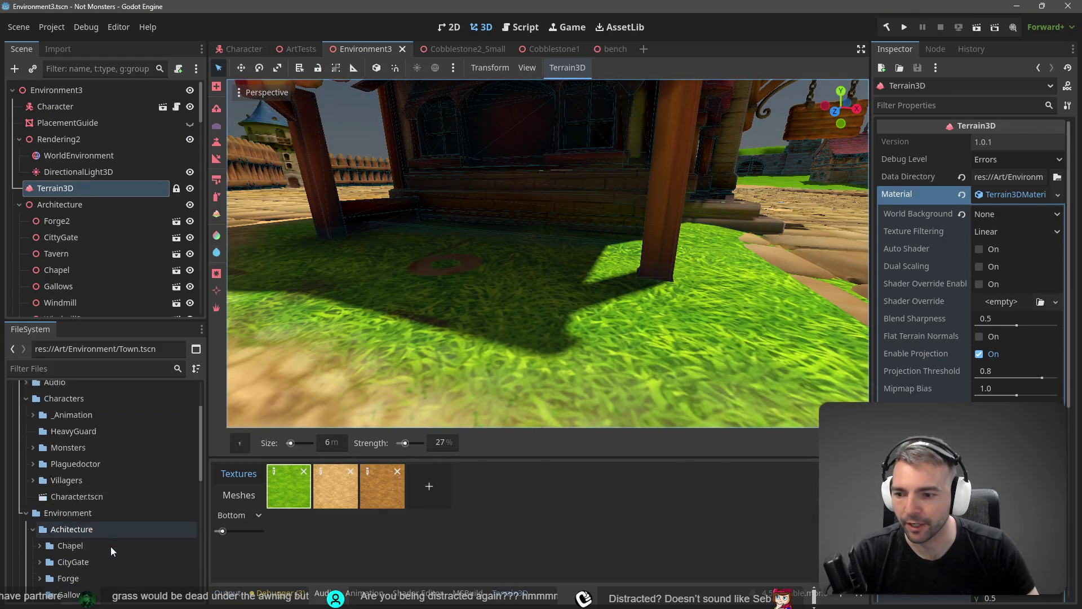
pyautogui.scroll(-3, 109, 545)
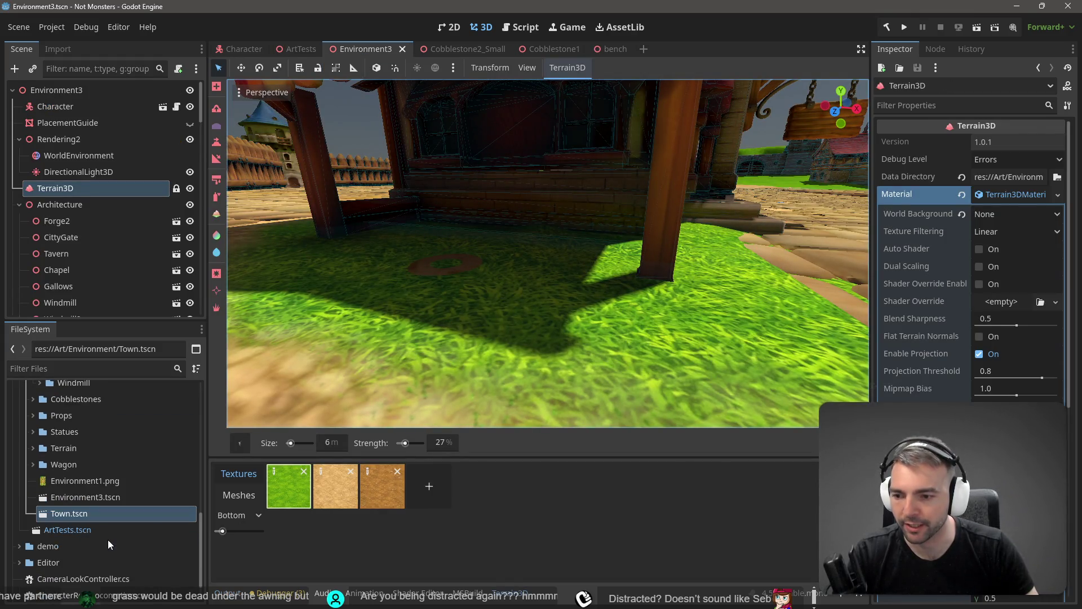
pyautogui.click(86, 512)
pyautogui.press('Delete')
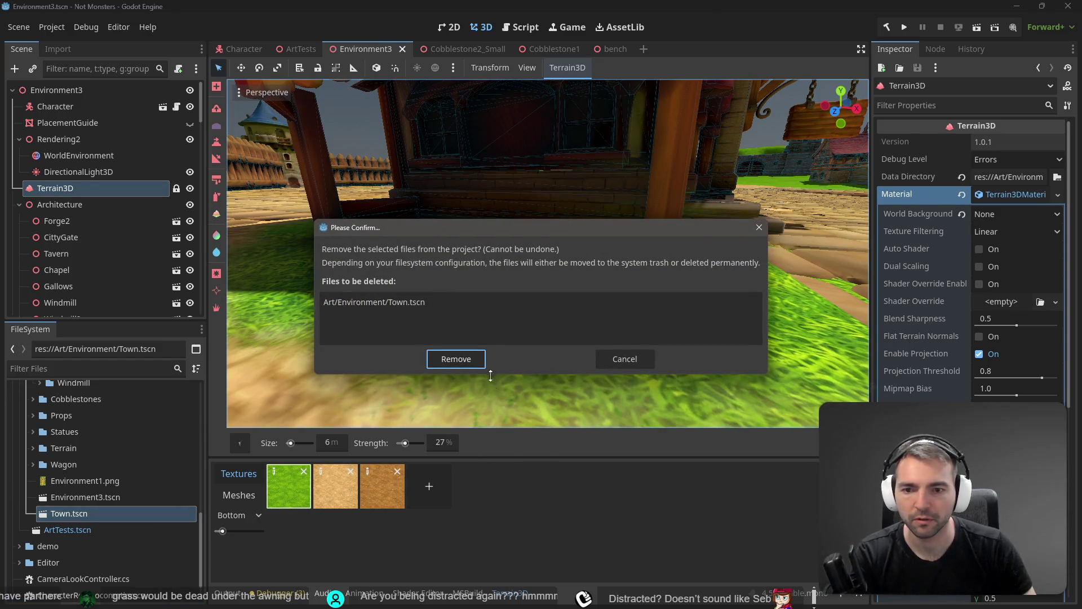
pyautogui.click(478, 359)
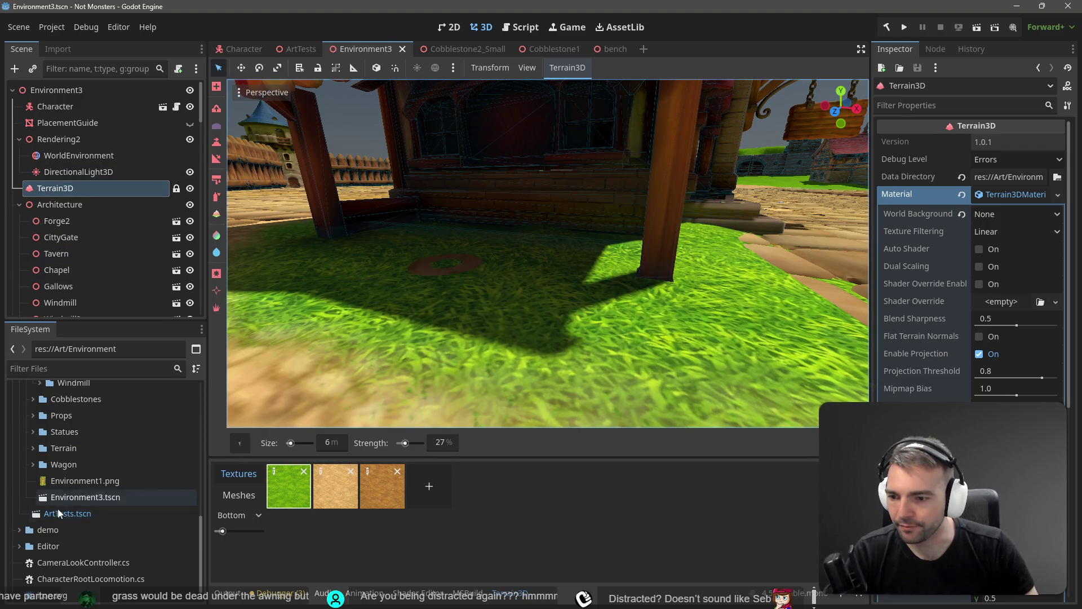
# Collapse Achitecture and expand Props > Bench to select the bench.tscn file
pyautogui.scroll(2, 77, 459)
pyautogui.scroll(10, 77, 459)
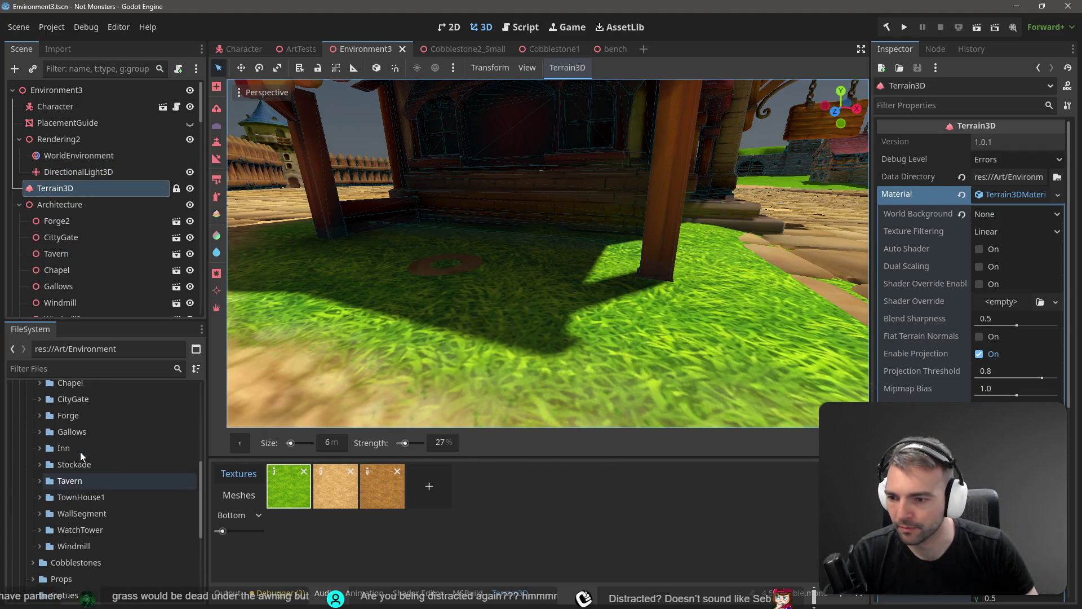
pyautogui.click(32, 447)
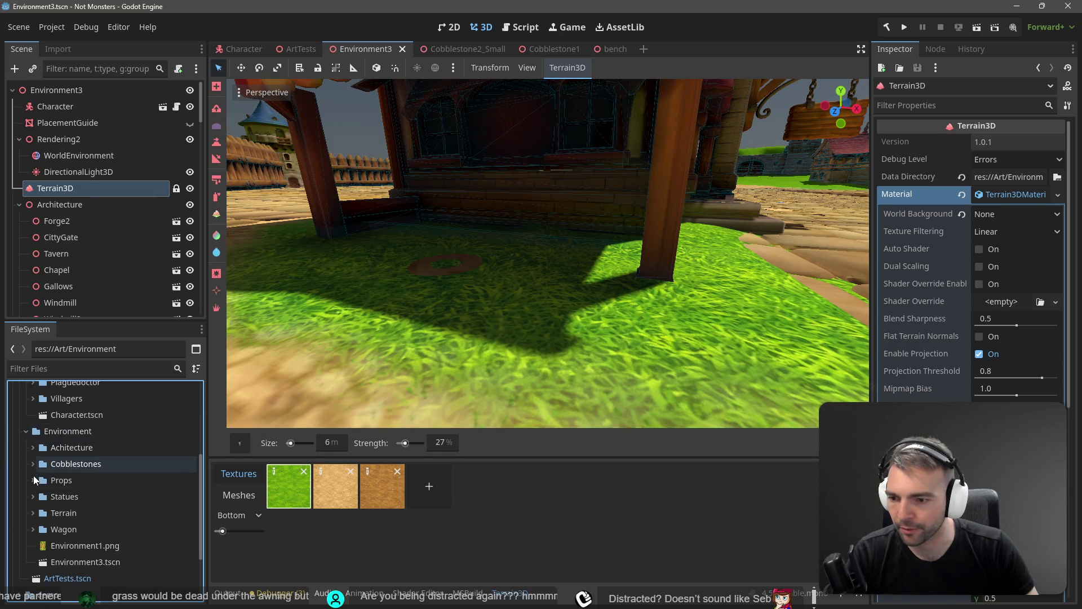
pyautogui.click(33, 480)
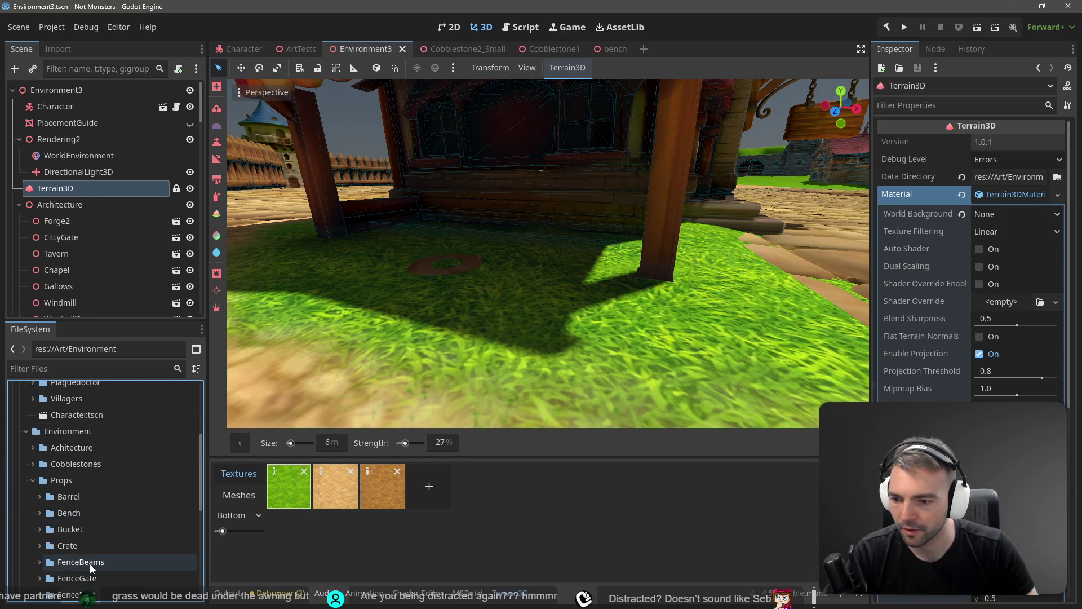
pyautogui.click(40, 513)
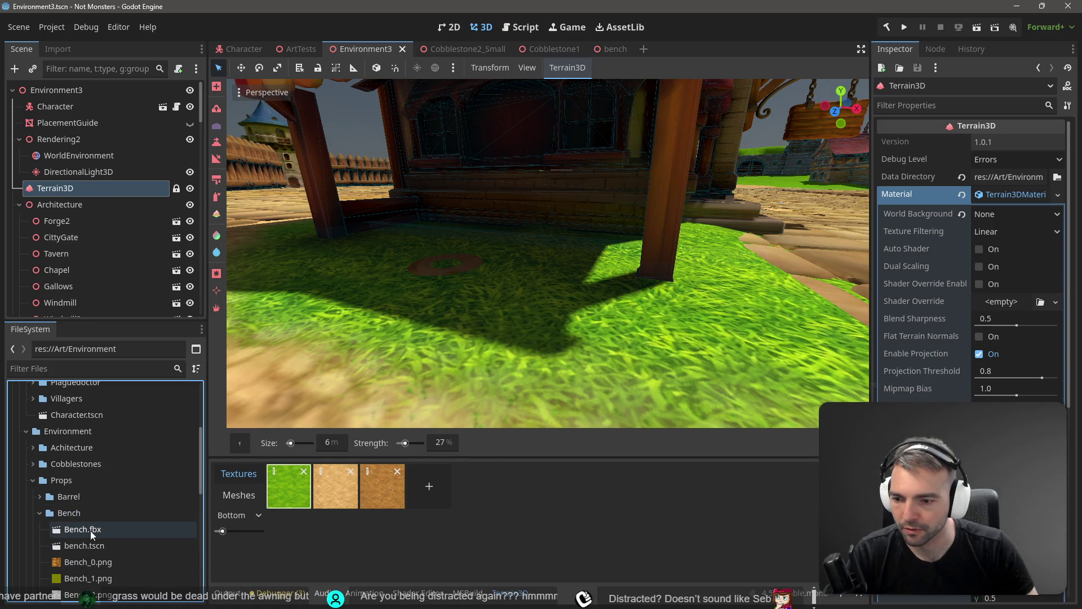
pyautogui.click(92, 544)
# Place bench.tscn into the Environment3 level and rename the file to Bench.tscn
pyautogui.moveTo(212, 455)
pyautogui.mouseDown()
pyautogui.moveTo(481, 228)
pyautogui.moveTo(492, 242)
pyautogui.moveTo(480, 228)
pyautogui.mouseUp()
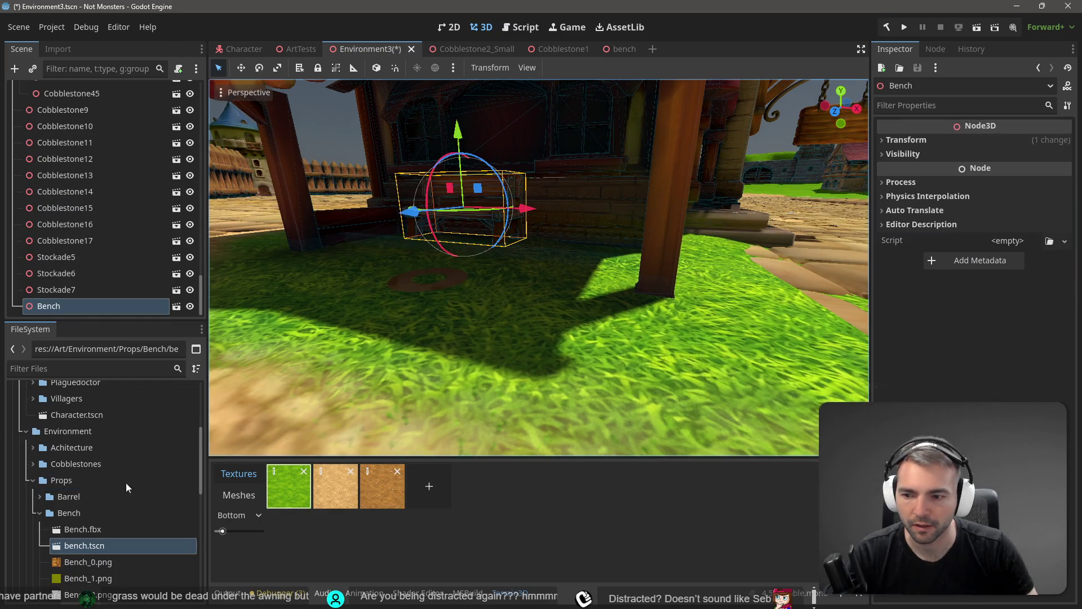
pyautogui.click(87, 546)
pyautogui.click(88, 545)
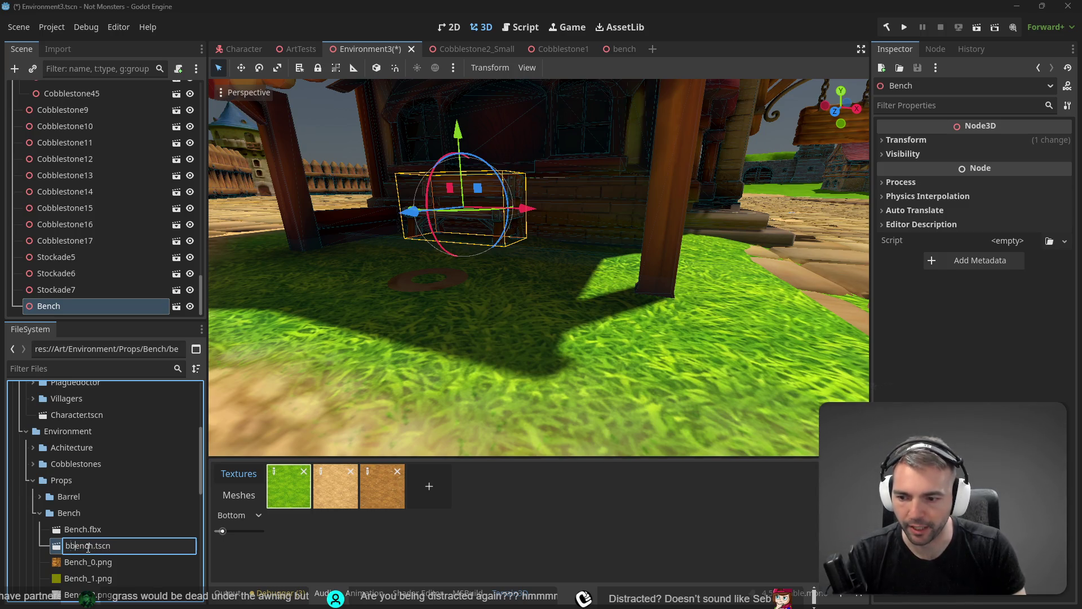
pyautogui.press('Escape')
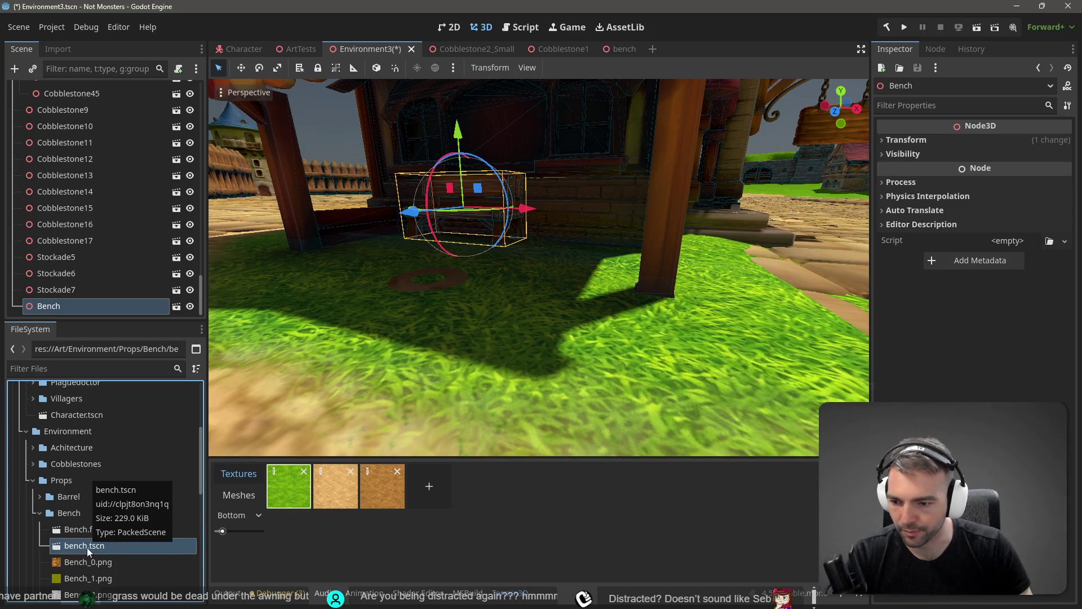
pyautogui.click(86, 547)
pyautogui.write('B')
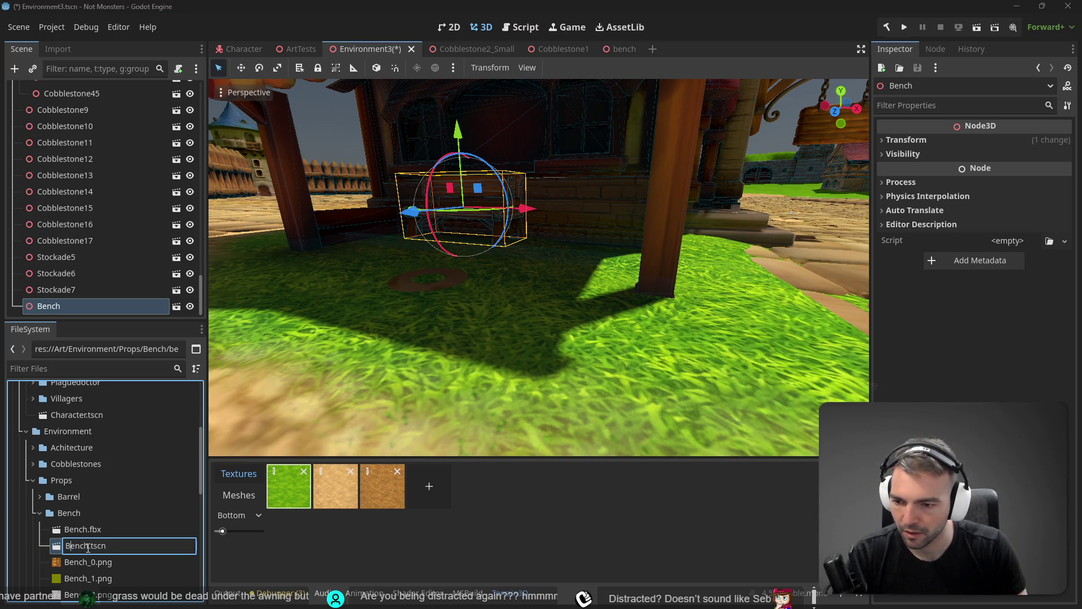
pyautogui.press('Return')
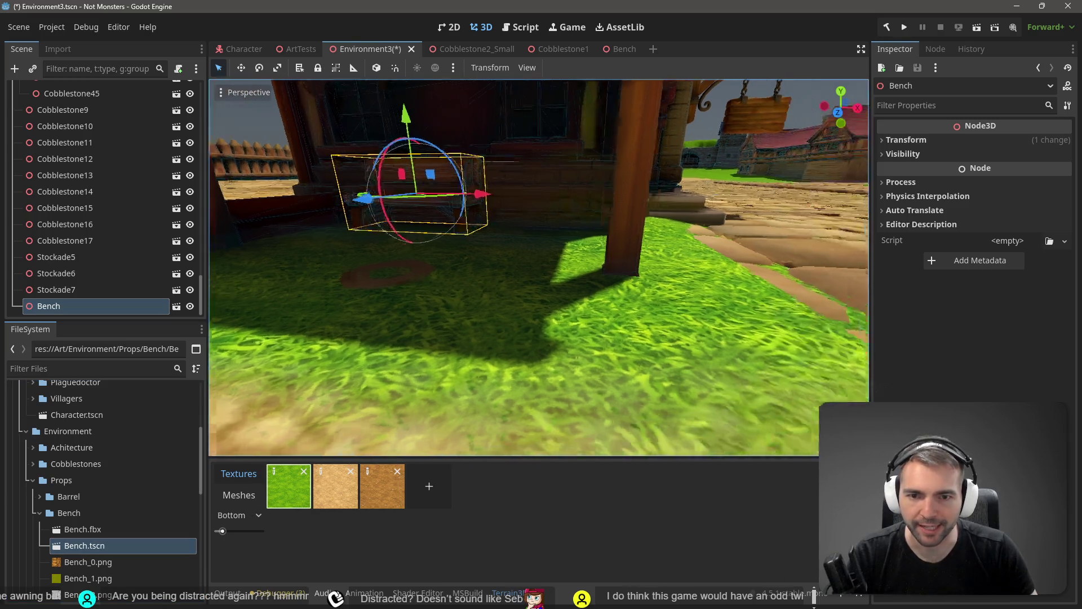
# Slide the bench along X beneath the market-stall awning and save Environment3
pyautogui.moveTo(525, 276); pyautogui.dragTo(525, 276)
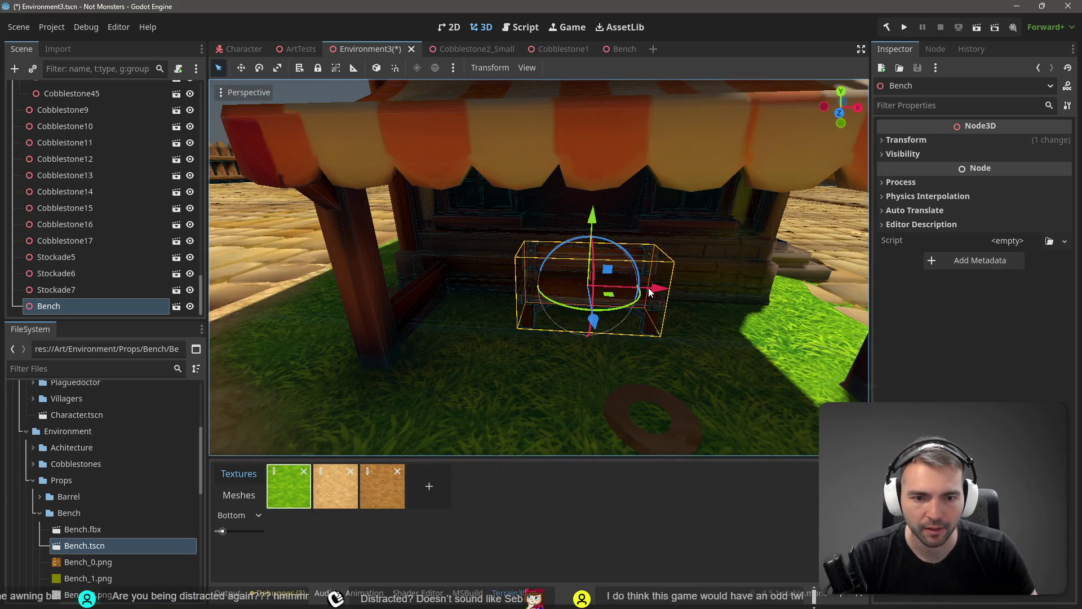
pyautogui.moveTo(657, 291)
pyautogui.mouseDown()
pyautogui.moveTo(639, 288)
pyautogui.moveTo(655, 292)
pyautogui.mouseUp()
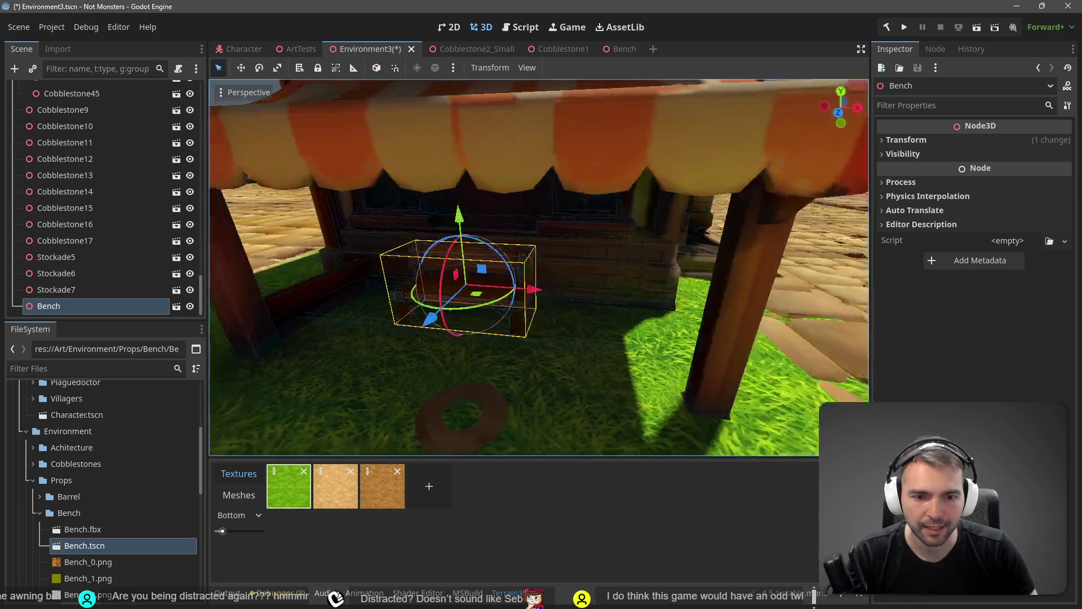
pyautogui.moveTo(525, 276); pyautogui.dragTo(593, 282)
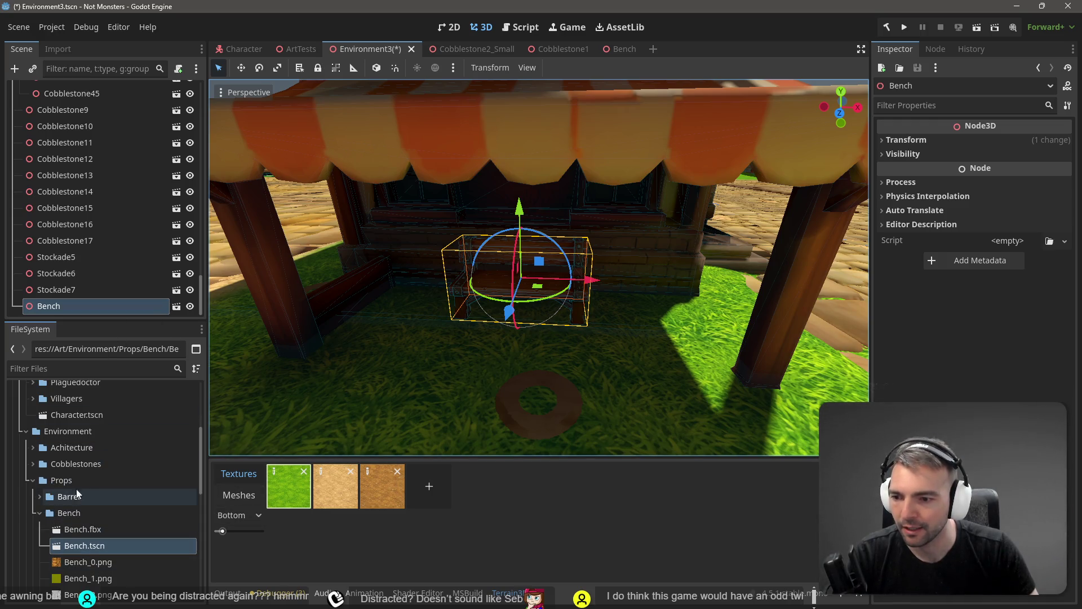
pyautogui.hotkey('ctrl', 's')
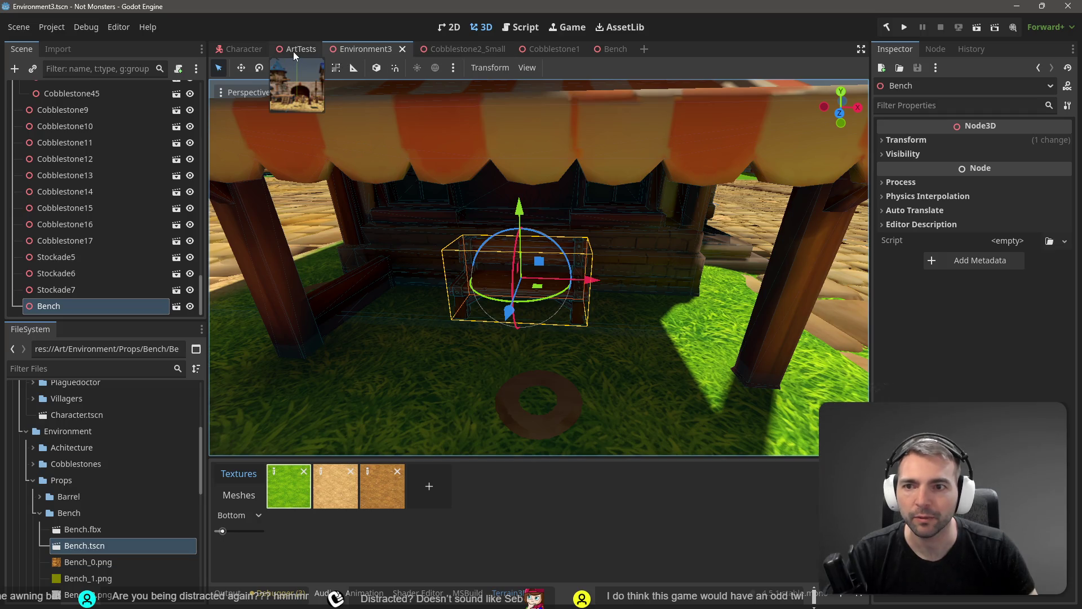
# In ArtTests, delete the old Bench node and place a Bench.tscn instance instead
pyautogui.click(293, 52)
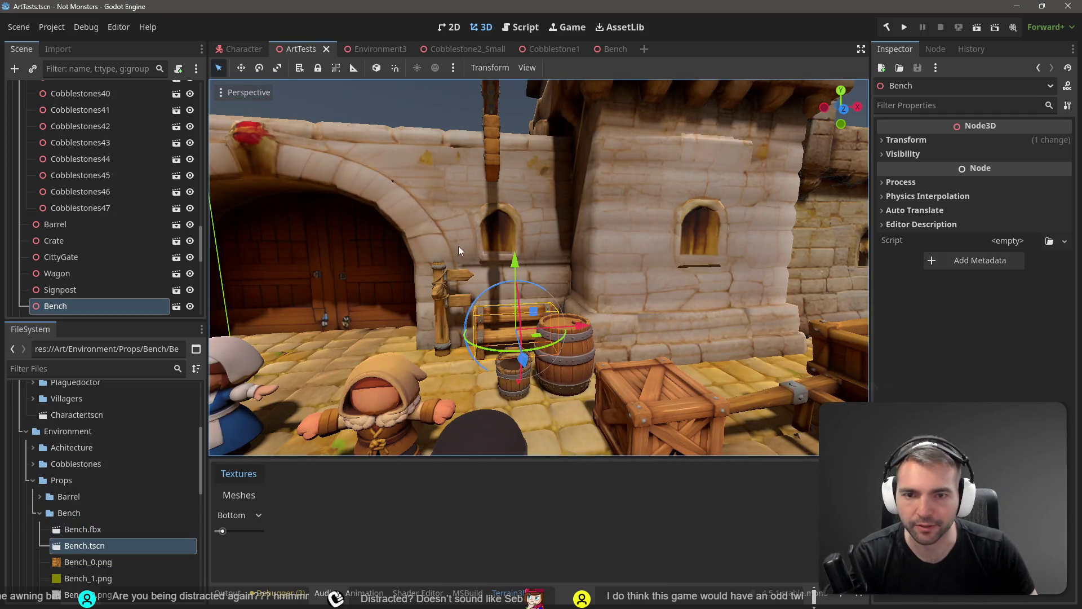
pyautogui.press('Up')
pyautogui.press('Down')
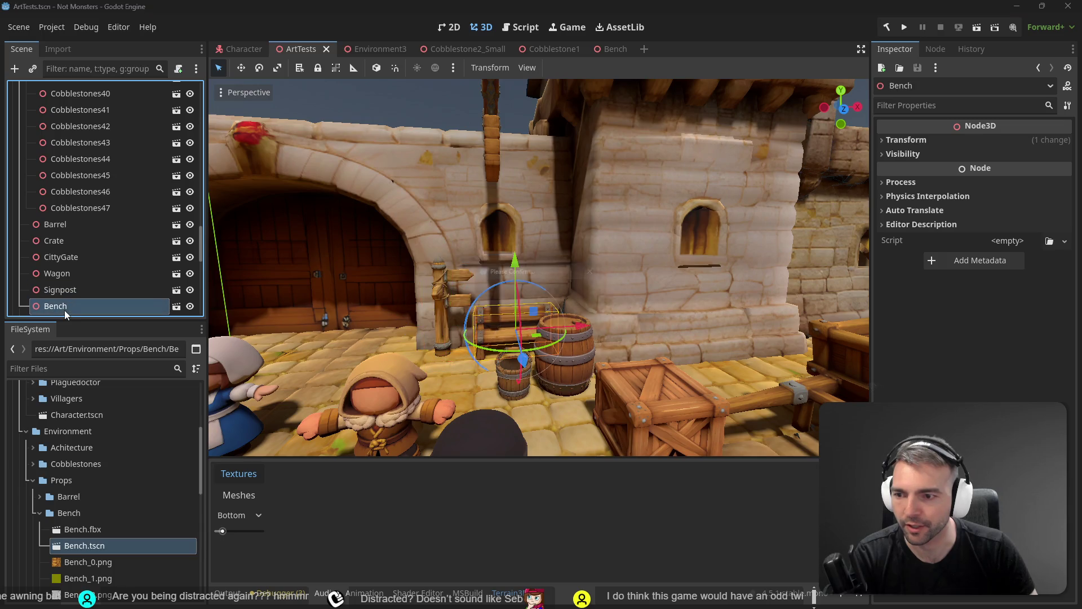
pyautogui.press('Delete')
pyautogui.click(516, 316)
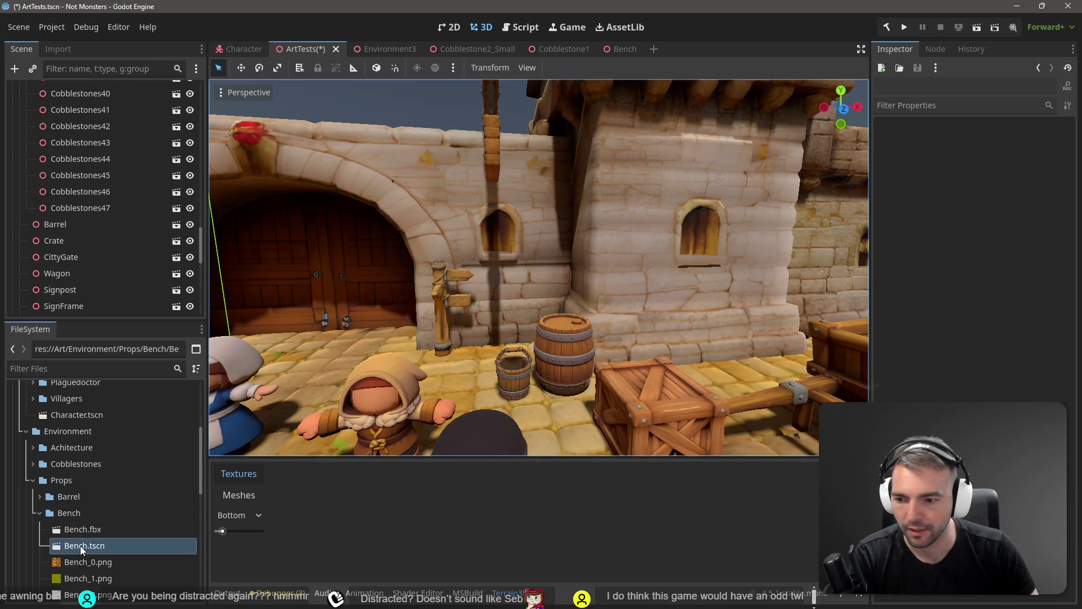
pyautogui.moveTo(80, 546); pyautogui.dragTo(517, 351)
# Select the bucket prop and create an editable inherited scene from its Bucket.fbx model
pyautogui.click(580, 350)
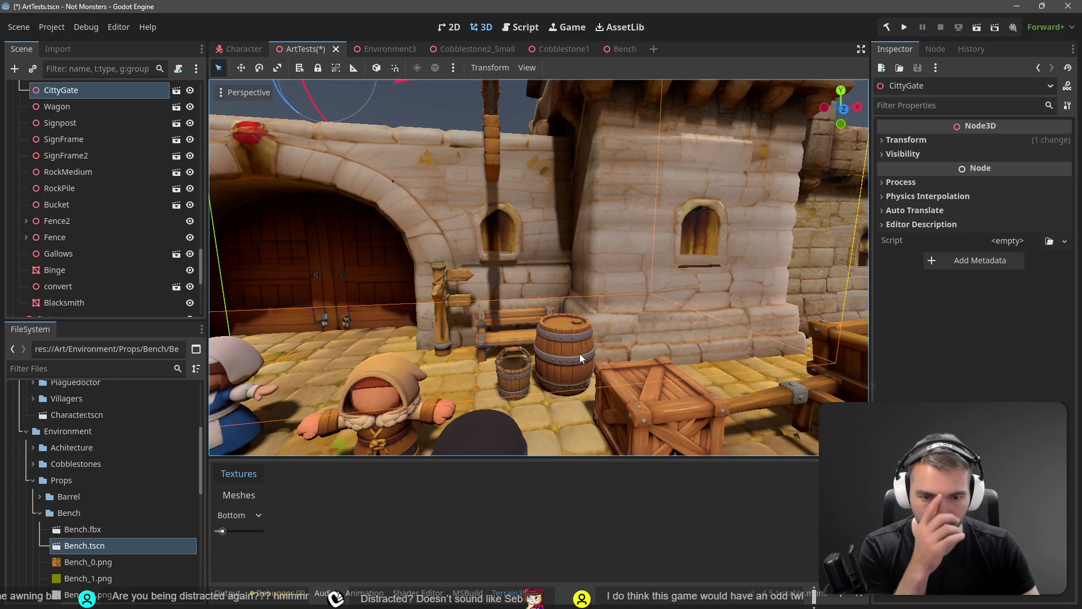
pyautogui.click(519, 379)
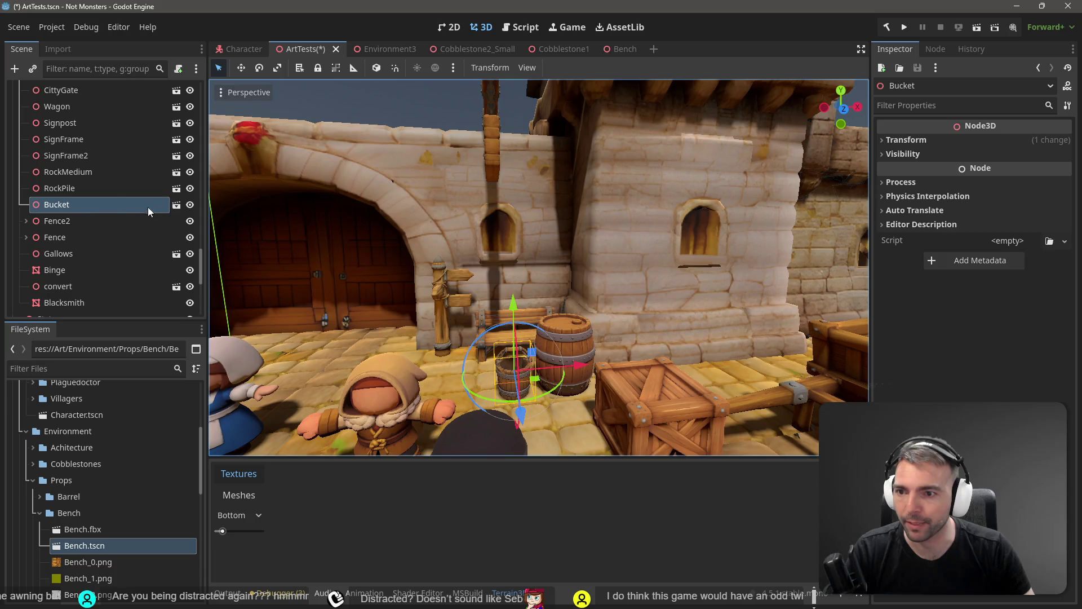
pyautogui.click(176, 207)
pyautogui.click(466, 320)
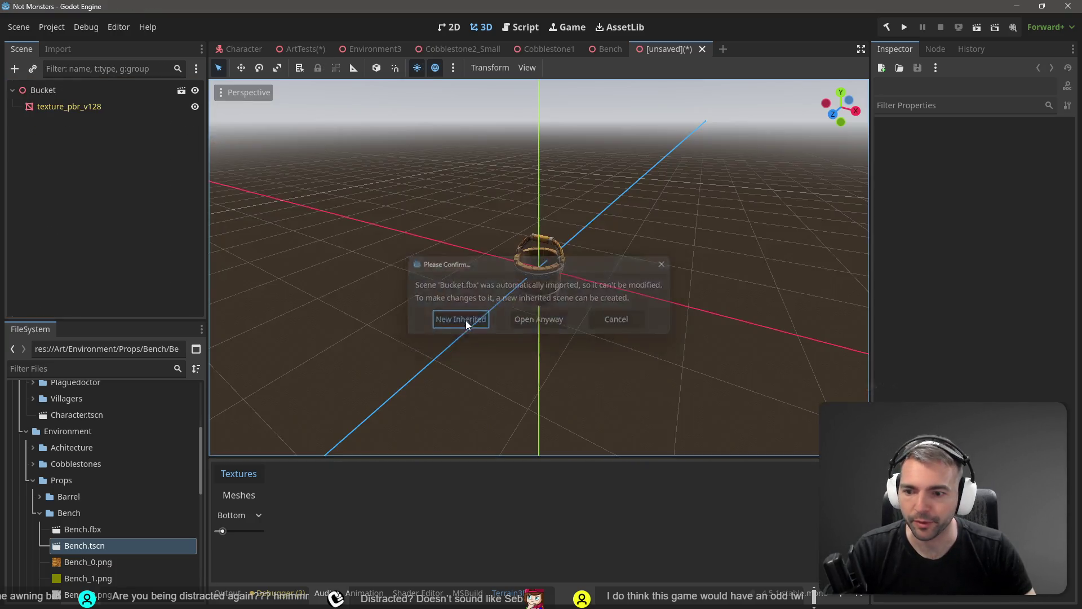
# Add a CollisionShape3D under Bucket, discarding a trial concave shape generated from the mesh
pyautogui.rightClick(64, 145)
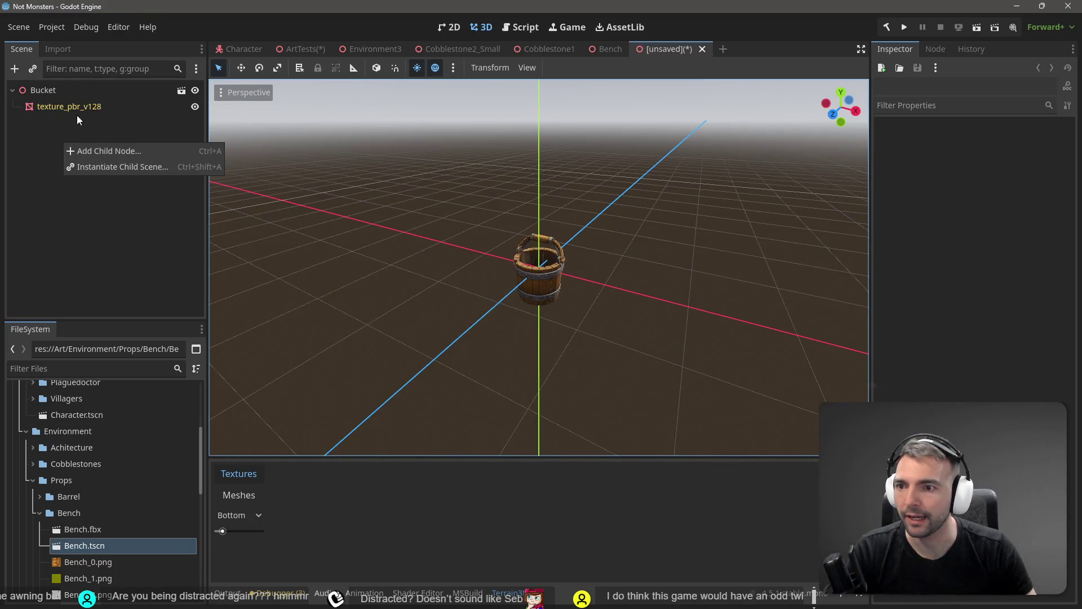
pyautogui.click(99, 151)
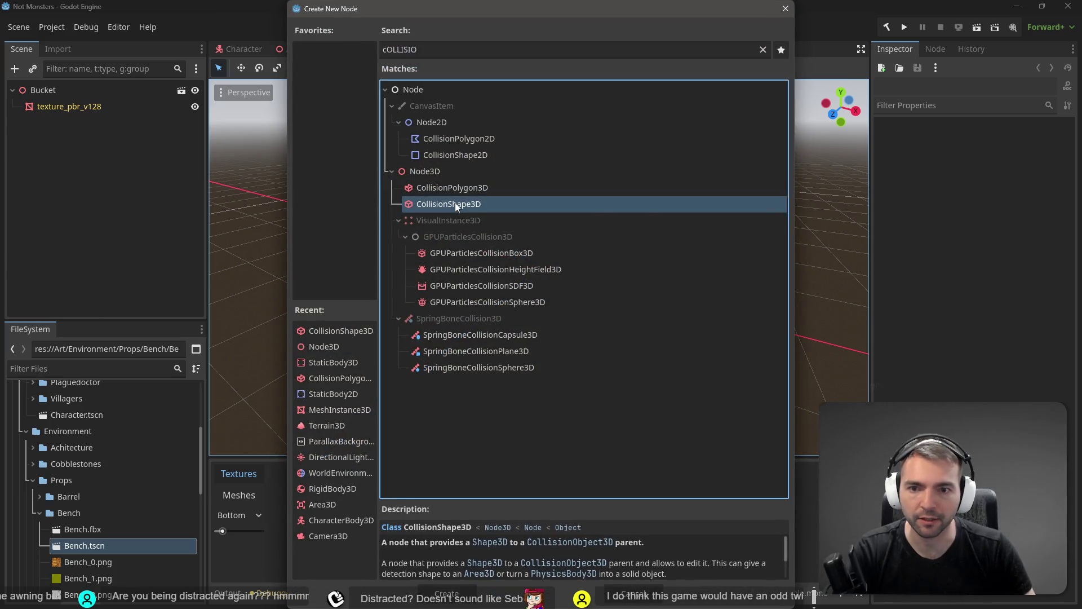
pyautogui.doubleClick(455, 203)
pyautogui.click(85, 104)
pyautogui.click(570, 67)
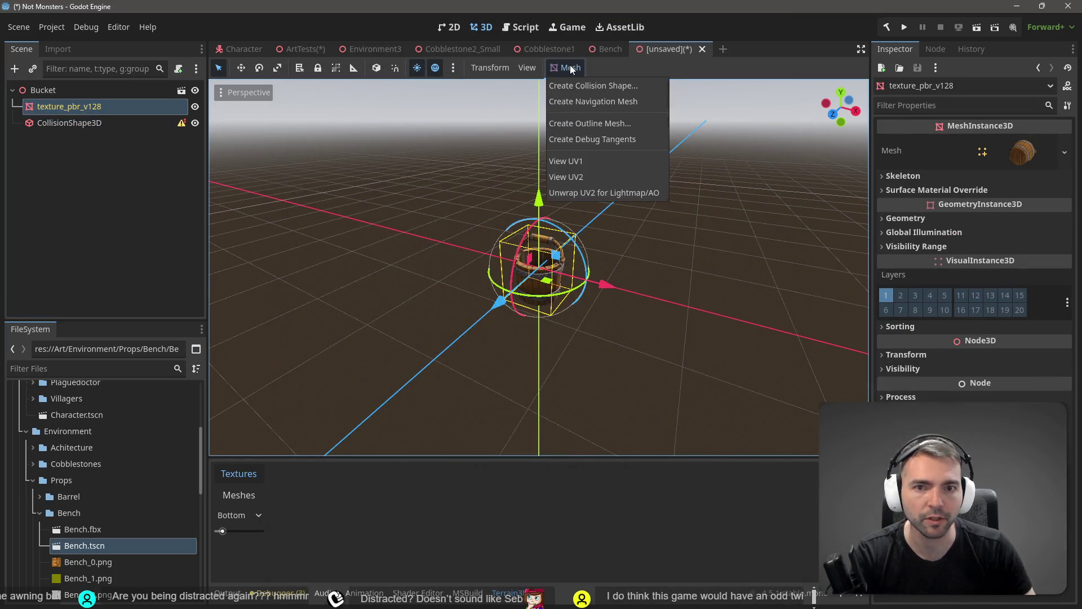
pyautogui.click(592, 85)
pyautogui.click(511, 341)
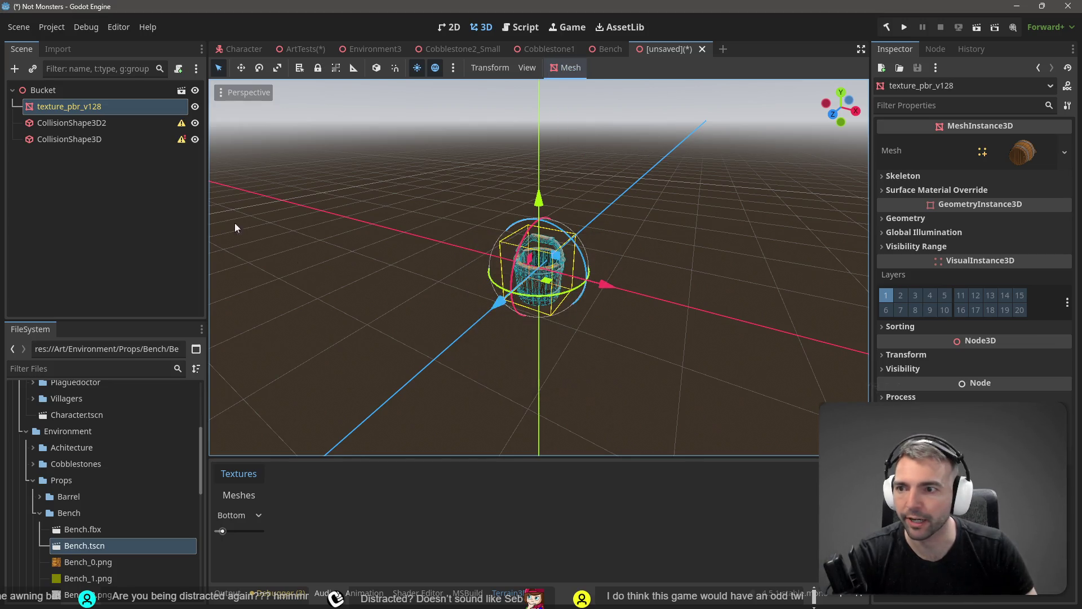
pyautogui.click(99, 122)
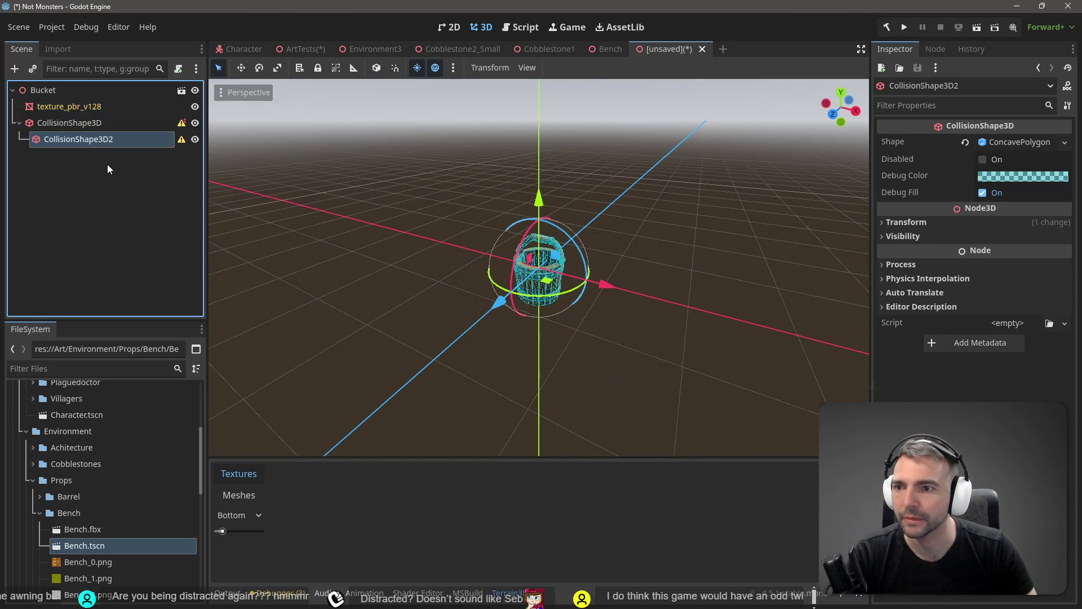
pyautogui.press('Delete')
pyautogui.click(94, 122)
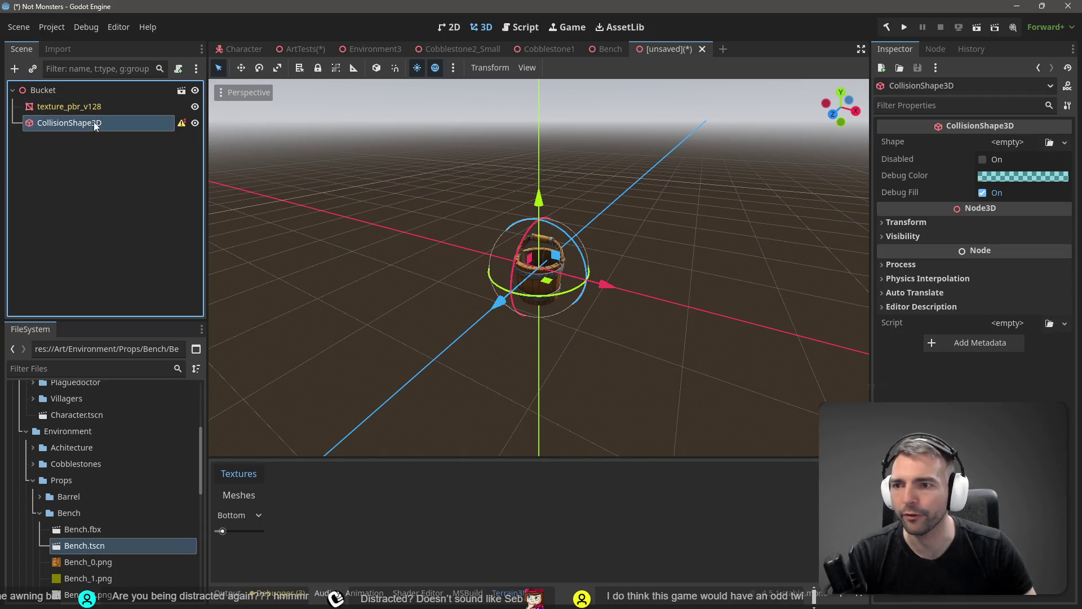
# Give the collision shape a CylinderShape3D, shrink its radius and height to the bucket, then Save As
pyautogui.click(1065, 142)
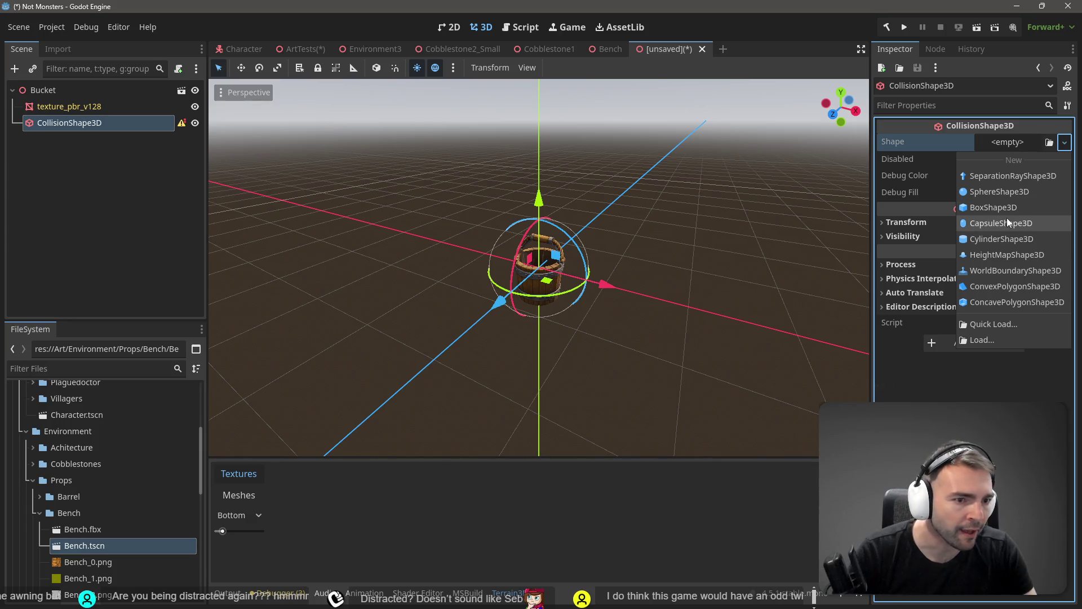
pyautogui.click(1002, 239)
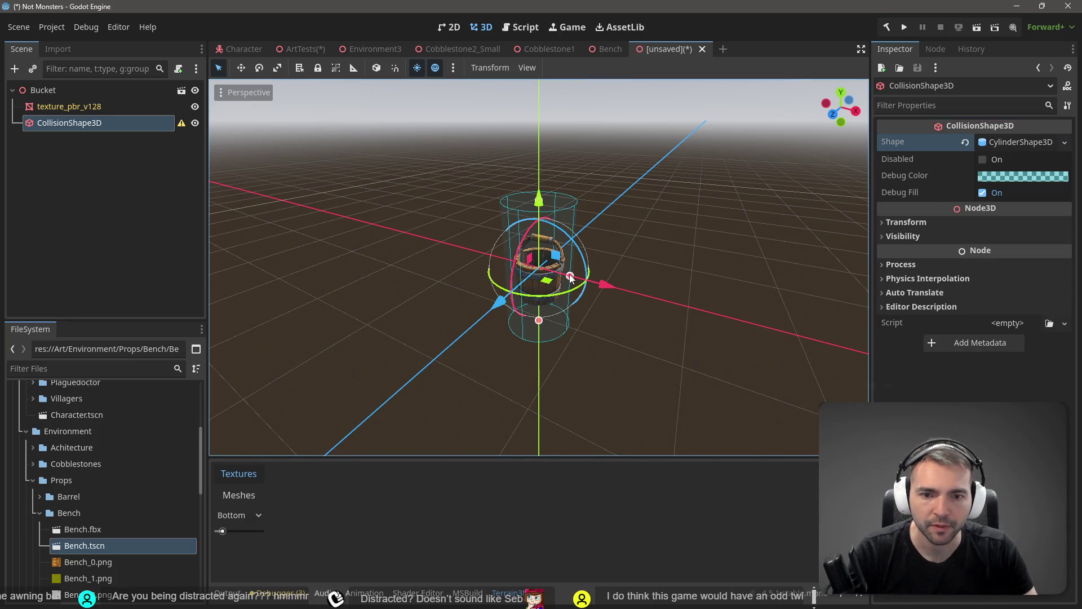
pyautogui.moveTo(570, 276); pyautogui.dragTo(564, 274)
pyautogui.moveTo(540, 321); pyautogui.dragTo(540, 296)
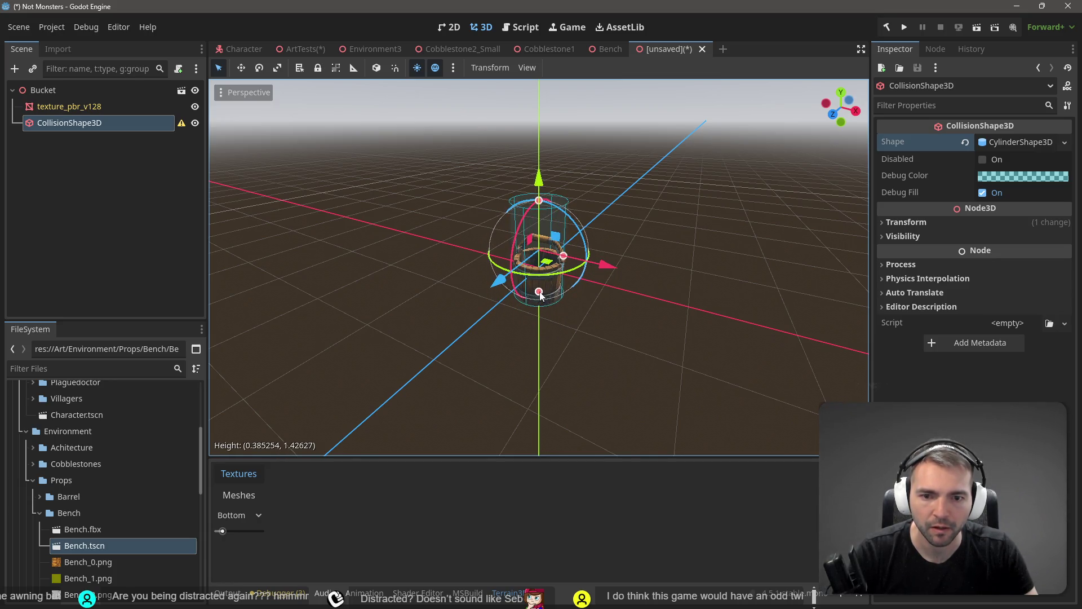
pyautogui.moveTo(536, 205); pyautogui.dragTo(549, 259)
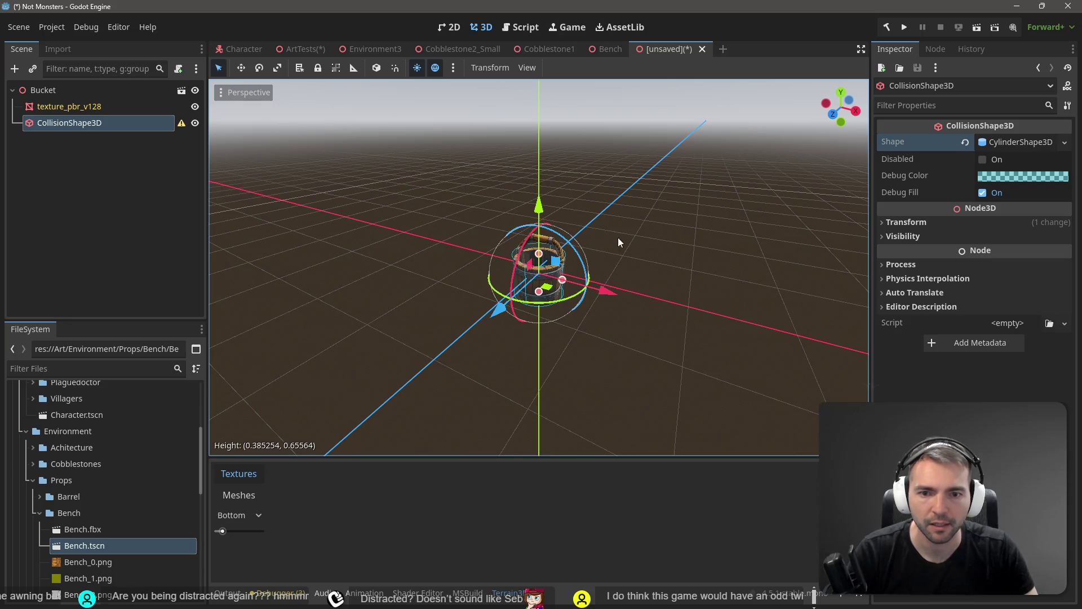
pyautogui.press('w')
pyautogui.press('f')
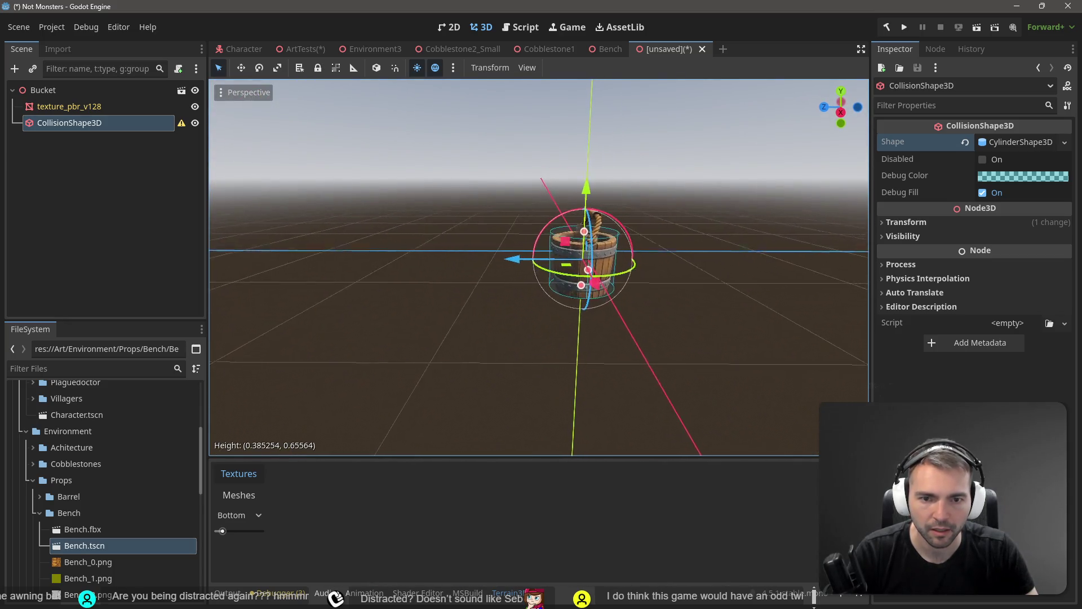
pyautogui.hotkey('ctrl', 's')
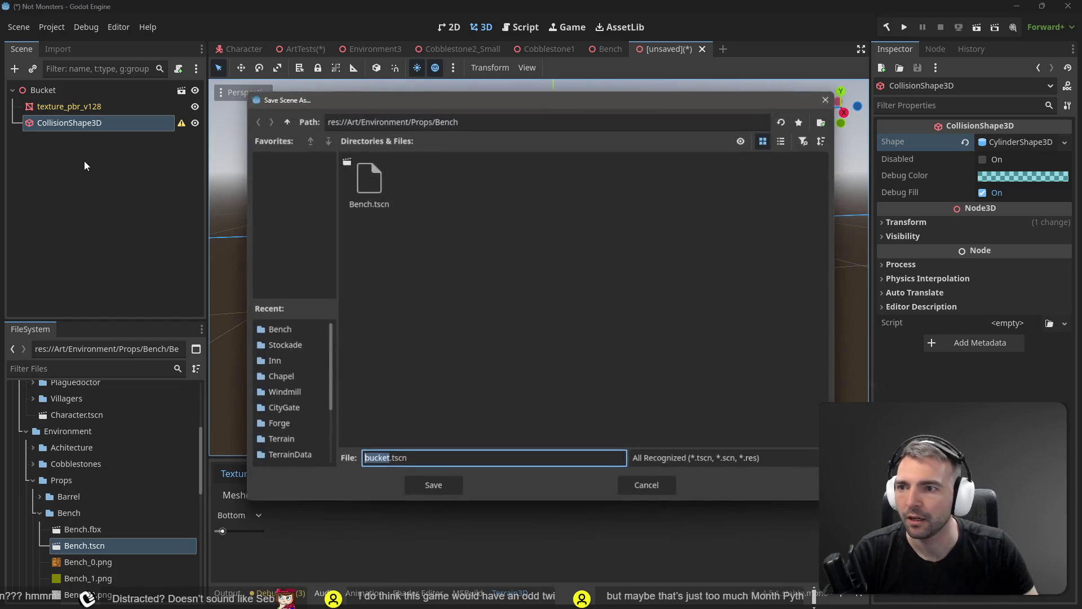
# Save the scene as bucket.tscn in the Props/Bucket folder
pyautogui.click(460, 122)
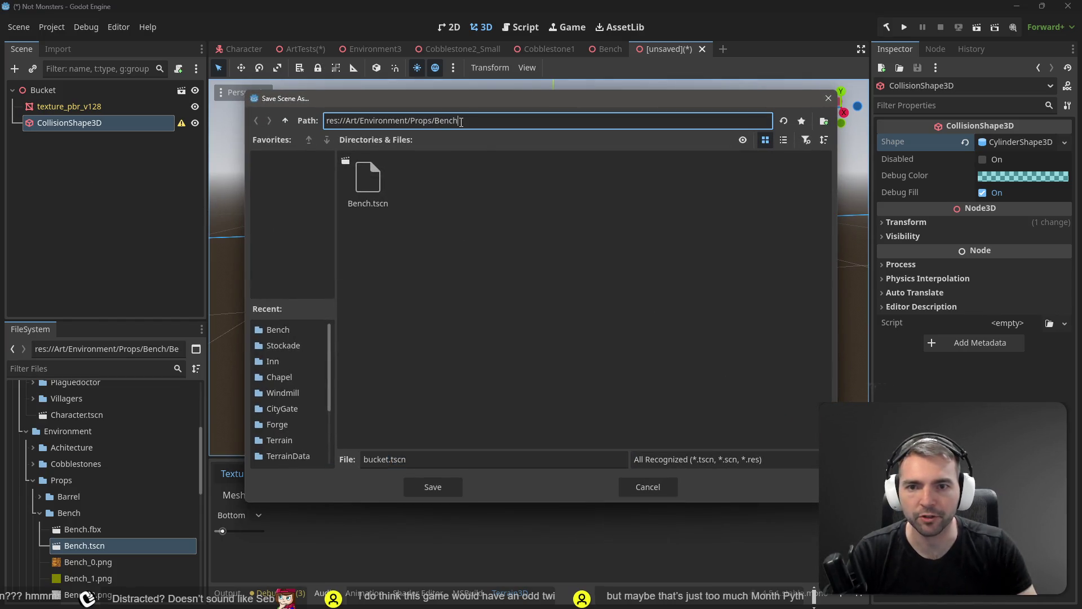
pyautogui.press('Return')
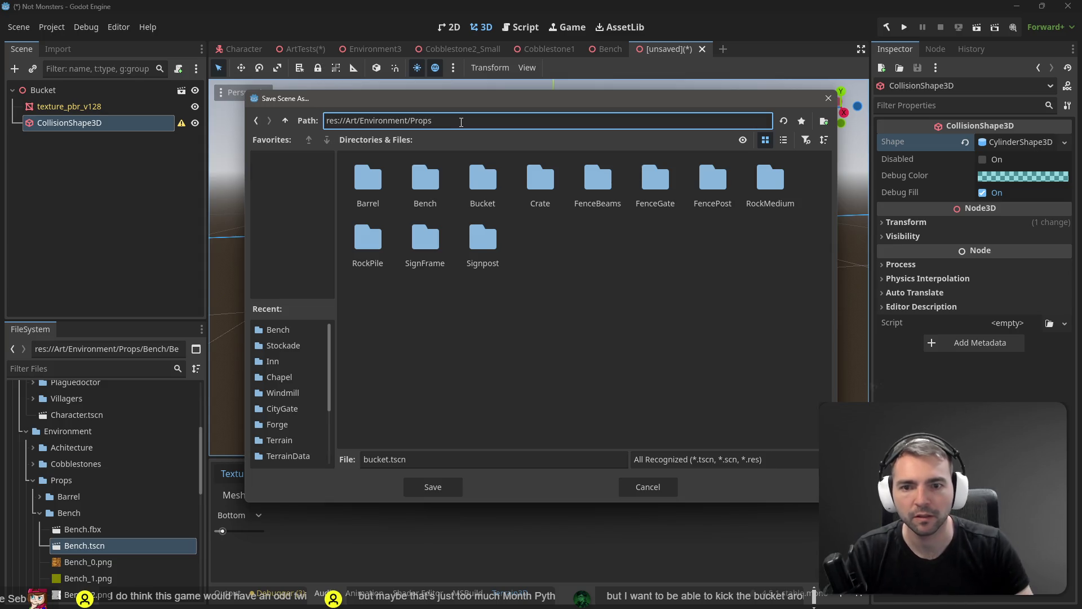
pyautogui.doubleClick(475, 195)
pyautogui.click(429, 466)
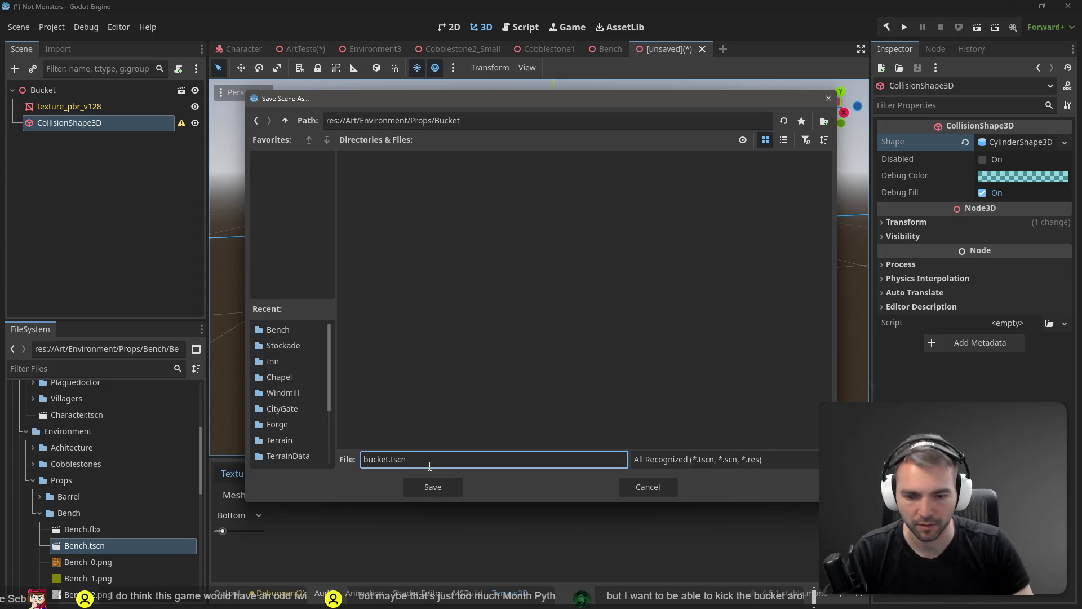
pyautogui.press('Return')
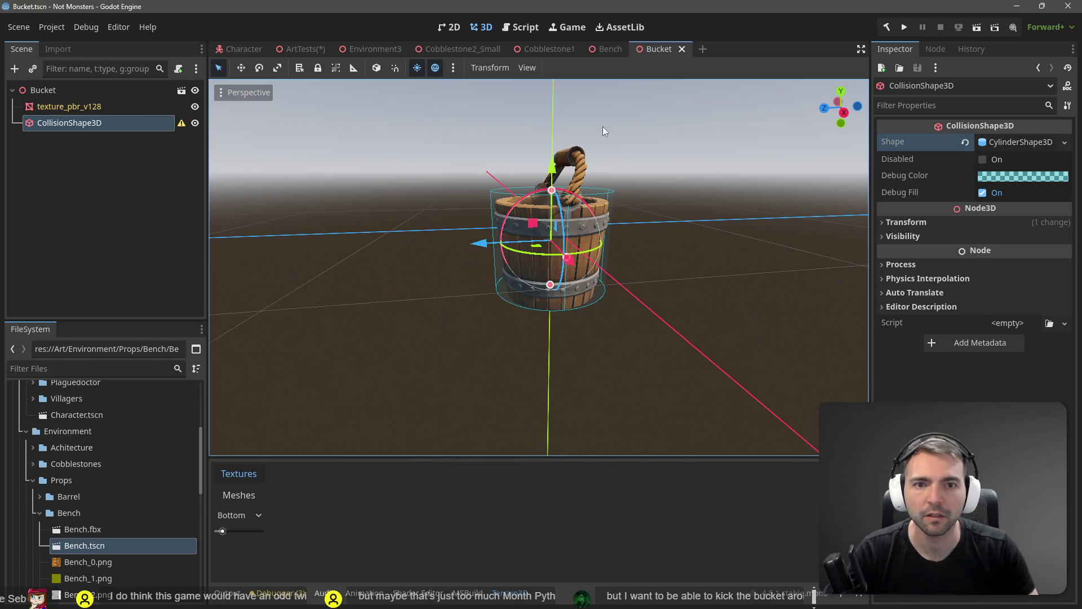
# In ArtTests, replace the old Bucket node with a Bucket.tscn instance beside the barrel and save
pyautogui.click(302, 48)
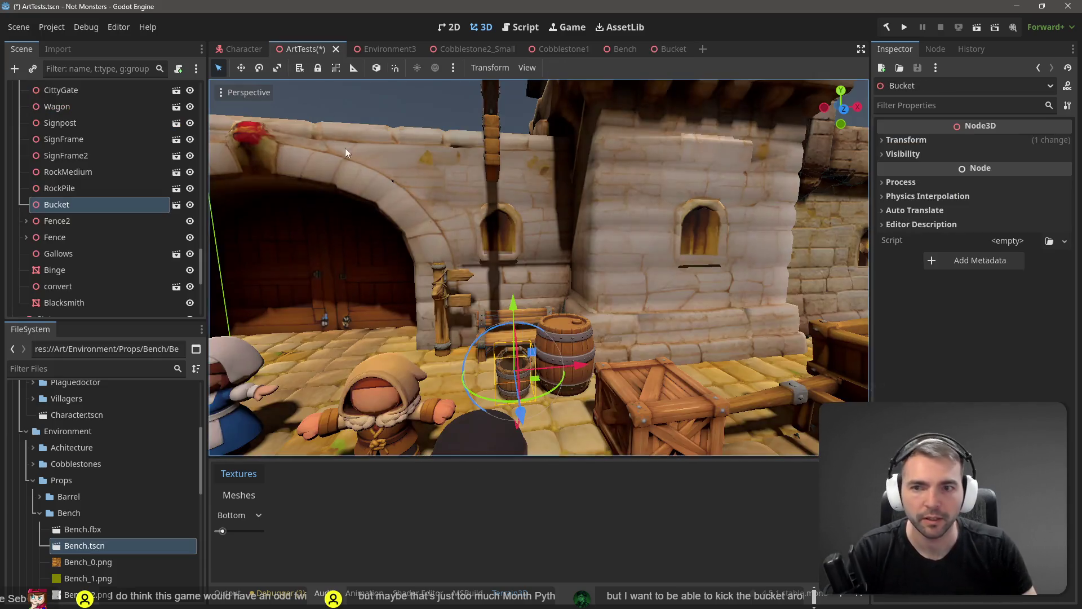
pyautogui.press('Delete')
pyautogui.click(514, 312)
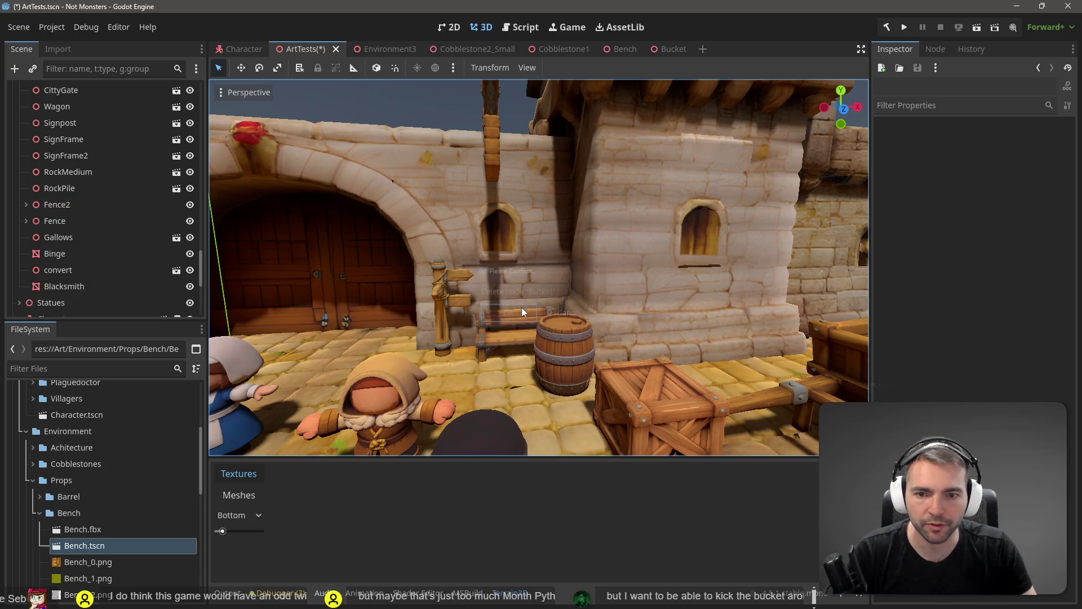
pyautogui.click(665, 48)
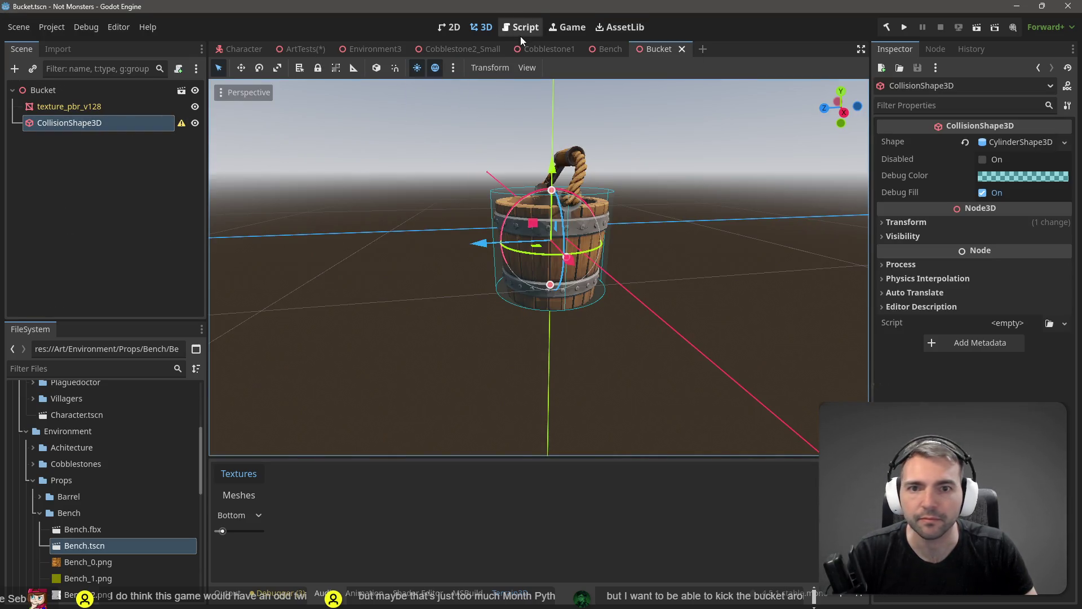
pyautogui.click(295, 49)
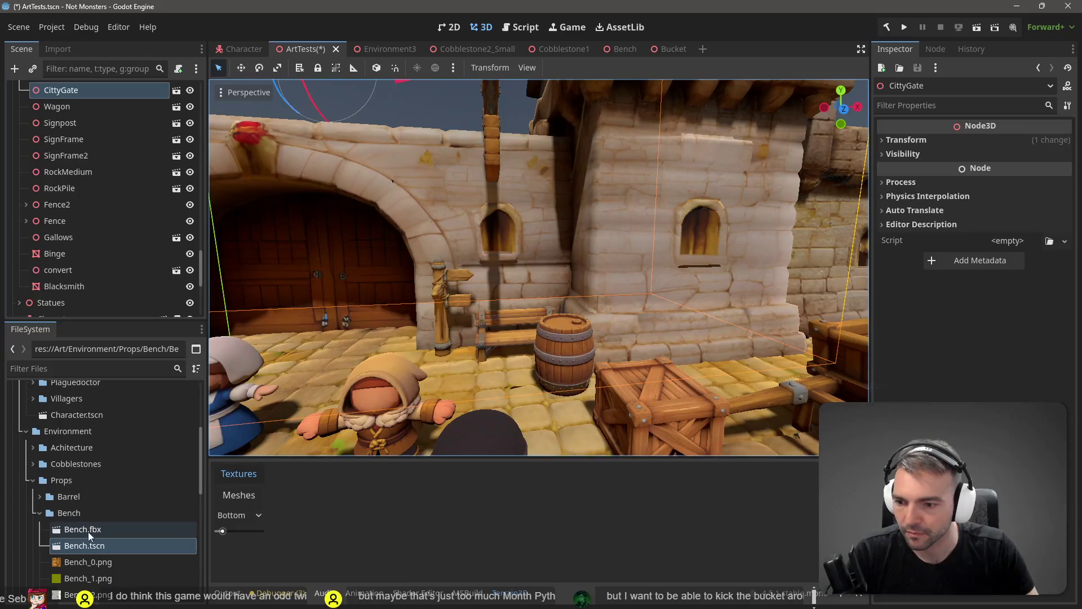
pyautogui.click(40, 513)
pyautogui.click(40, 529)
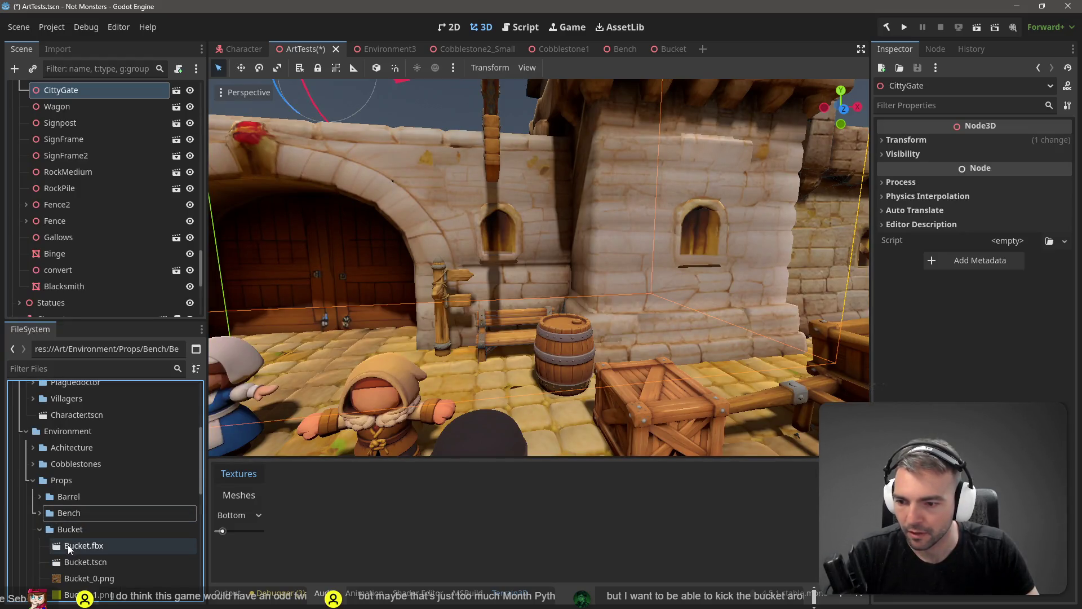
pyautogui.moveTo(90, 563)
pyautogui.mouseDown()
pyautogui.moveTo(482, 389)
pyautogui.moveTo(514, 393)
pyautogui.mouseUp()
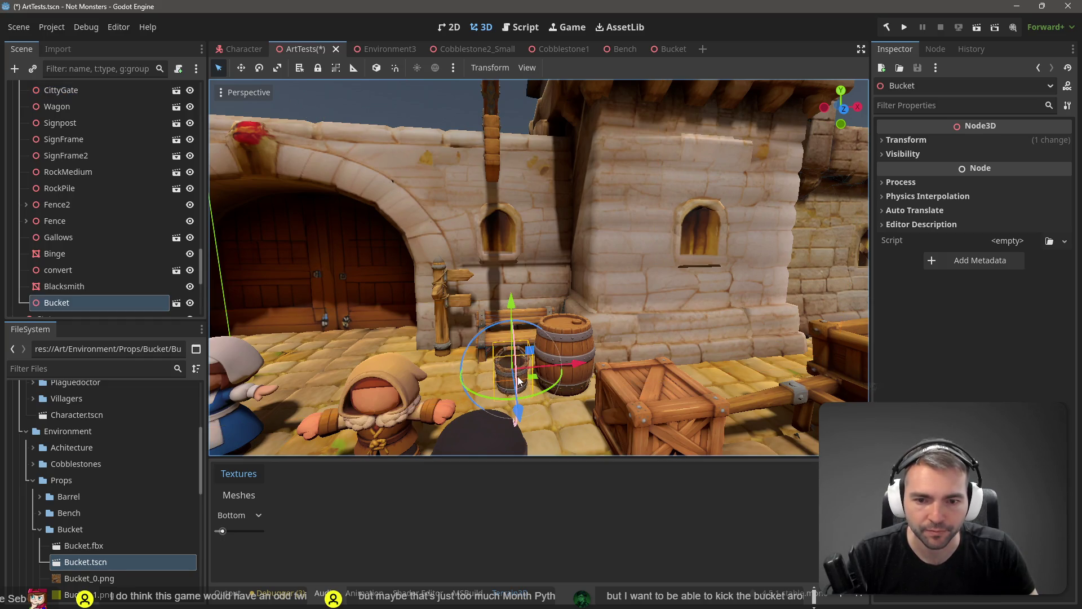
pyautogui.hotkey('ctrl', 's')
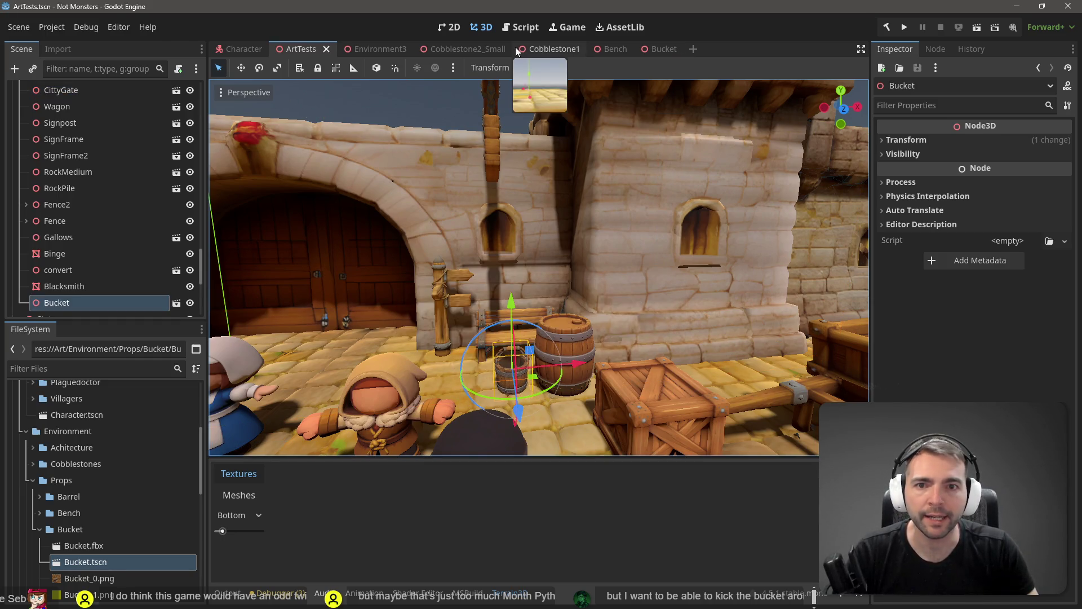
pyautogui.click(363, 50)
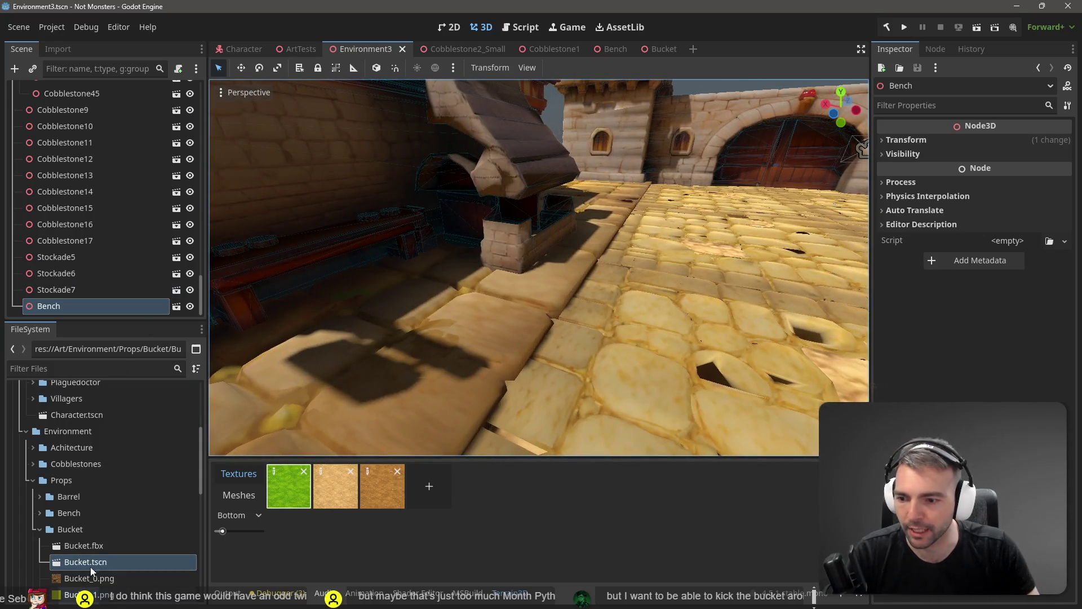
# Place a Bucket.tscn instance by the building wall and shift it along Z
pyautogui.moveTo(89, 563)
pyautogui.mouseDown()
pyautogui.moveTo(420, 391)
pyautogui.moveTo(497, 286)
pyautogui.mouseUp()
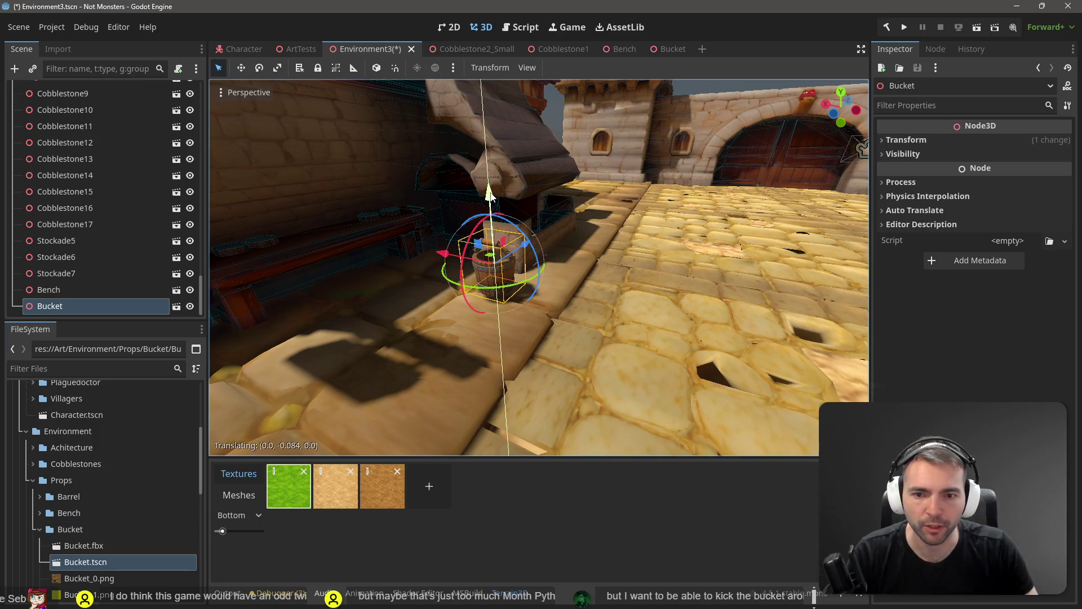
pyautogui.press('f')
pyautogui.scroll(-5, 595, 259)
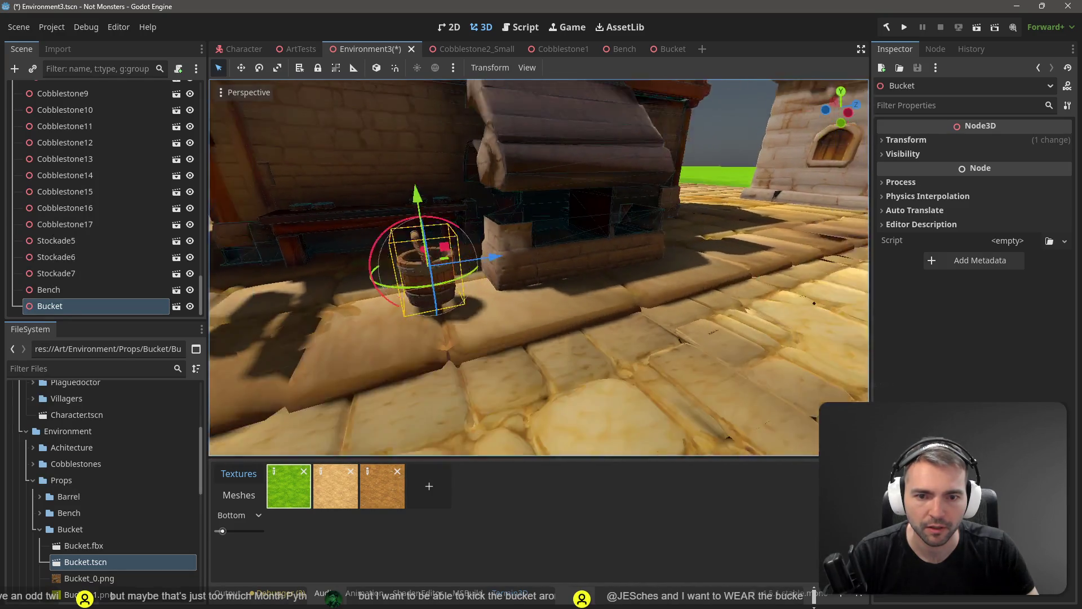
pyautogui.moveTo(540, 258); pyautogui.dragTo(560, 254)
pyautogui.press('f')
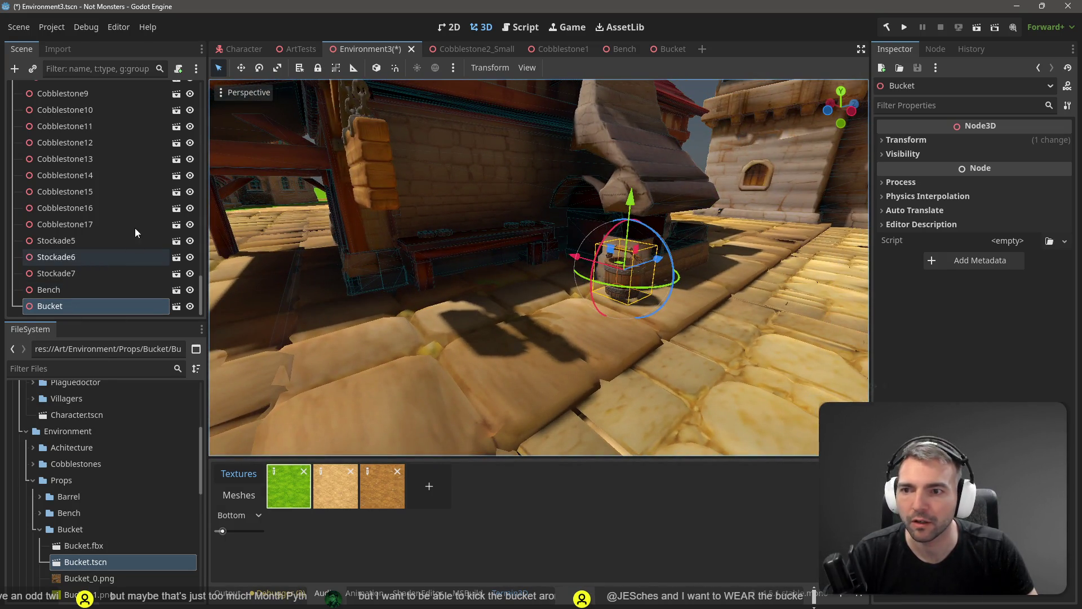
# Duplicate the bucket, then slide the copy left along X and turn it around its vertical axis
pyautogui.hotkey('ctrl', 'd')
pyautogui.press('w')
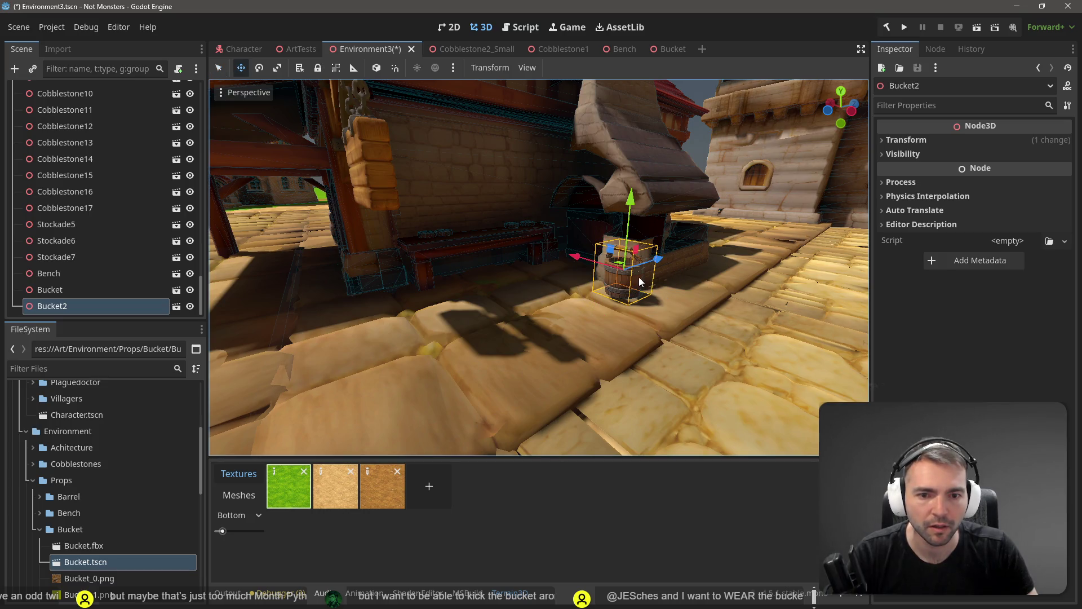
pyautogui.moveTo(657, 261)
pyautogui.mouseDown()
pyautogui.moveTo(456, 287)
pyautogui.moveTo(502, 282)
pyautogui.moveTo(505, 307)
pyautogui.mouseUp()
pyautogui.moveTo(429, 305)
pyautogui.mouseDown()
pyautogui.moveTo(352, 290)
pyautogui.moveTo(376, 310)
pyautogui.mouseUp()
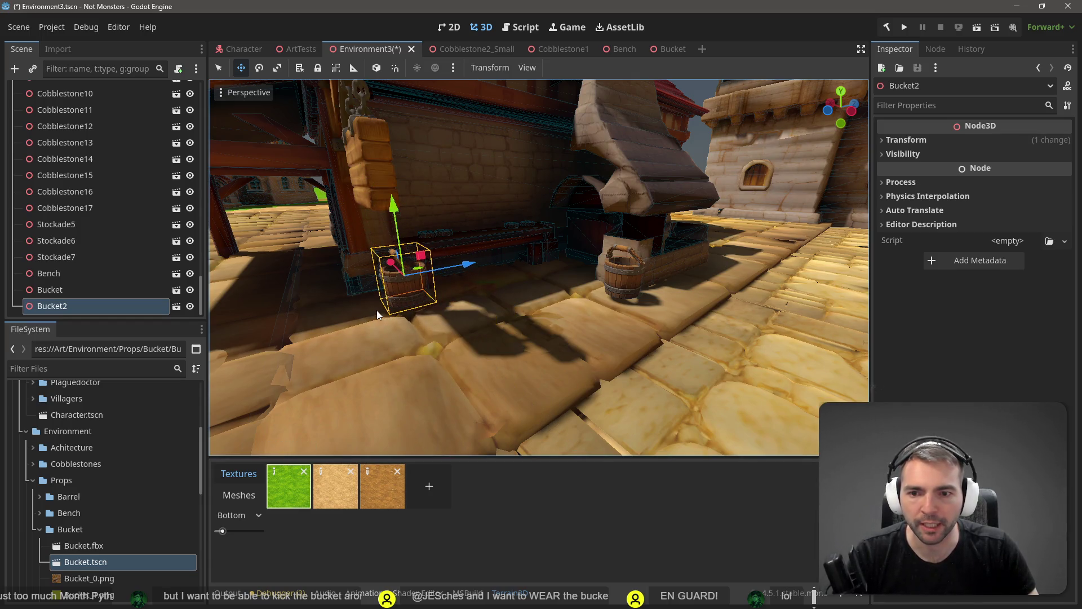
pyautogui.press('e')
pyautogui.moveTo(434, 290); pyautogui.dragTo(414, 288)
pyautogui.press('f')
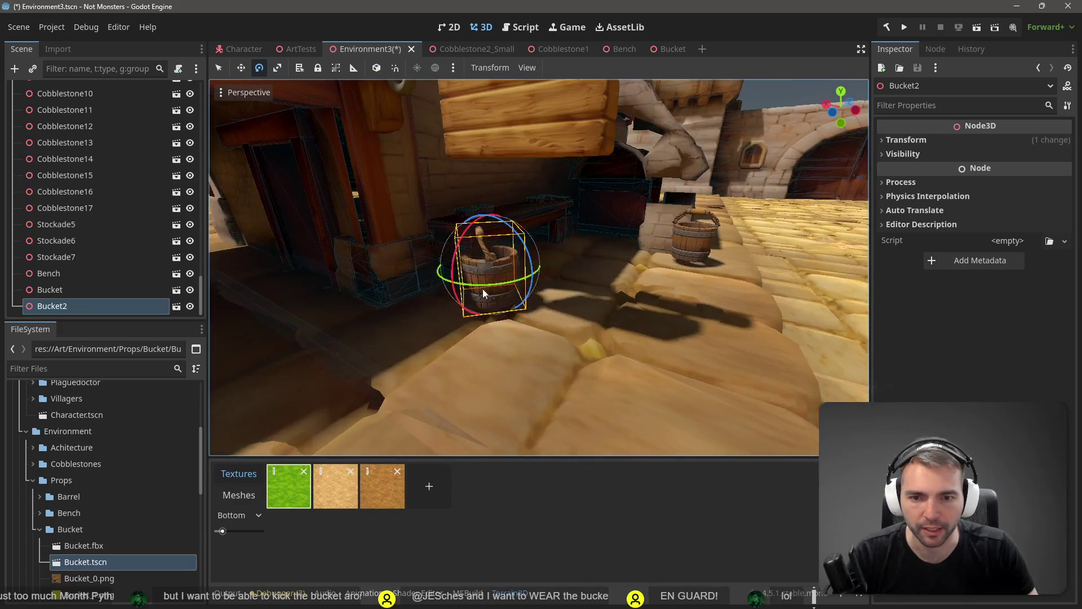
pyautogui.press('w')
pyautogui.moveTo(488, 260)
pyautogui.mouseDown()
pyautogui.moveTo(437, 255)
pyautogui.moveTo(456, 265)
pyautogui.mouseUp()
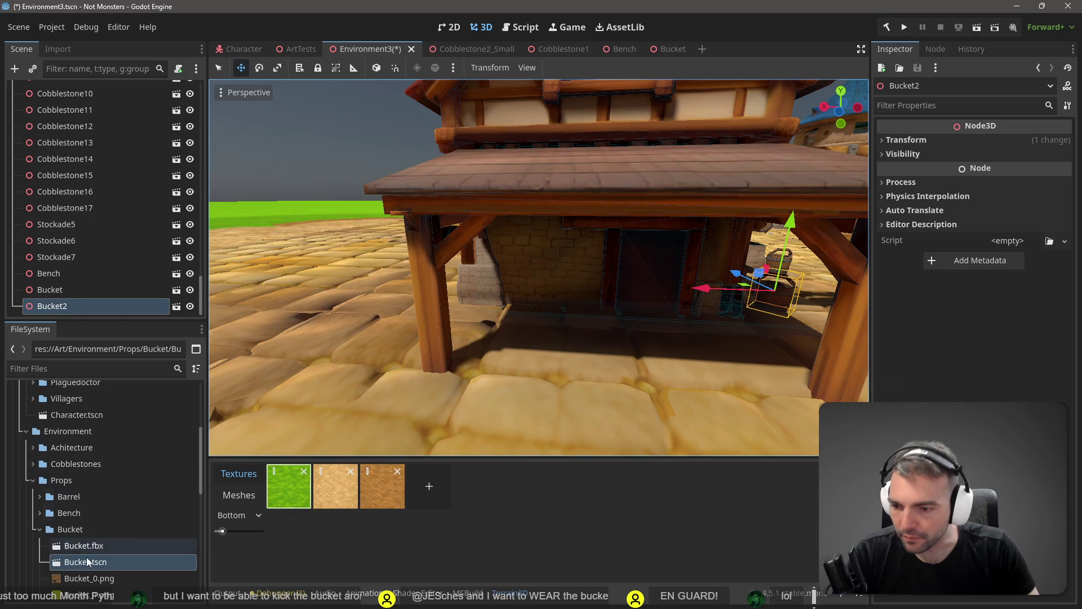
# Select both Bucket and Bucket2 in the Scene dock
pyautogui.click(40, 512)
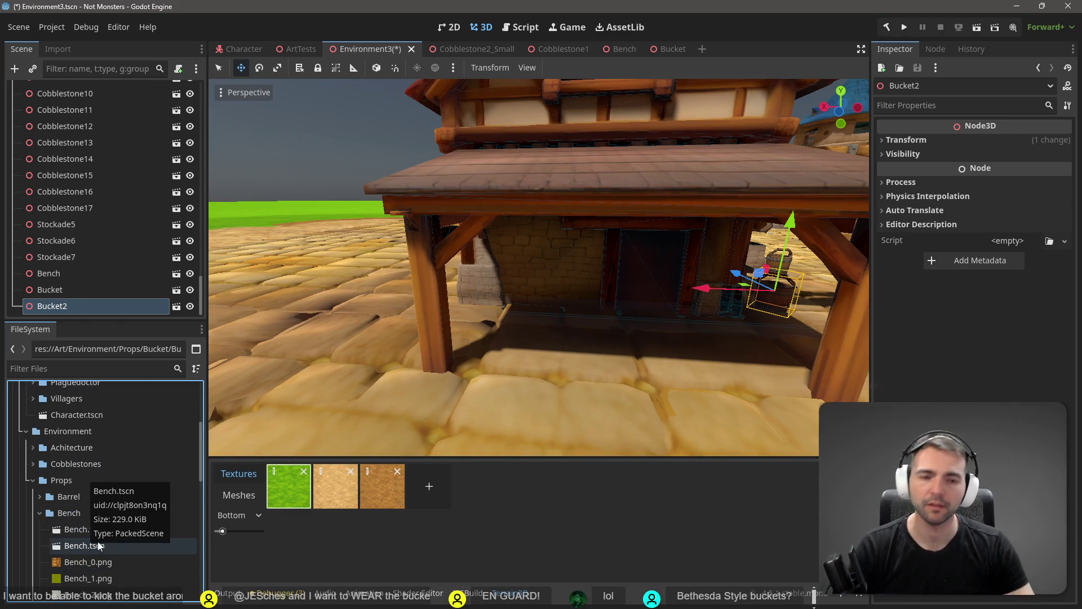
pyautogui.scroll(-6, 753, 349)
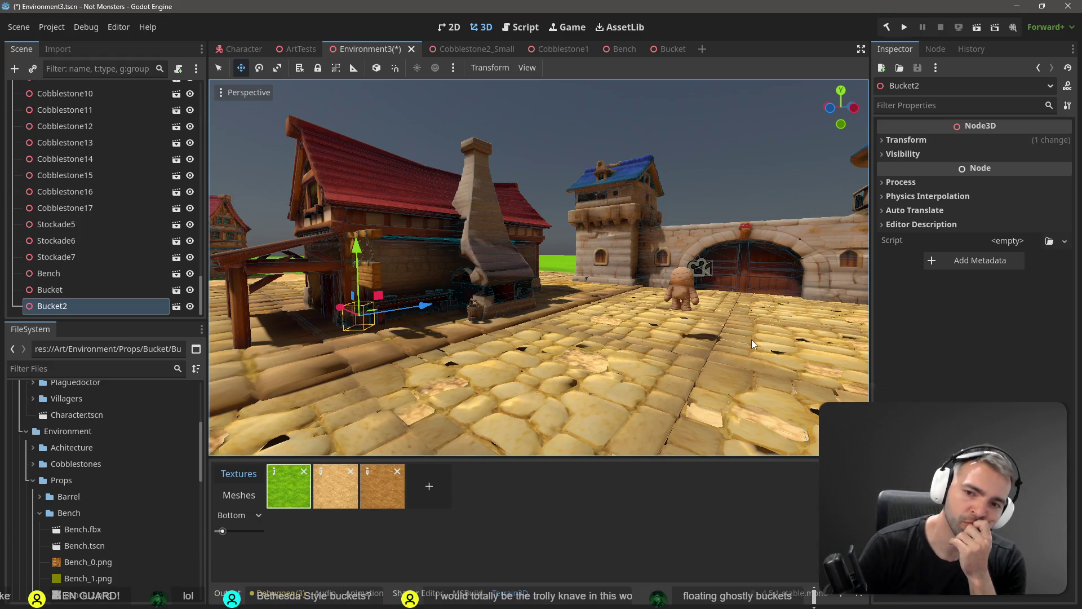
pyautogui.click(414, 220)
pyautogui.scroll(-10, 99, 252)
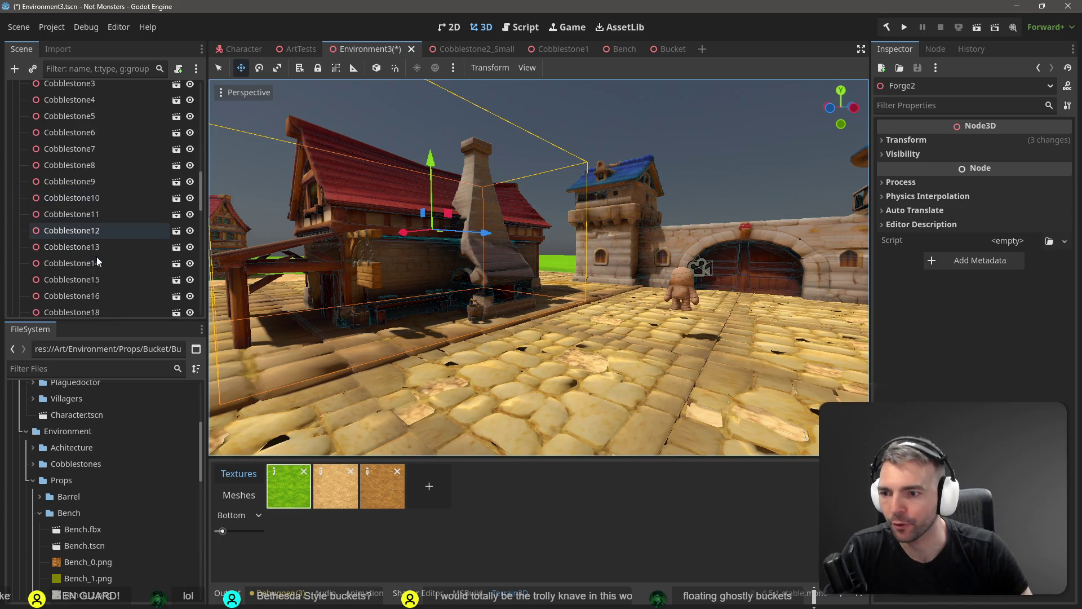
pyautogui.scroll(-5, 130, 256)
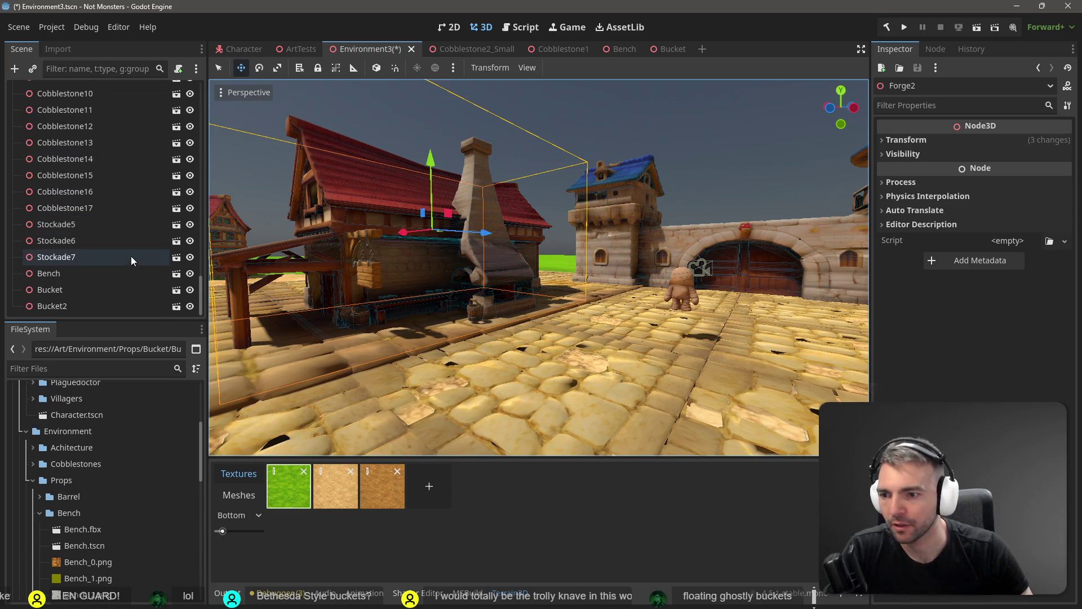
pyautogui.click(68, 289)
pyautogui.keyDown('shift'); pyautogui.click(71, 306); pyautogui.keyUp('shift')
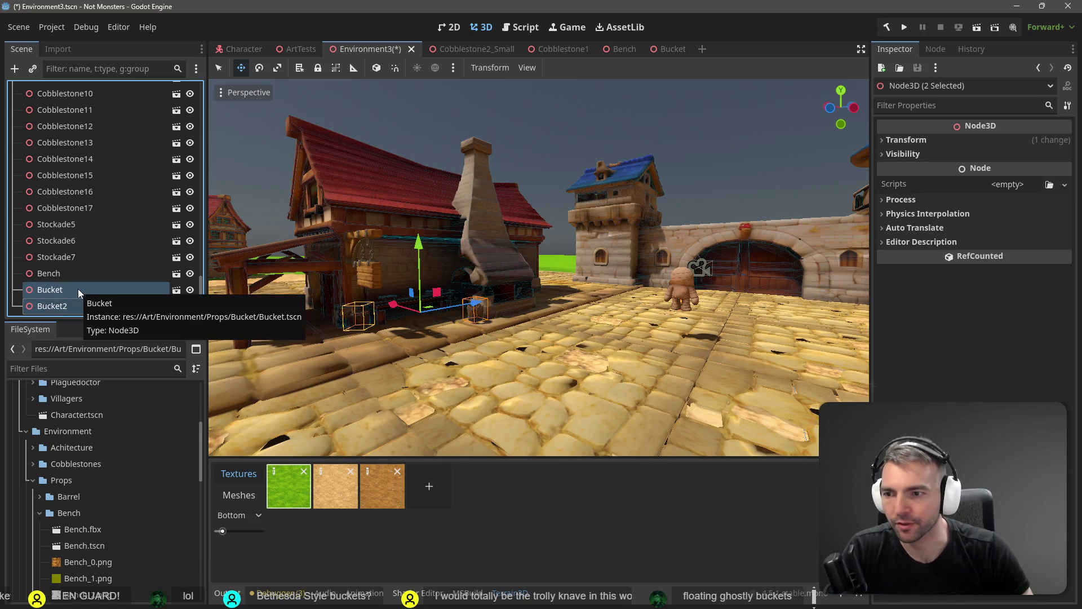
# Make Bucket and Bucket2 children of Forge2 in the Scene dock
pyautogui.moveTo(77, 288)
pyautogui.mouseDown()
pyautogui.moveTo(366, 209)
pyautogui.moveTo(144, 201)
pyautogui.moveTo(86, 228)
pyautogui.moveTo(81, 276)
pyautogui.moveTo(75, 189)
pyautogui.mouseUp()
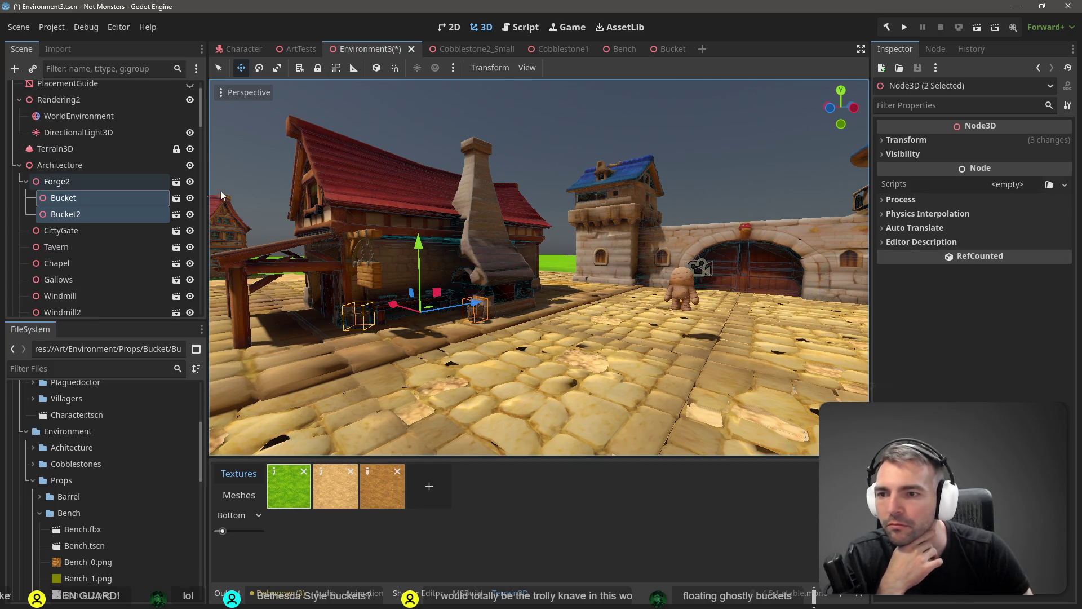
pyautogui.click(371, 188)
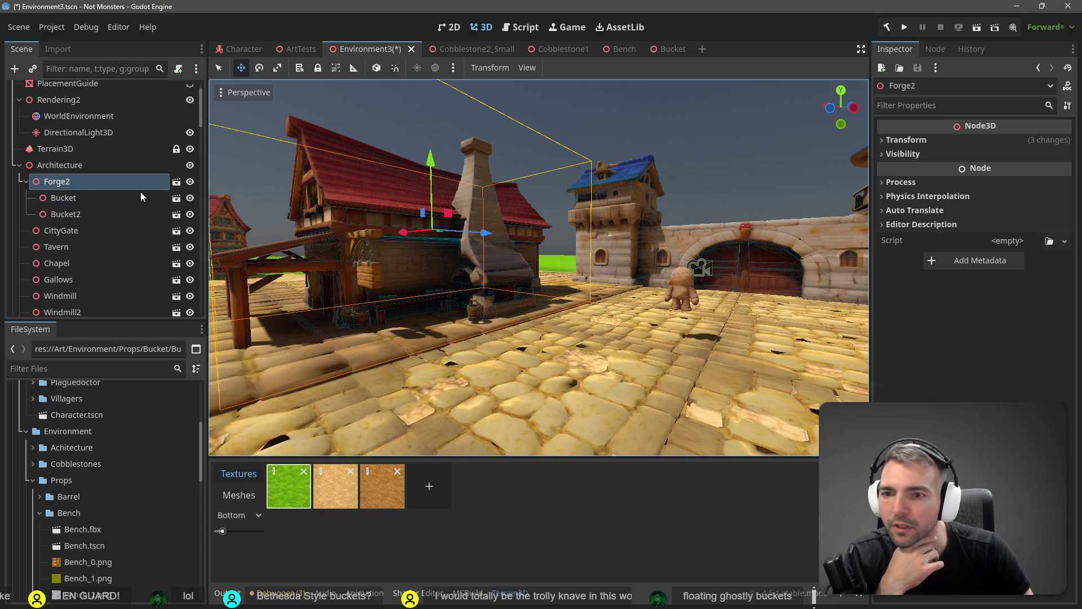
pyautogui.moveTo(468, 232)
pyautogui.mouseDown()
pyautogui.moveTo(518, 242)
pyautogui.moveTo(453, 324)
pyautogui.mouseUp()
pyautogui.scroll(5, 538, 268)
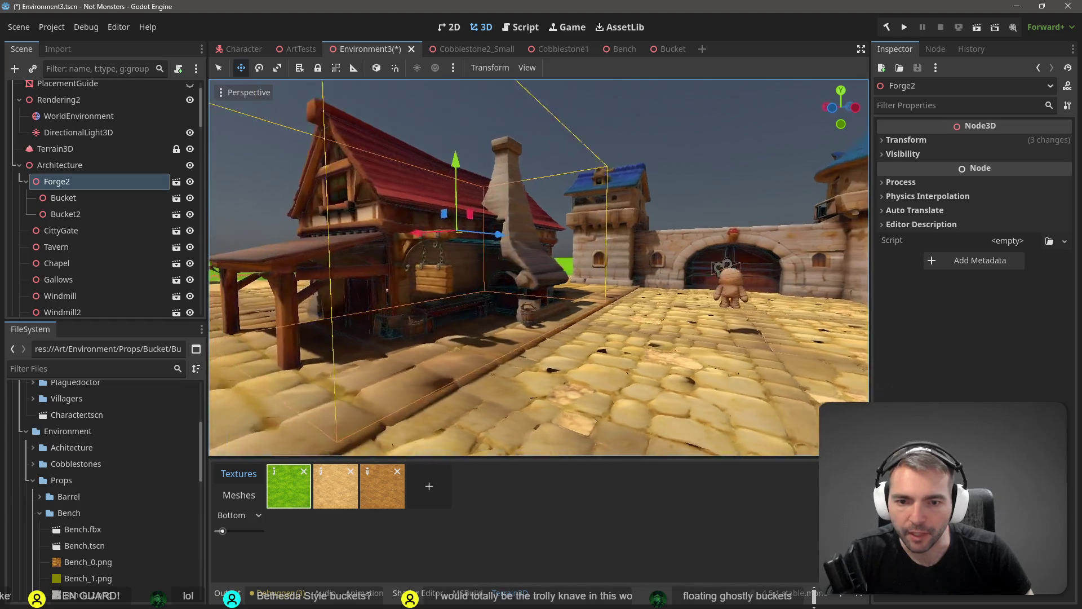
pyautogui.press('d')
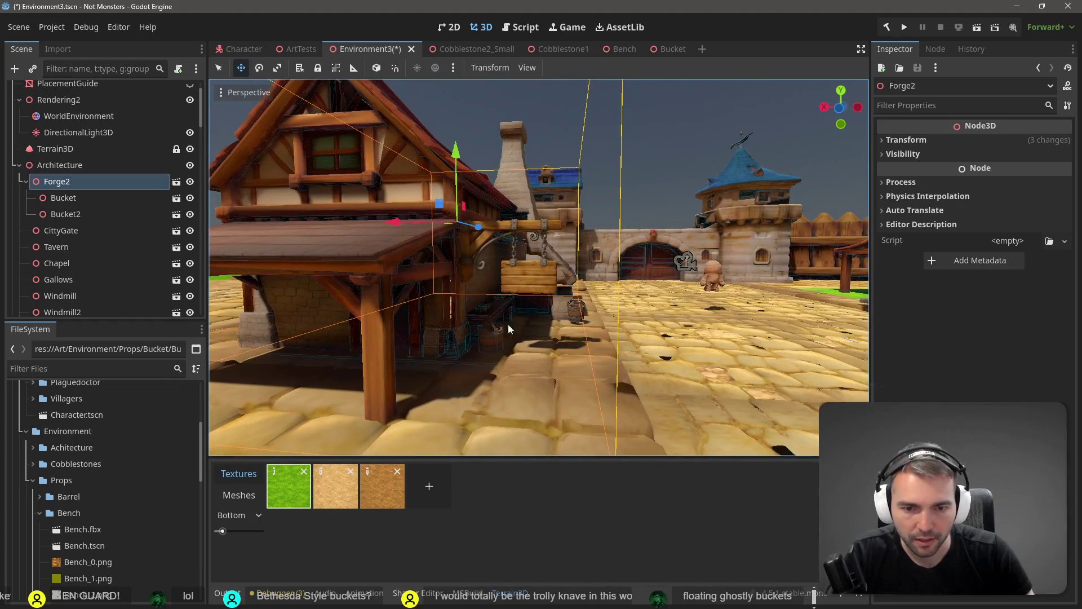
# Lower both buckets onto the ground beside the forge and save Environment3
pyautogui.click(61, 200)
pyautogui.keyDown('shift'); pyautogui.click(62, 214); pyautogui.keyUp('shift')
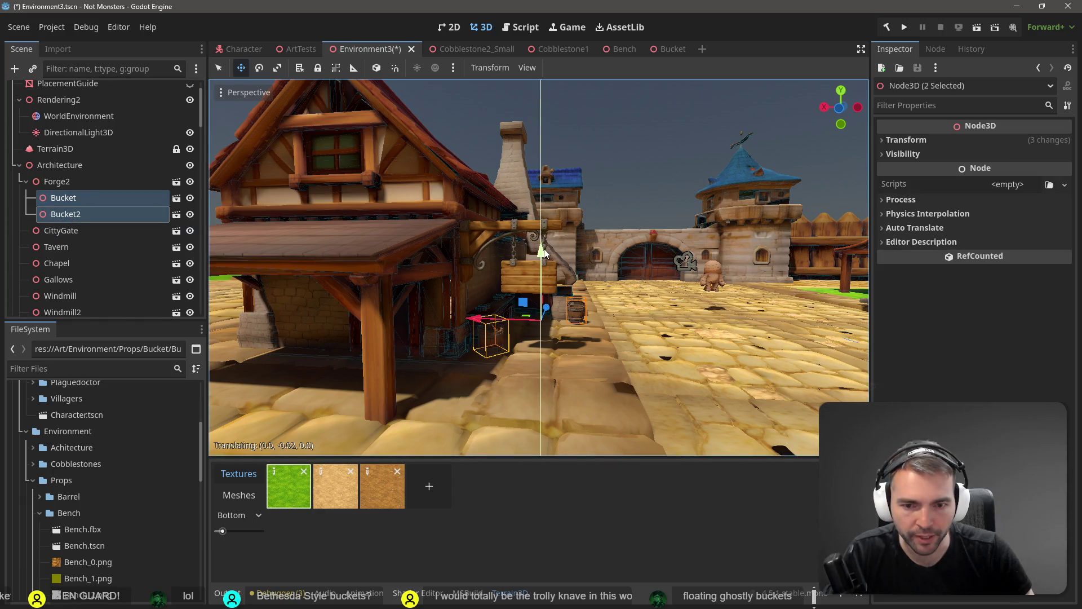
pyautogui.moveTo(547, 253); pyautogui.dragTo(547, 253)
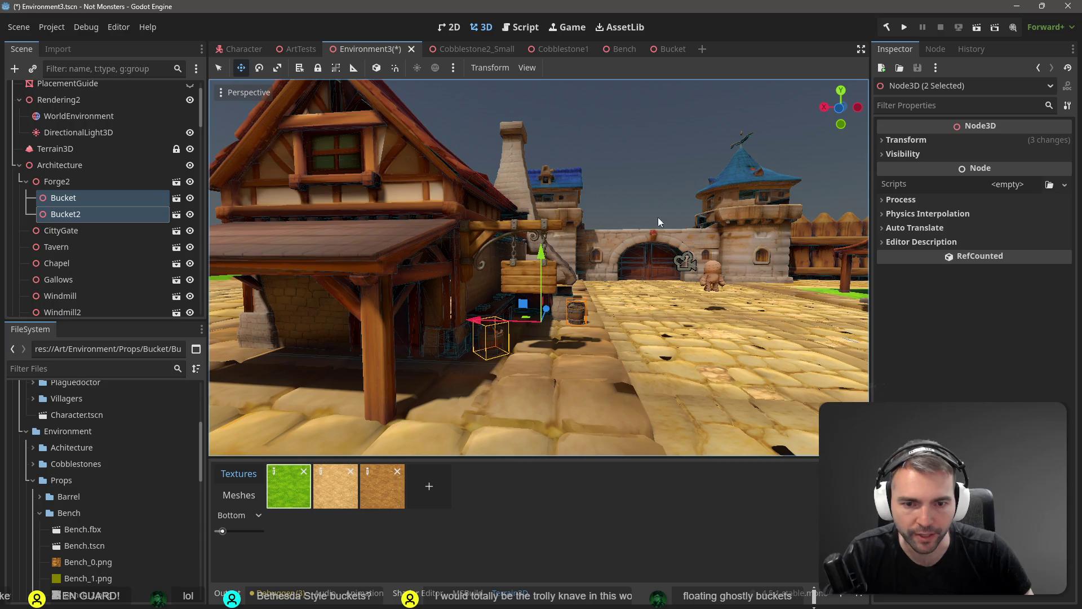
pyautogui.hotkey('ctrl', 'z')
pyautogui.hotkey('ctrl', 's')
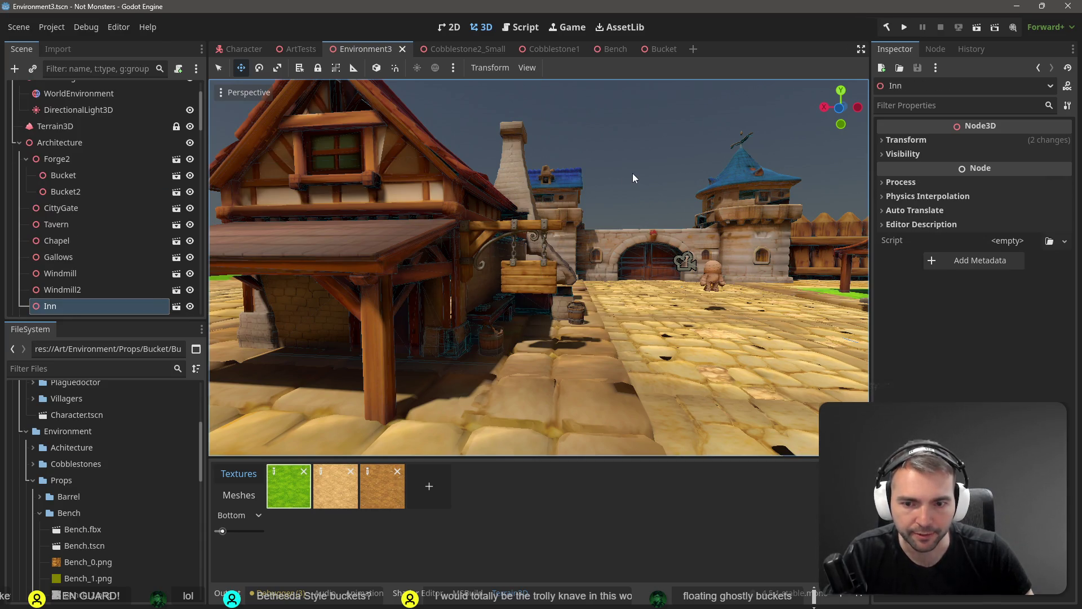
# Shift the Bench beside the tavern about one unit along Z
pyautogui.press('w')
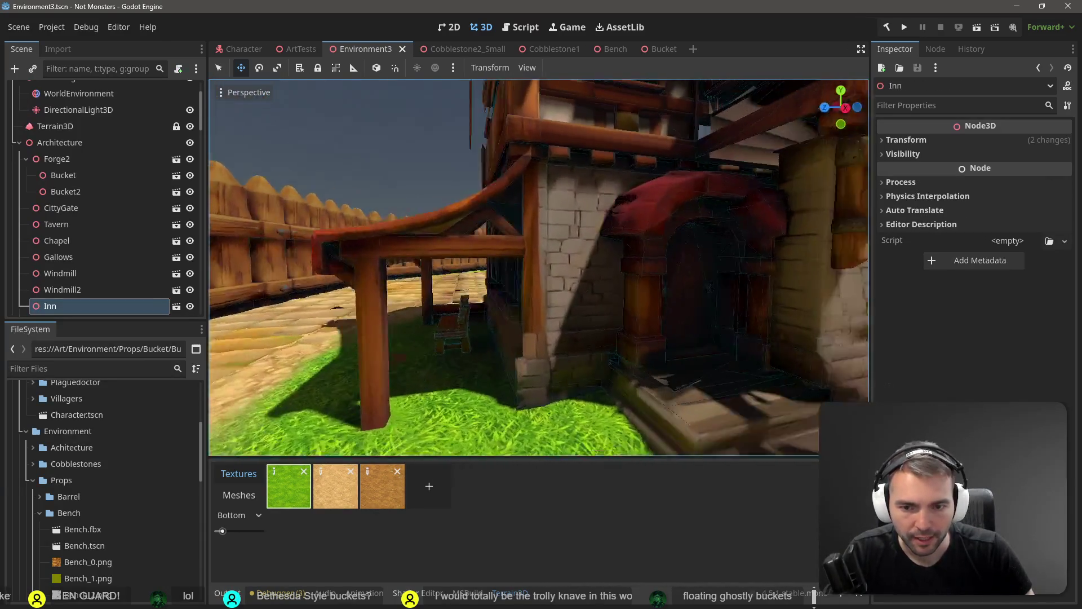
pyautogui.moveTo(84, 545); pyautogui.dragTo(469, 323)
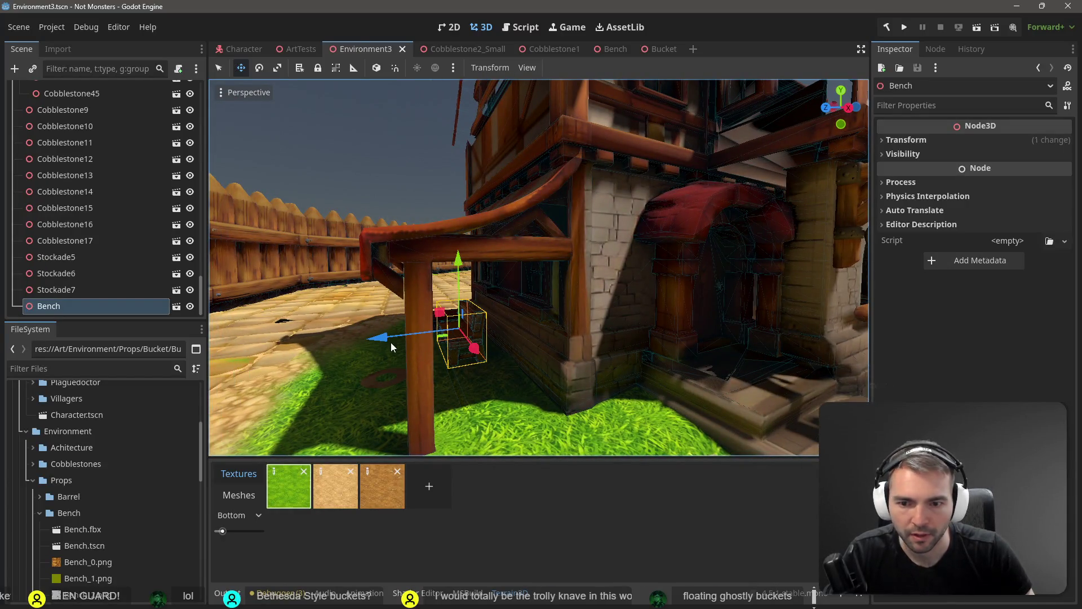
pyautogui.moveTo(388, 341)
pyautogui.mouseDown()
pyautogui.moveTo(428, 340)
pyautogui.moveTo(409, 343)
pyautogui.mouseUp()
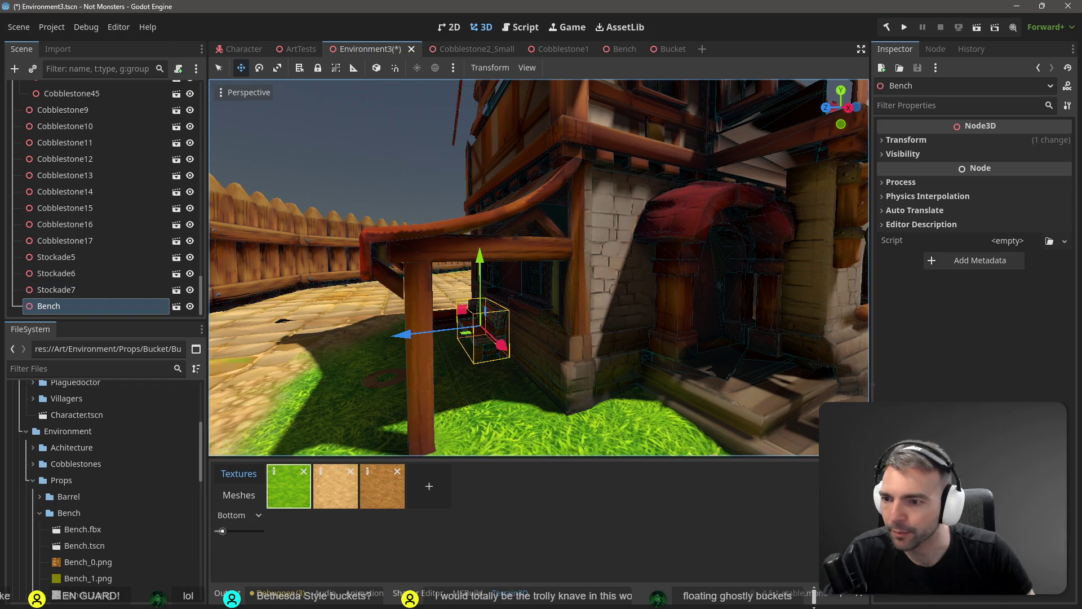
# Reparent the Bench node to Tavern
pyautogui.click(668, 178)
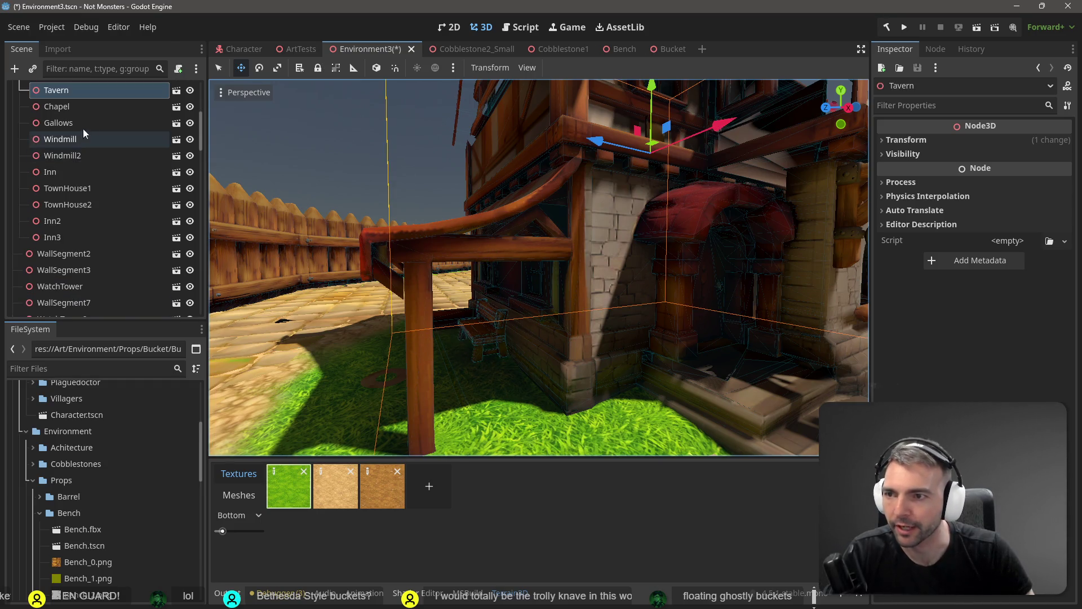
pyautogui.scroll(-5, 150, 161)
pyautogui.scroll(-5, 150, 161)
pyautogui.scroll(-3, 202, 265)
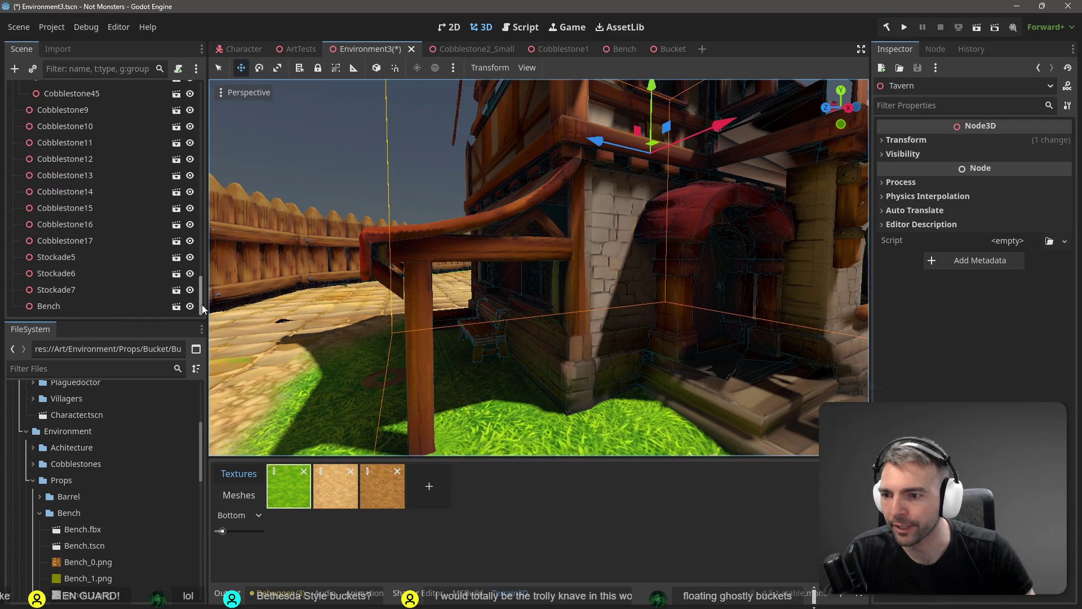
pyautogui.click(91, 307)
pyautogui.rightClick(72, 307)
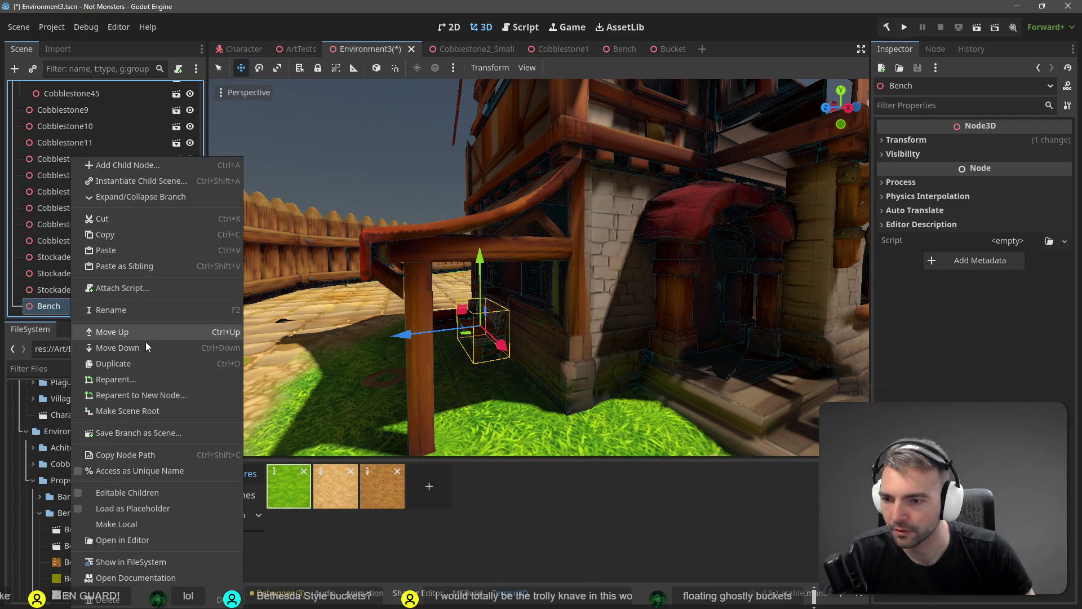
pyautogui.click(161, 381)
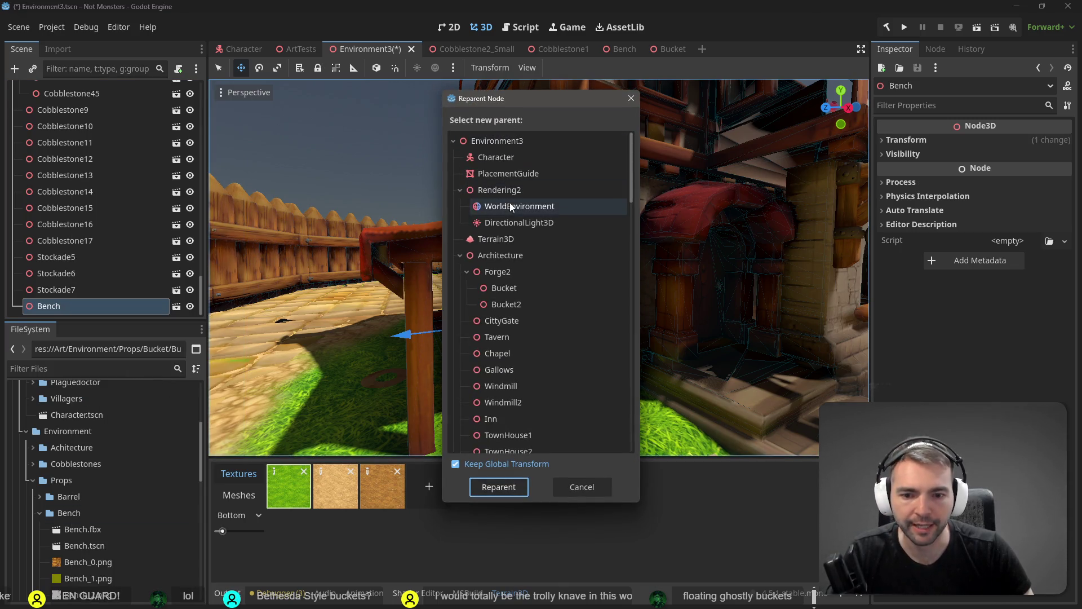
pyautogui.doubleClick(514, 340)
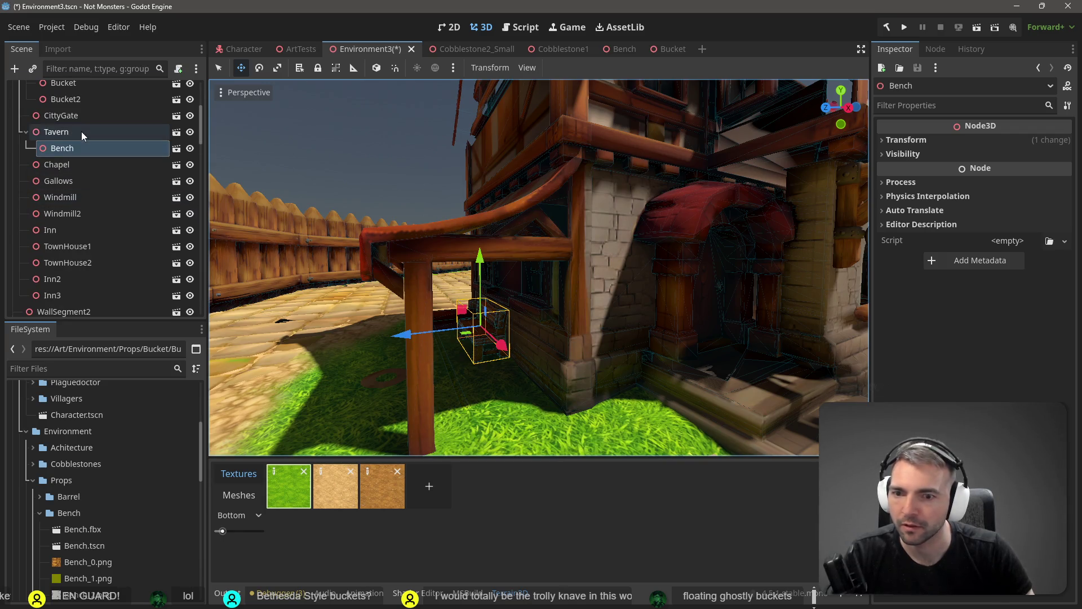
# Select the Bench under Tavern and duplicate it with copy and paste
pyautogui.click(82, 130)
pyautogui.scroll(-6, 652, 85)
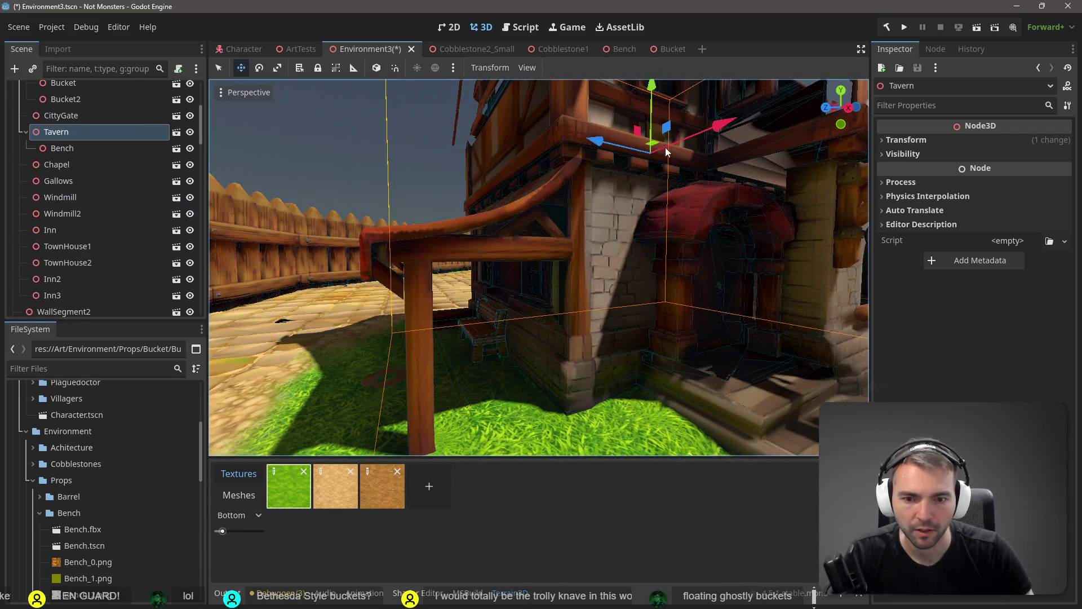
pyautogui.scroll(6, 538, 268)
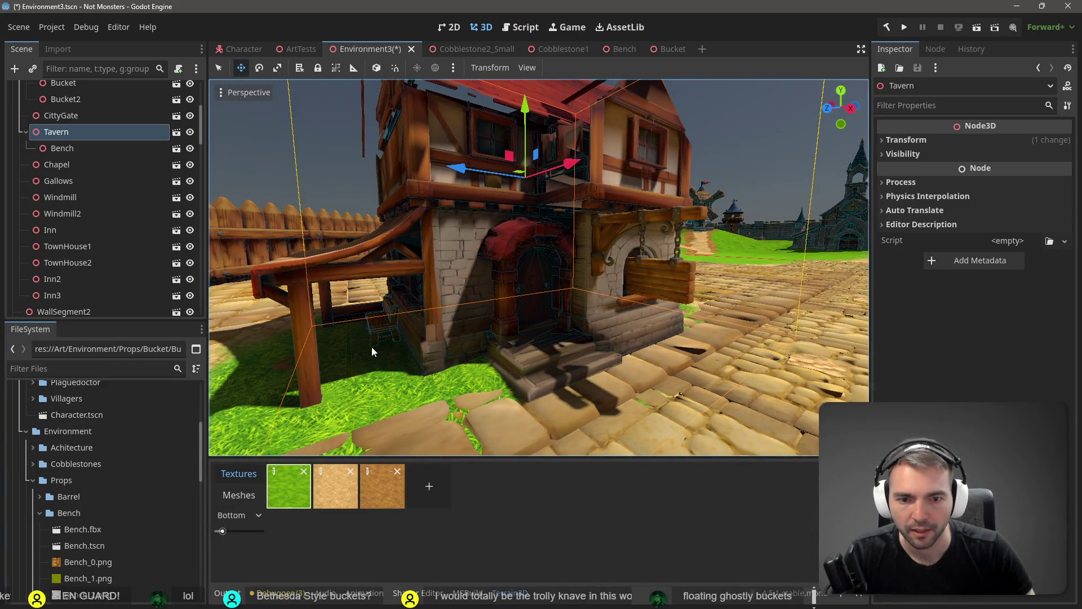
pyautogui.click(363, 333)
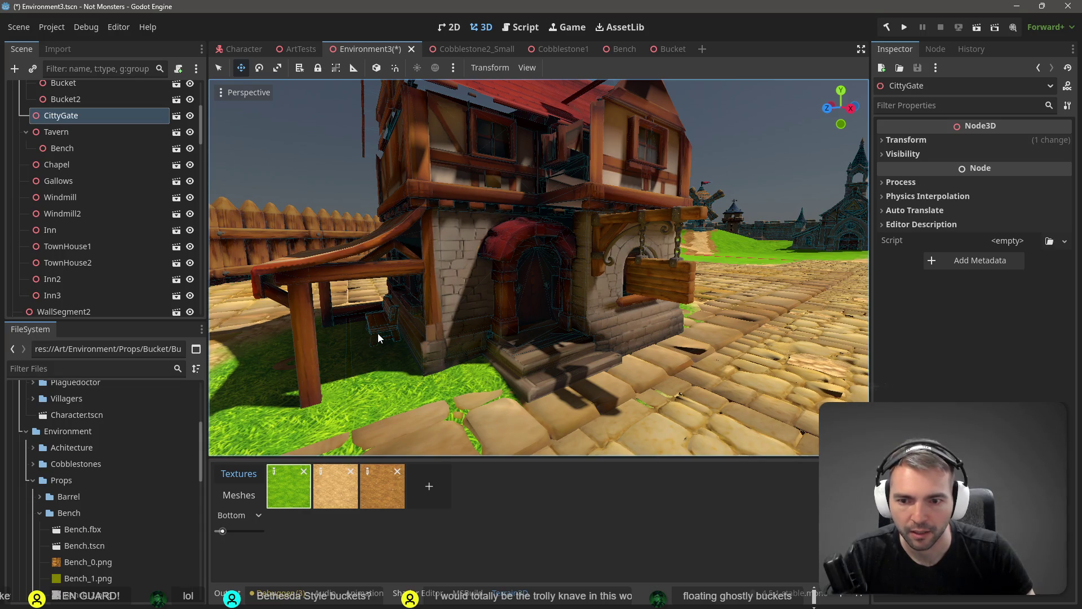
pyautogui.click(377, 333)
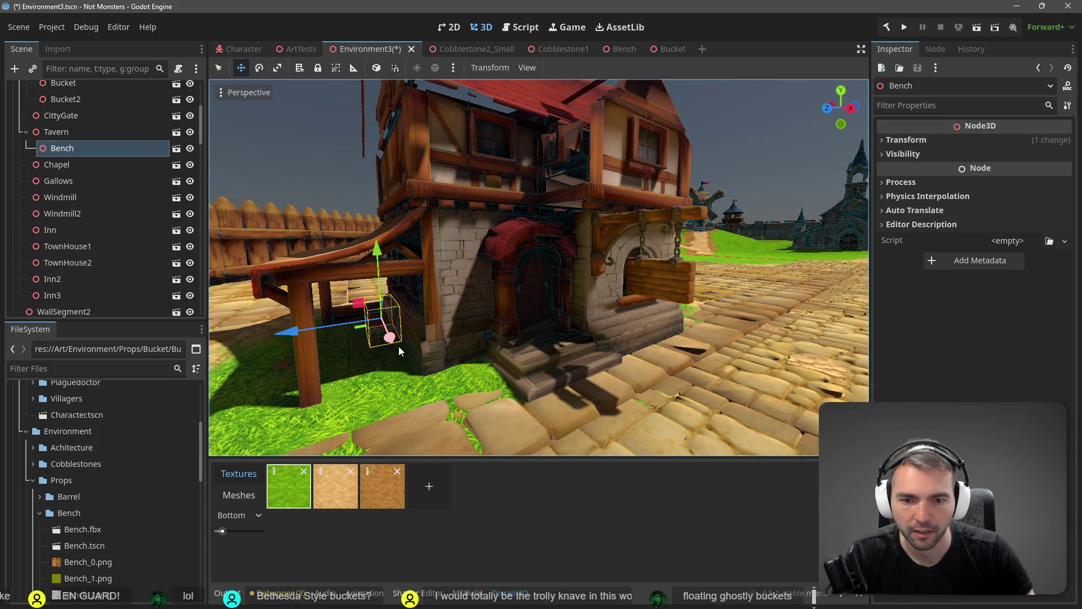
pyautogui.click(339, 156)
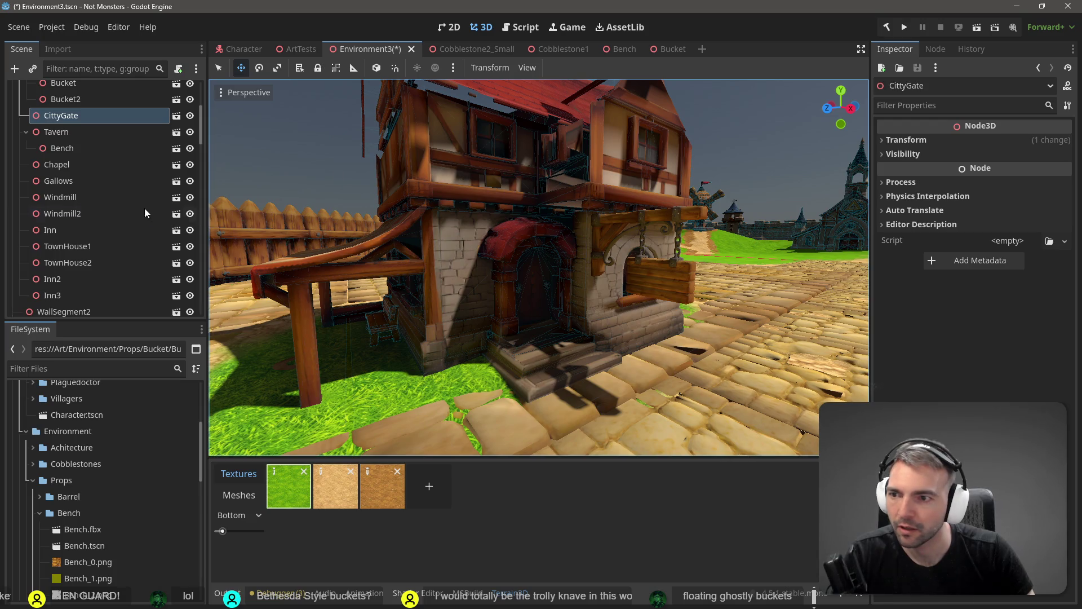
pyautogui.click(73, 146)
pyautogui.hotkey('ctrl', 'c')
pyautogui.hotkey('ctrl', 'v')
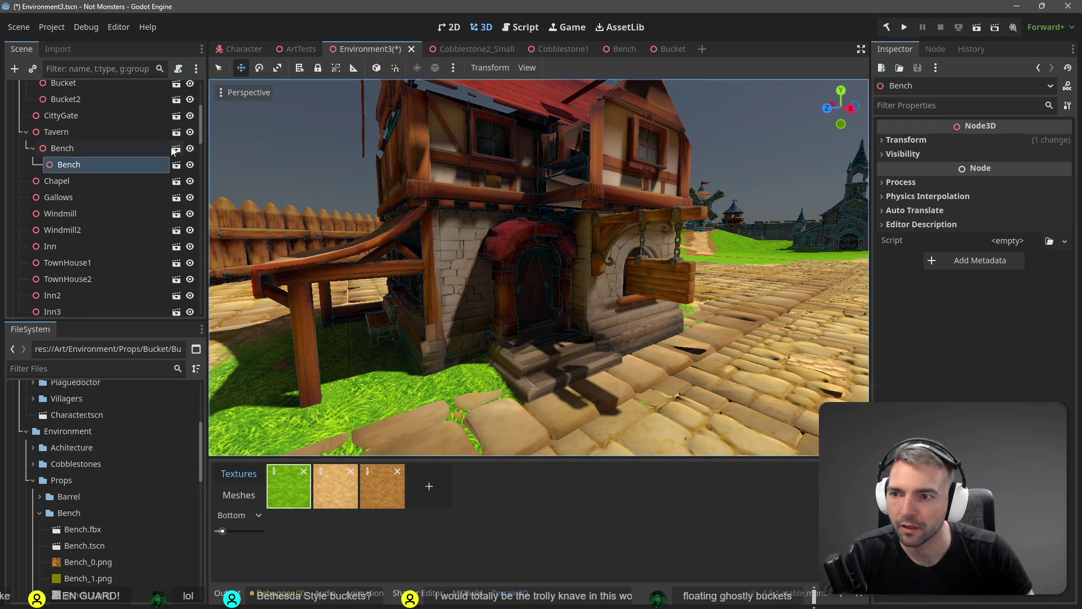
# Undo the nested bench copy and add Bench2 directly under Tavern
pyautogui.moveTo(71, 169); pyautogui.dragTo(66, 135)
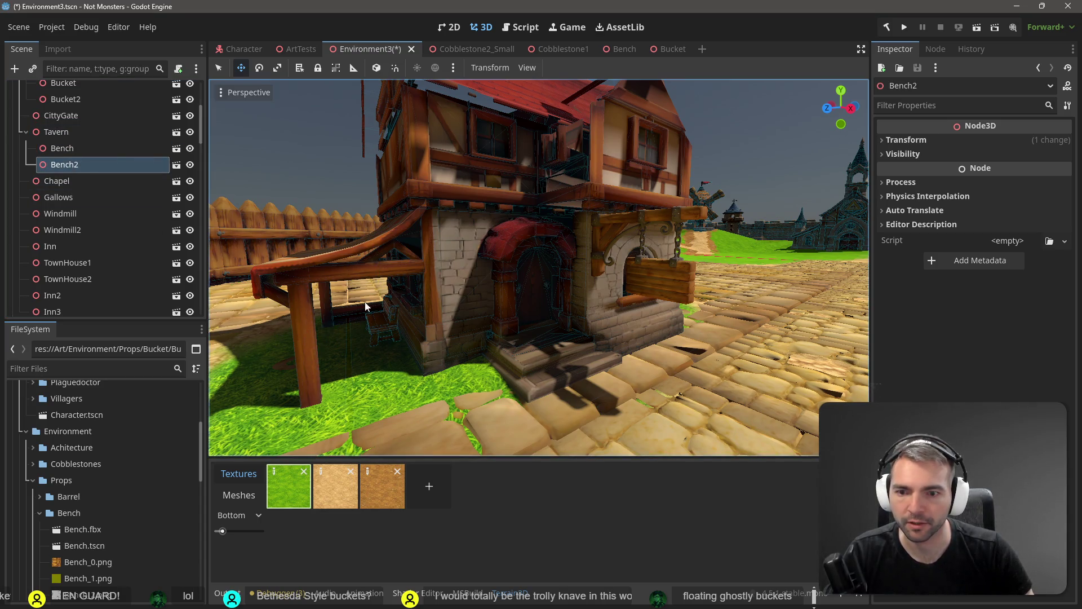
pyautogui.press('s')
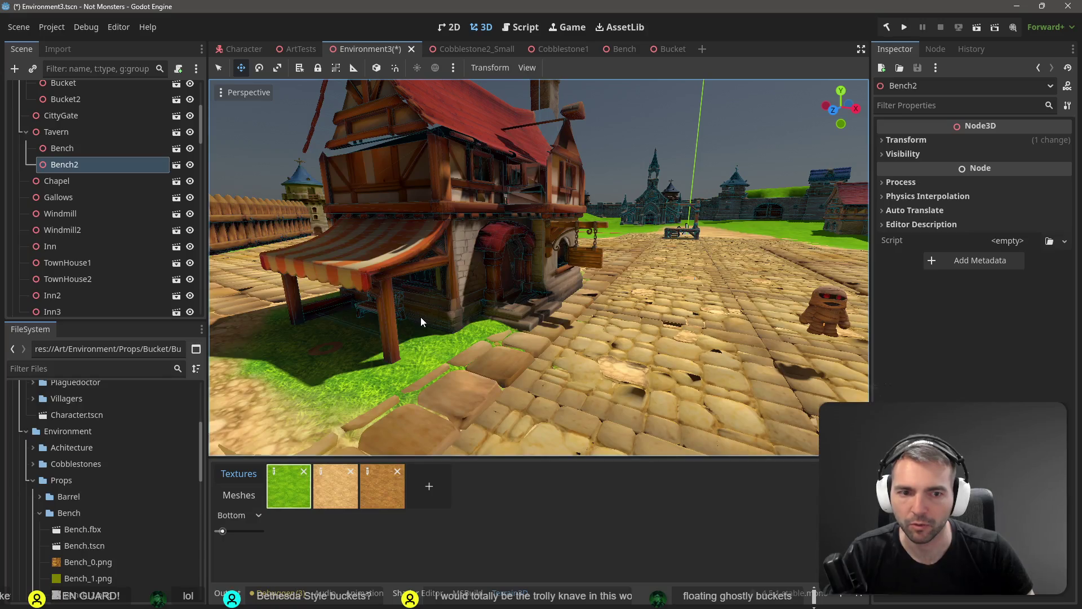
pyautogui.hotkey('ctrl', 'z')
pyautogui.click(70, 150)
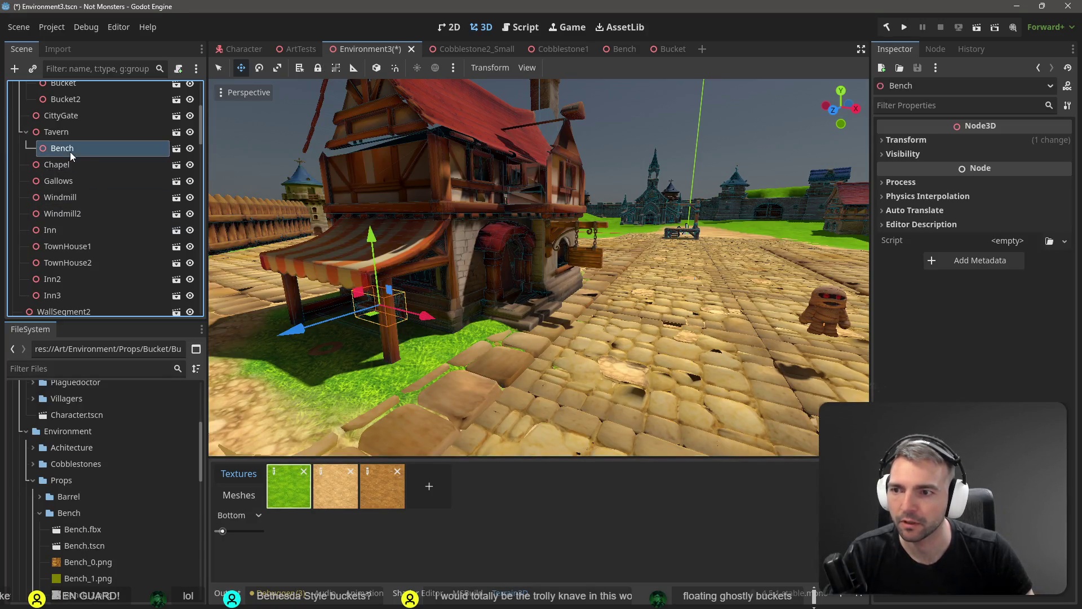
pyautogui.click(58, 133)
pyautogui.moveTo(84, 545)
pyautogui.mouseDown()
pyautogui.moveTo(424, 310)
pyautogui.moveTo(664, 324)
pyautogui.mouseUp()
# Turn Bench2 30 degrees, move it in front of the tavern, and save
pyautogui.press('e')
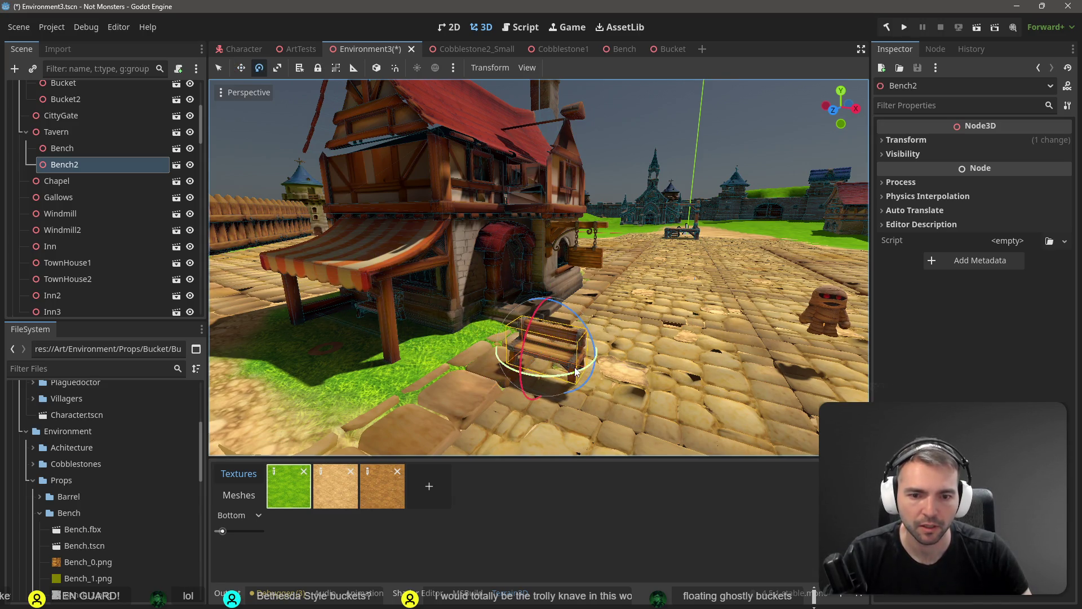
pyautogui.moveTo(576, 370)
pyautogui.mouseDown()
pyautogui.moveTo(674, 344)
pyautogui.moveTo(559, 378)
pyautogui.moveTo(614, 375)
pyautogui.moveTo(689, 343)
pyautogui.moveTo(768, 273)
pyautogui.mouseUp()
pyautogui.press('w')
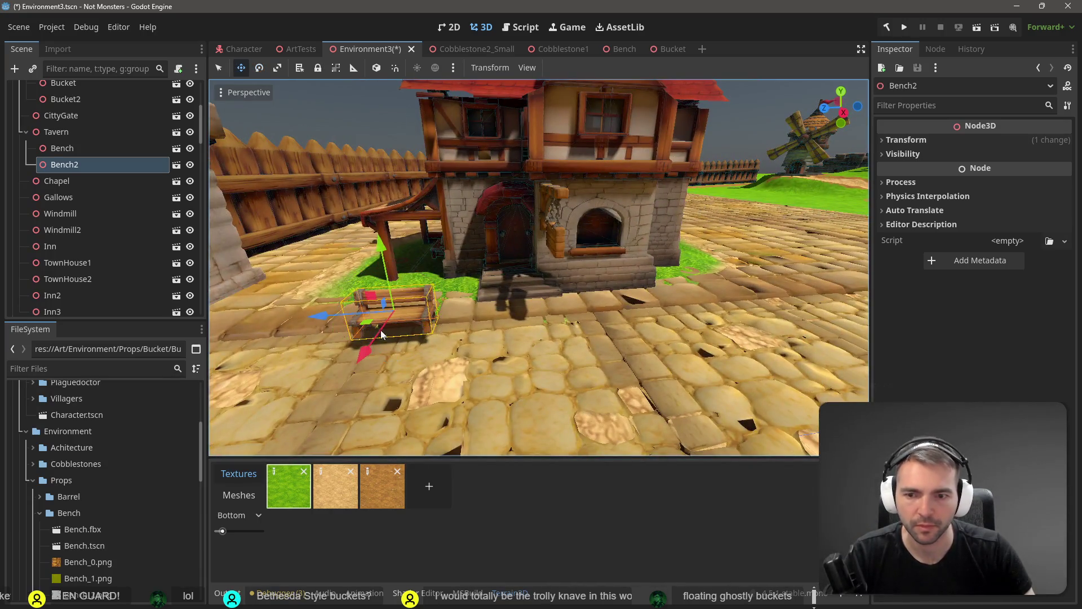
pyautogui.moveTo(323, 318)
pyautogui.mouseDown()
pyautogui.moveTo(569, 308)
pyautogui.moveTo(667, 309)
pyautogui.moveTo(664, 319)
pyautogui.moveTo(638, 303)
pyautogui.mouseUp()
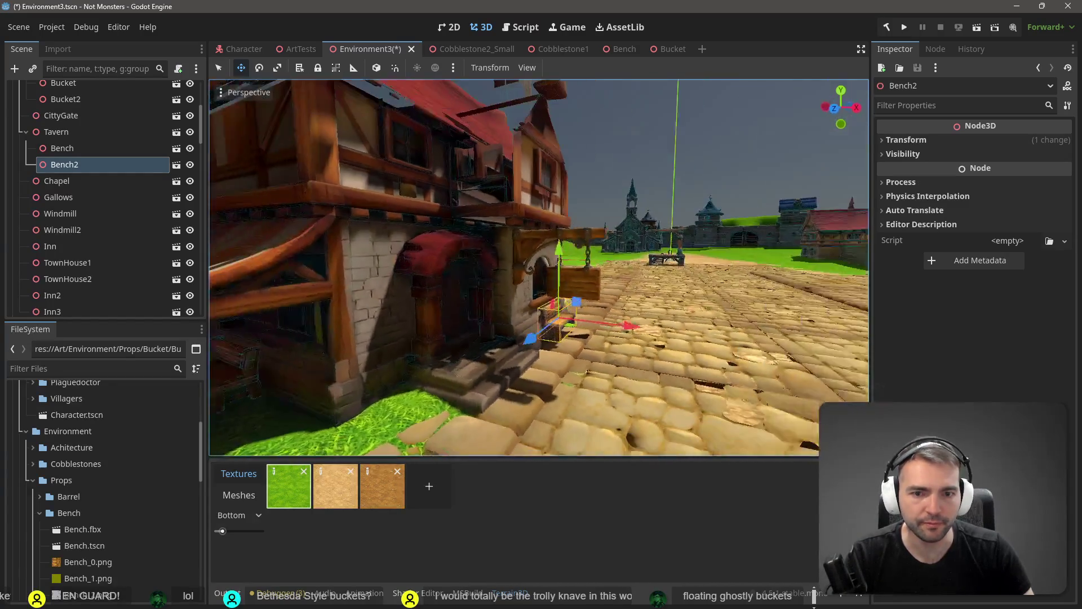
pyautogui.press('w')
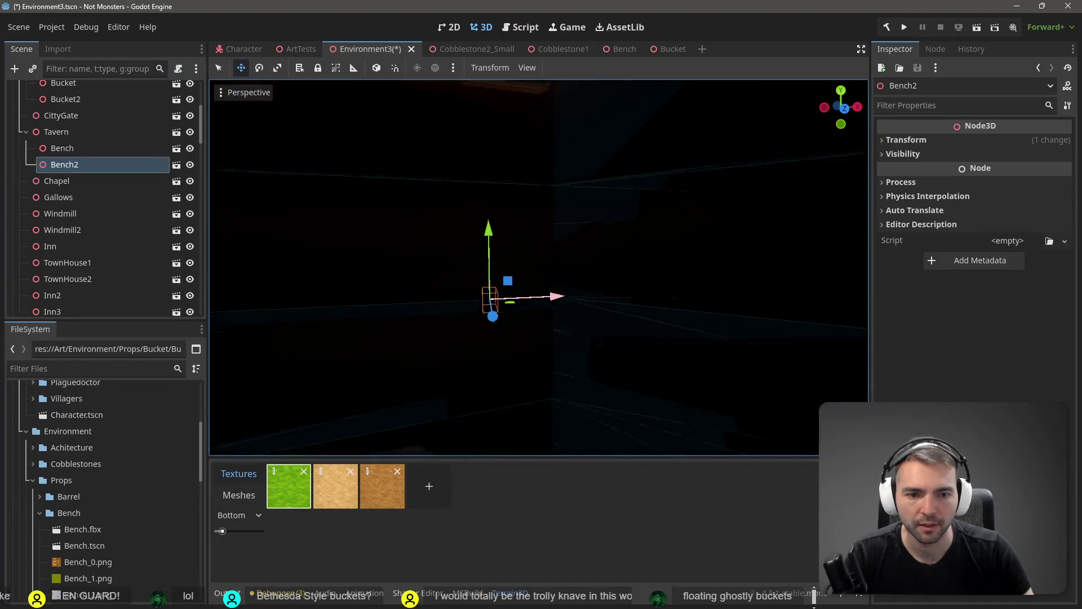
pyautogui.hotkey('ctrl', 's')
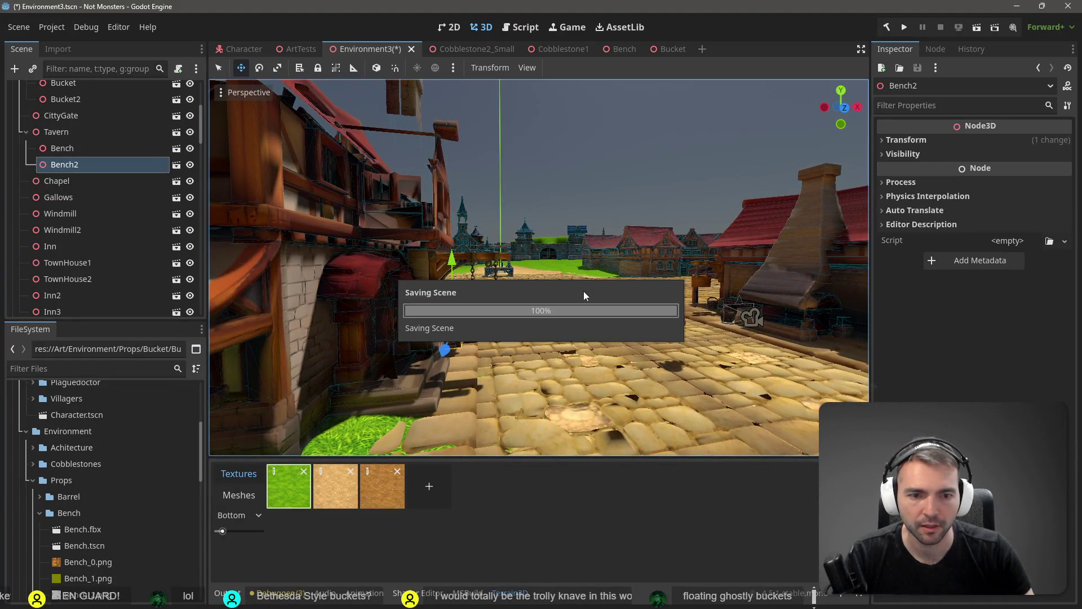
# Lower Bench2 onto the ground by the tavern and save Environment3
pyautogui.press('w')
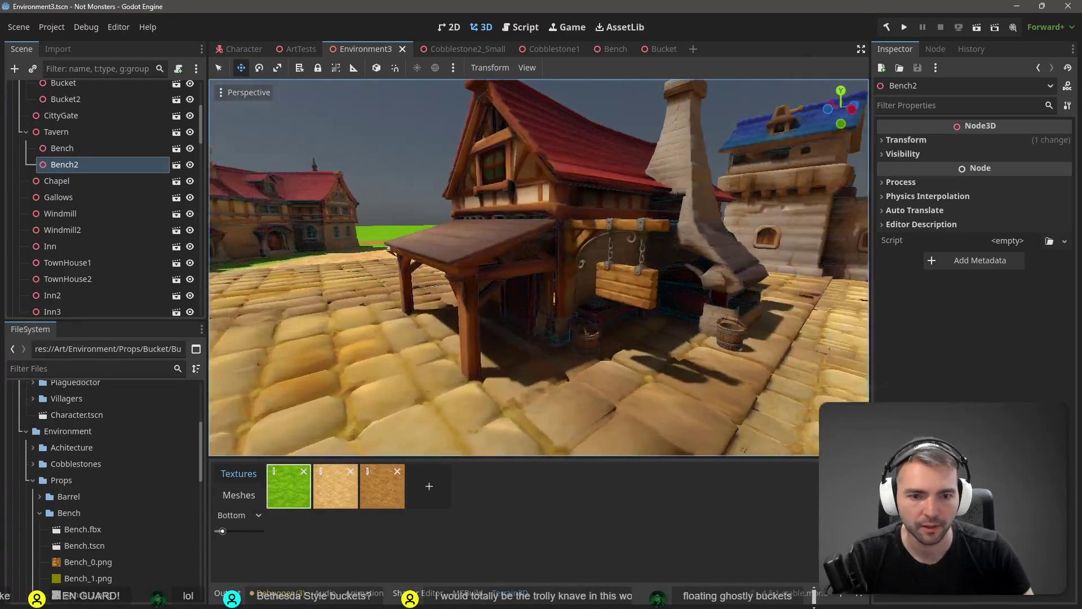
pyautogui.press('w')
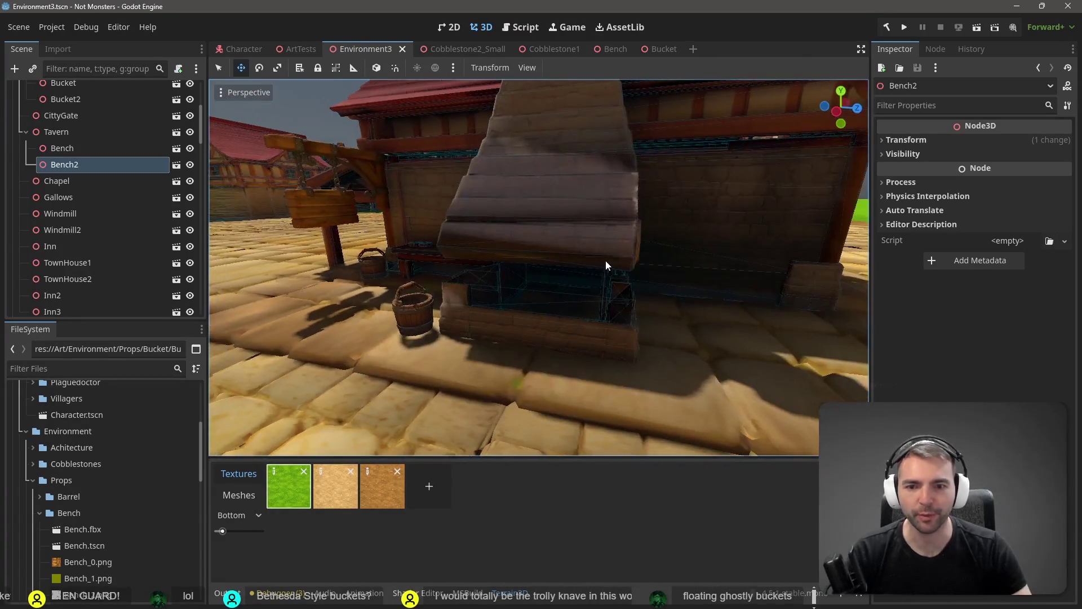
pyautogui.press('s')
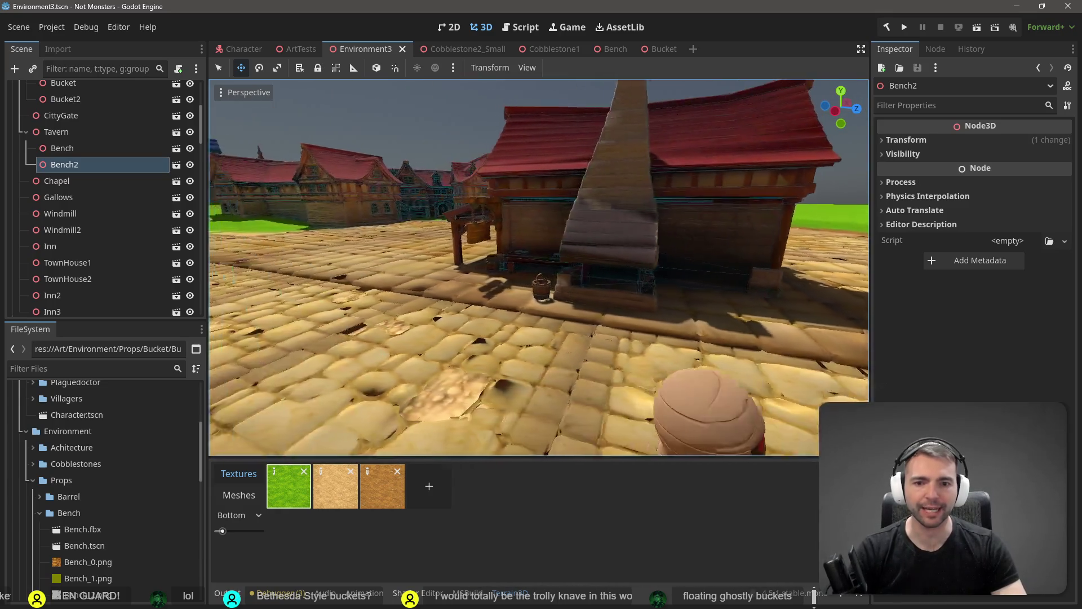
pyautogui.press('w')
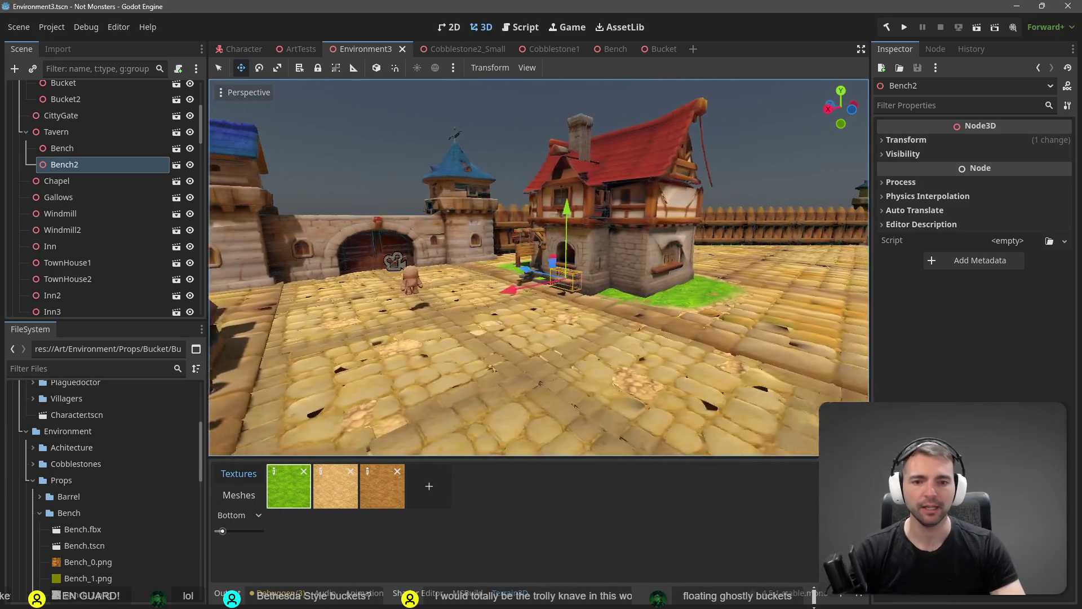
pyautogui.press('w')
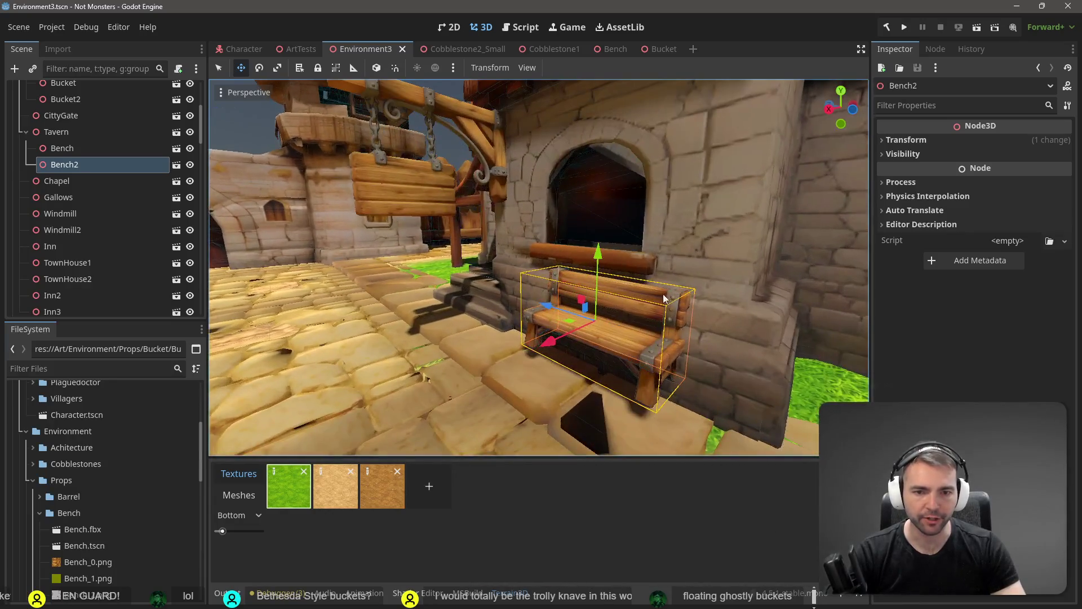
pyautogui.moveTo(598, 257); pyautogui.dragTo(562, 265)
pyautogui.hotkey('ctrl', 's')
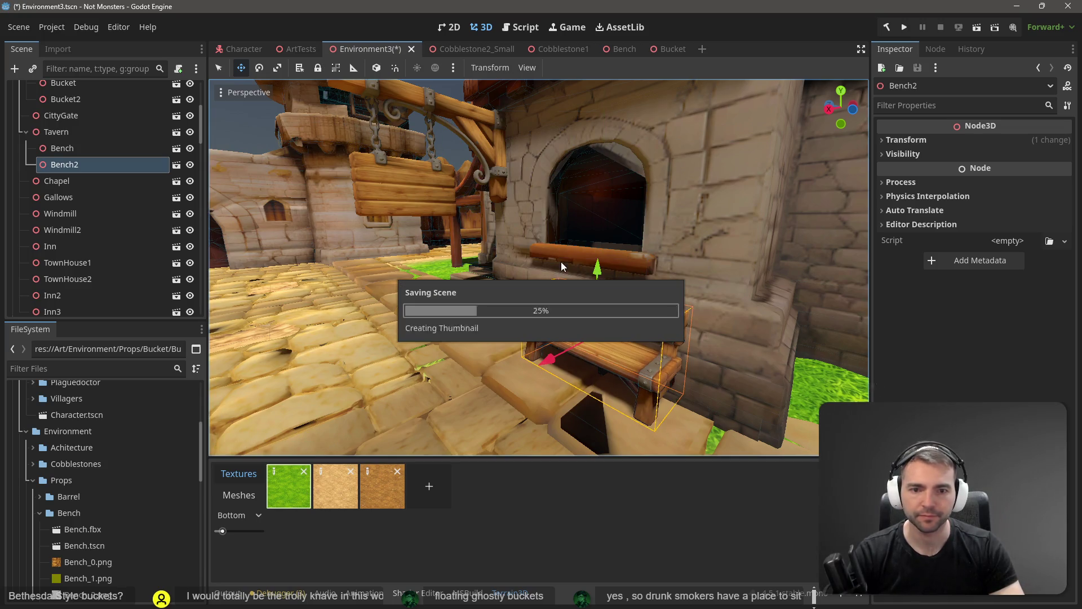
# Nudge the Bench under the tavern awning slightly along X and save again
pyautogui.press('s')
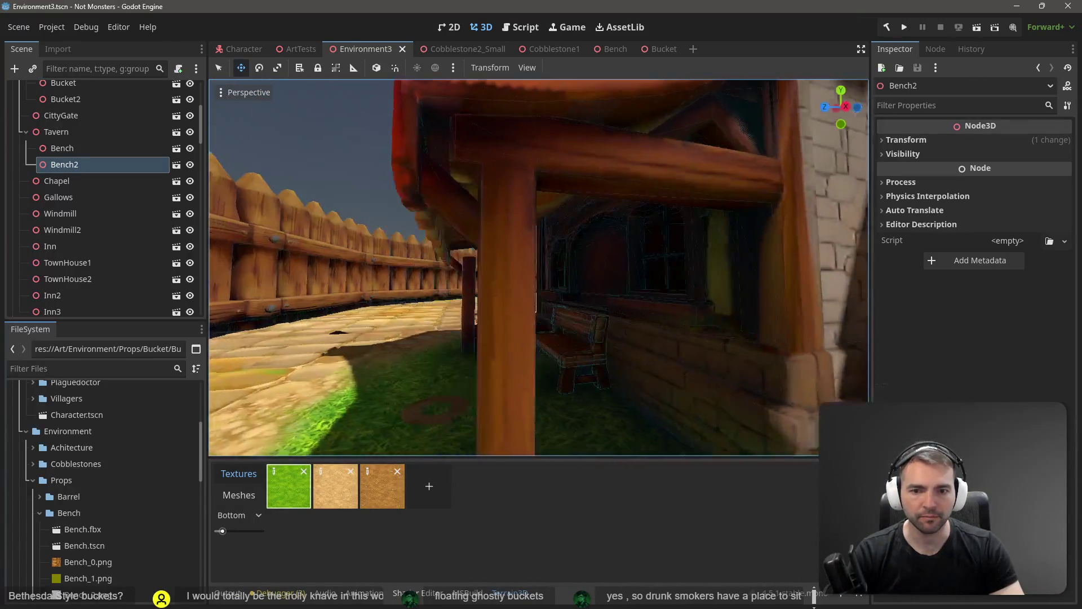
pyautogui.click(600, 298)
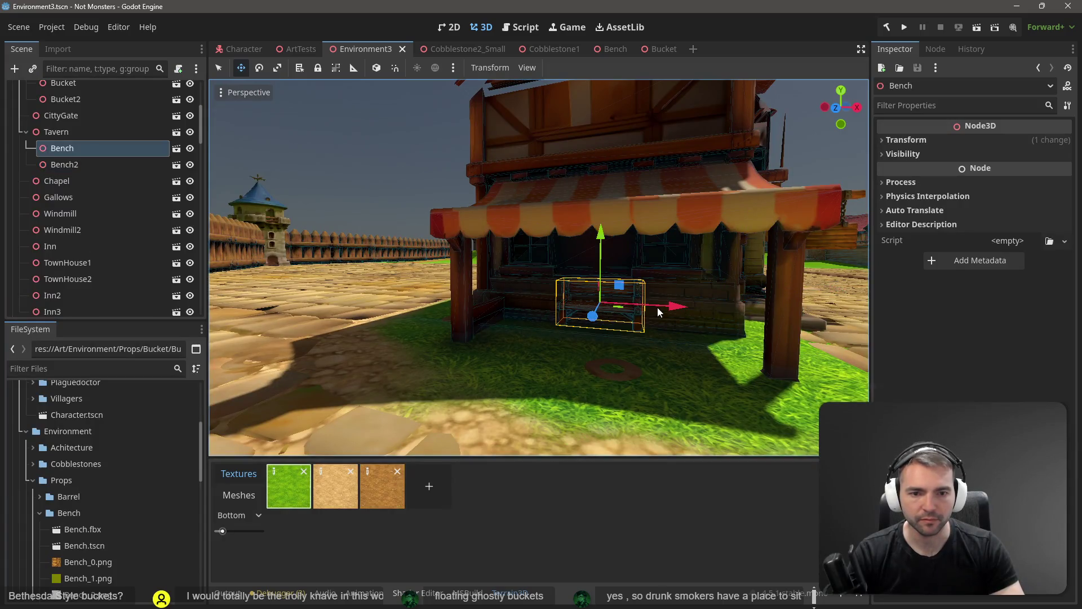
pyautogui.moveTo(657, 307); pyautogui.dragTo(678, 306)
pyautogui.hotkey('ctrl', 's')
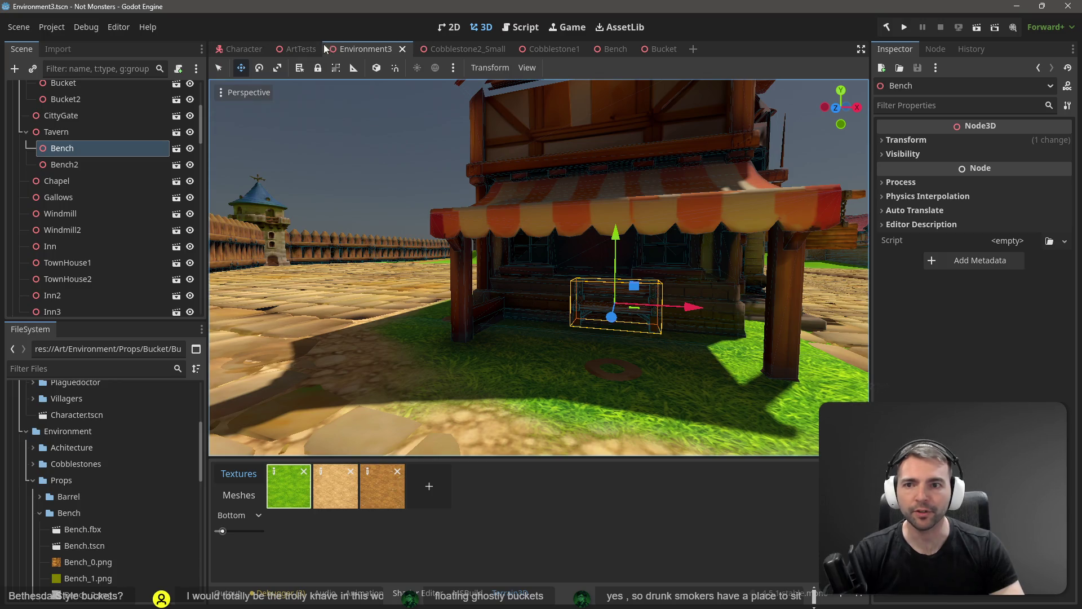
# Switch to ArtTests and click through the Cobblestones1 and Cobblestones4 ground pieces
pyautogui.click(299, 49)
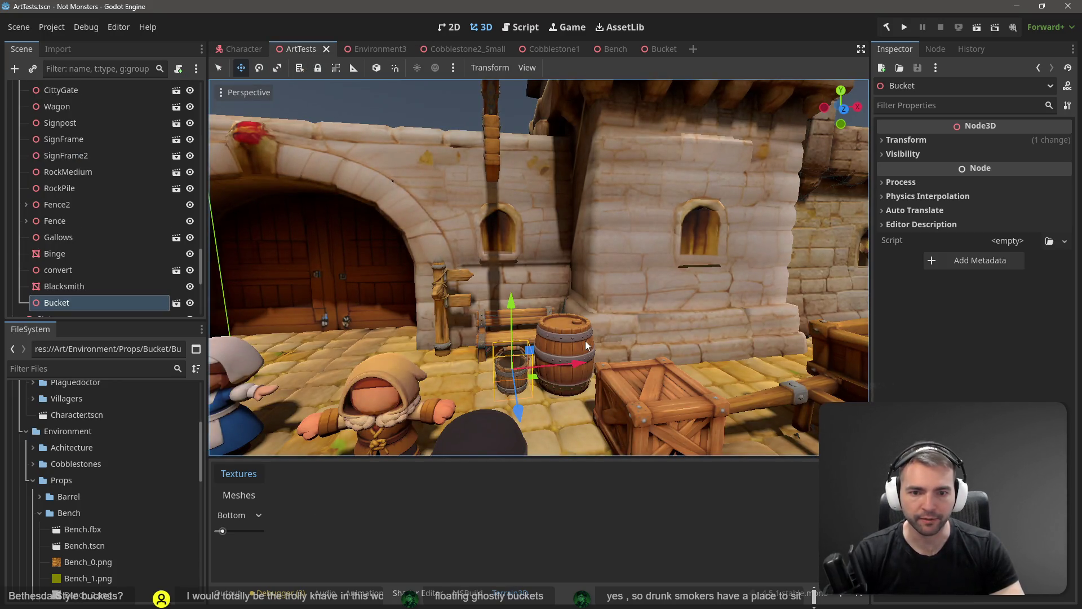
pyautogui.click(612, 363)
pyautogui.click(556, 366)
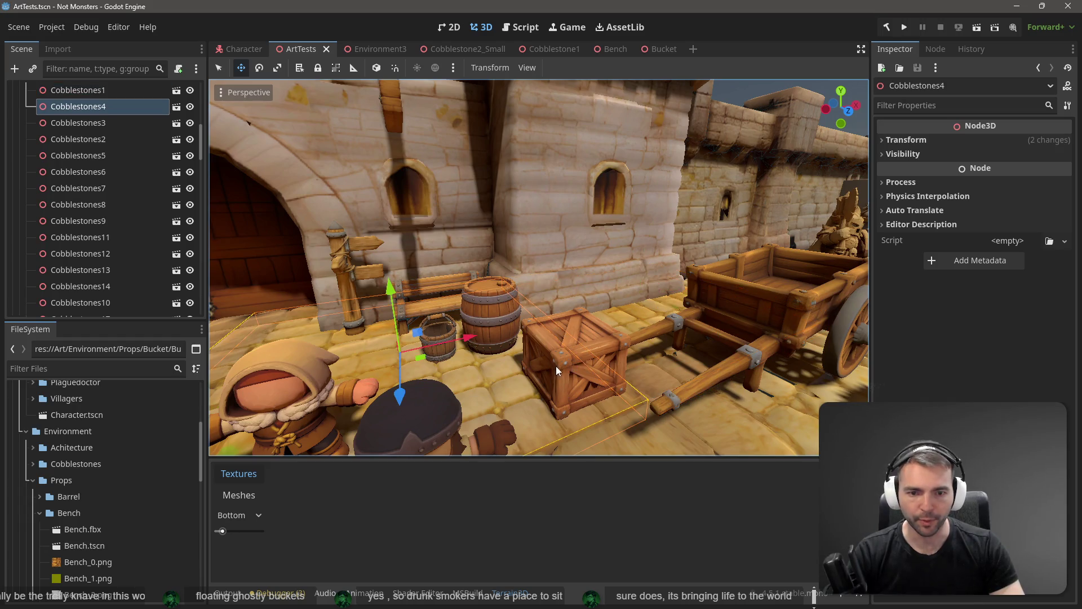
pyautogui.click(595, 338)
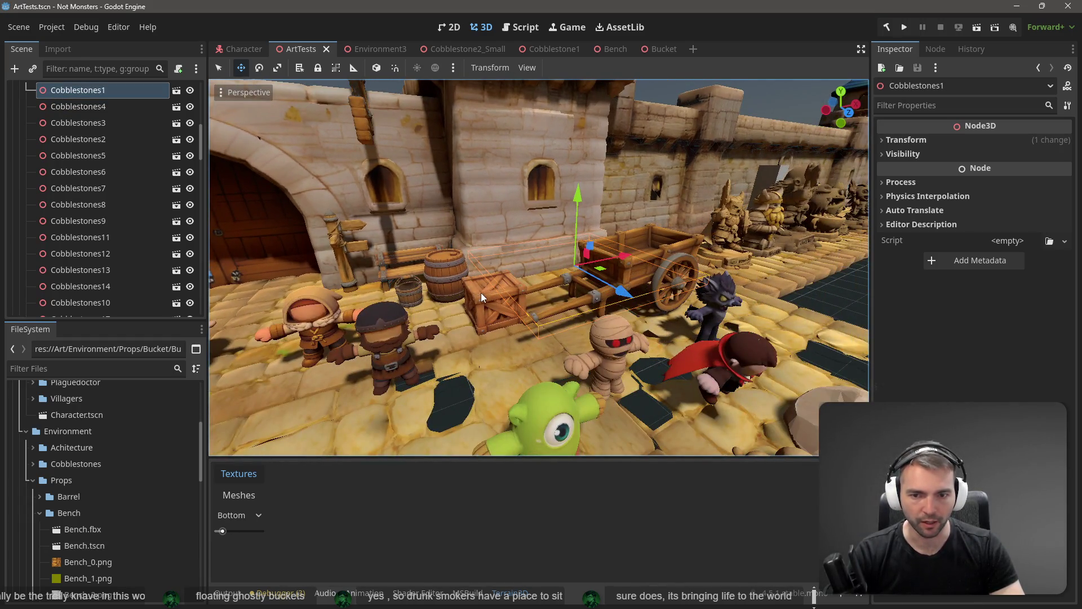
pyautogui.click(482, 297)
pyautogui.scroll(-5, 563, 270)
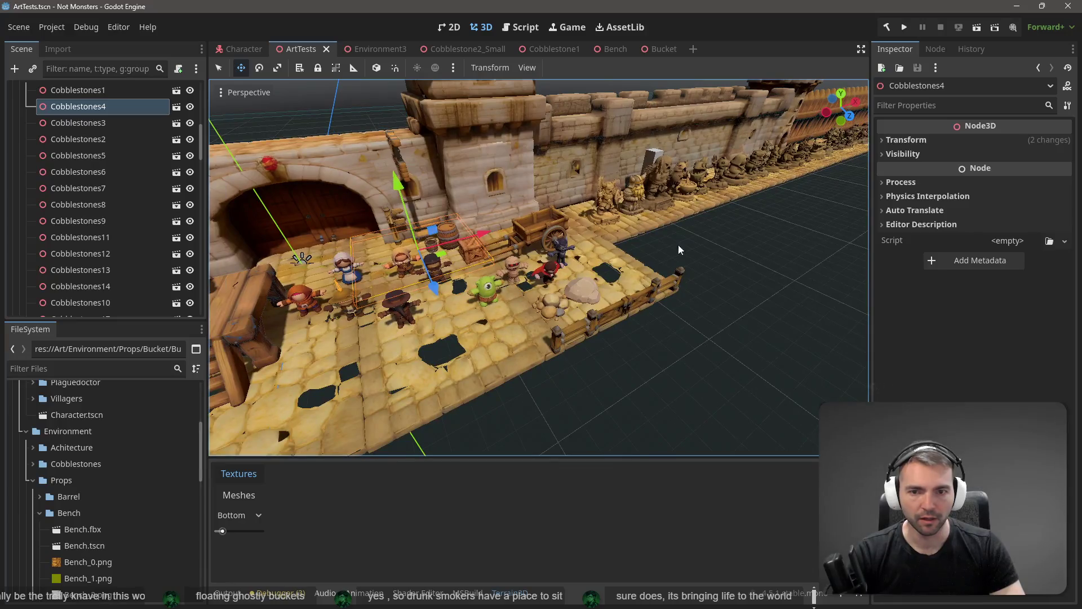
pyautogui.click(678, 250)
pyautogui.click(467, 252)
pyautogui.click(709, 250)
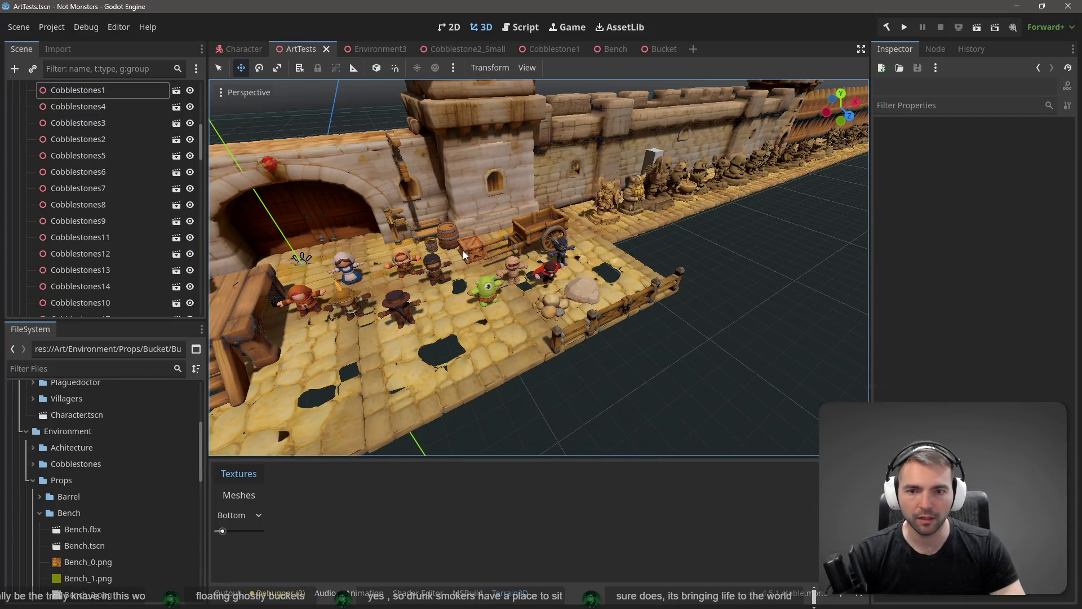
pyautogui.click(468, 254)
pyautogui.scroll(8, 472, 246)
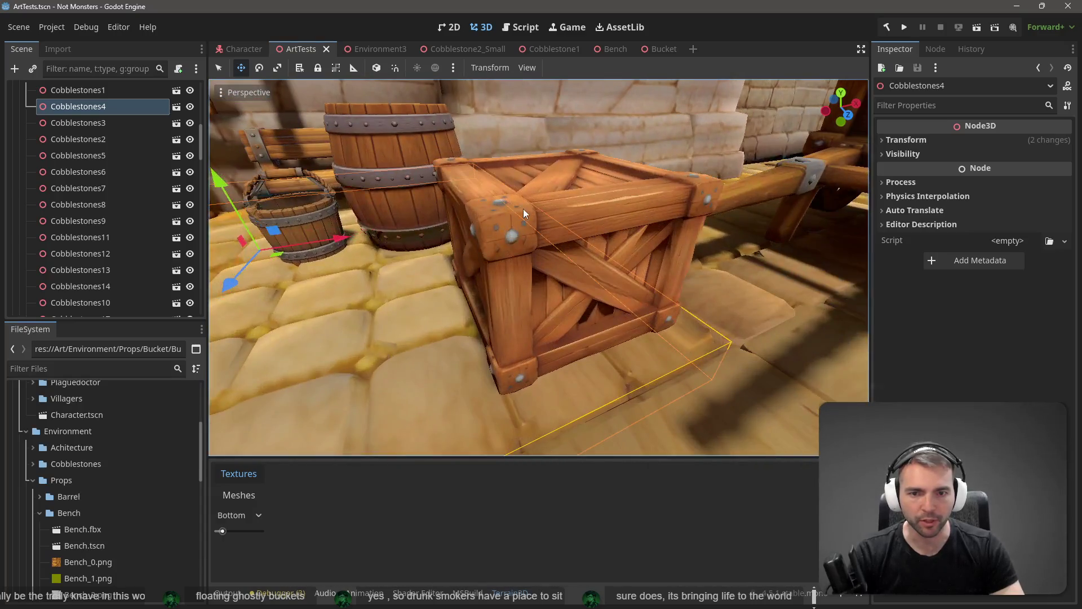
# Select the Crate node beside the barrel
pyautogui.click(585, 183)
pyautogui.click(600, 296)
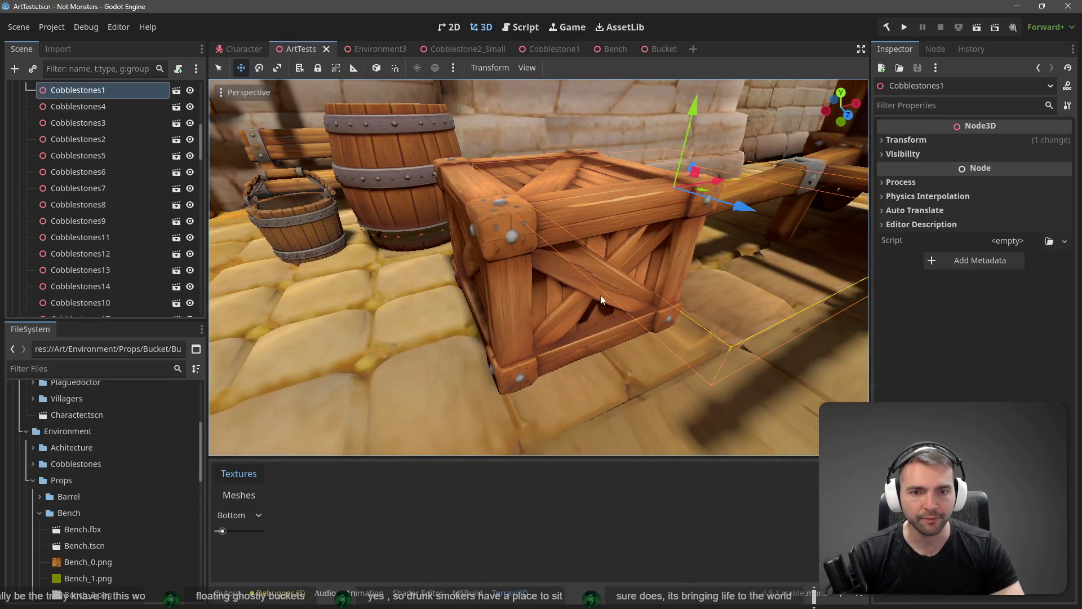
pyautogui.click(547, 357)
pyautogui.click(670, 204)
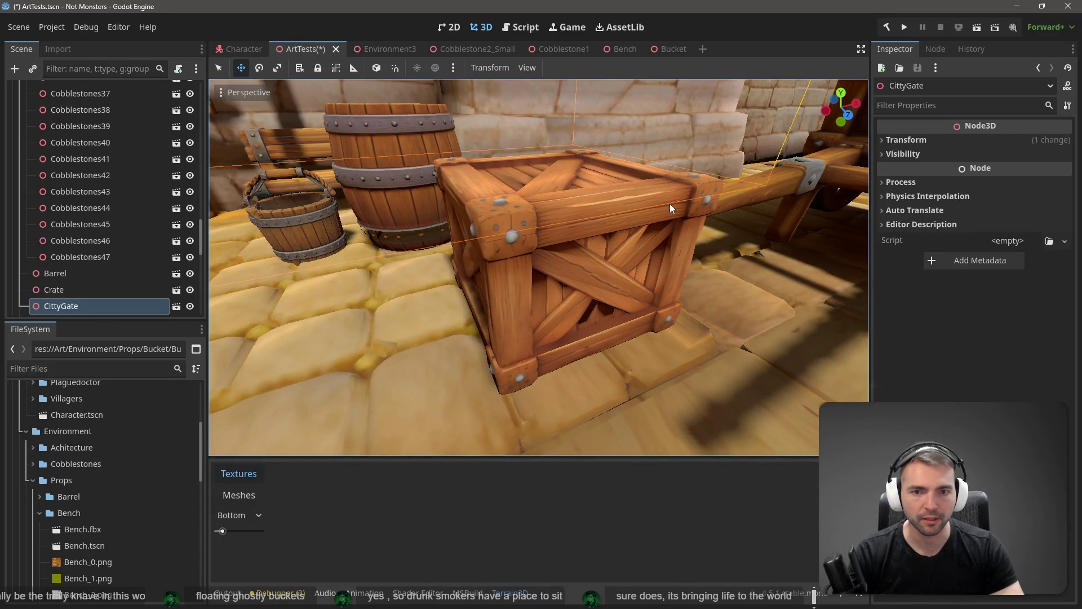
pyautogui.scroll(2, 103, 250)
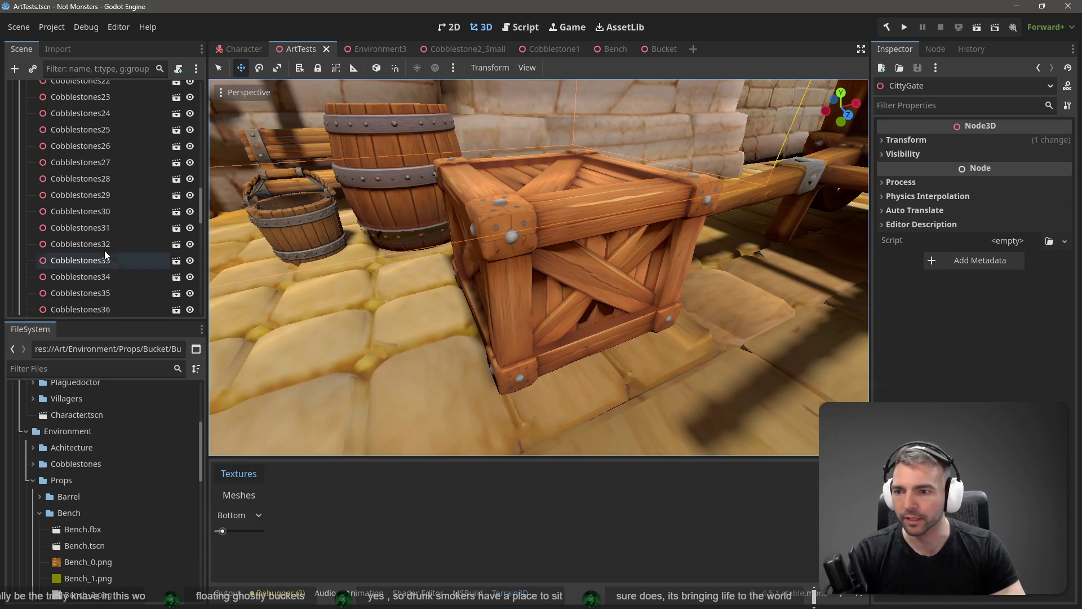
pyautogui.scroll(-5, 97, 276)
pyautogui.click(71, 146)
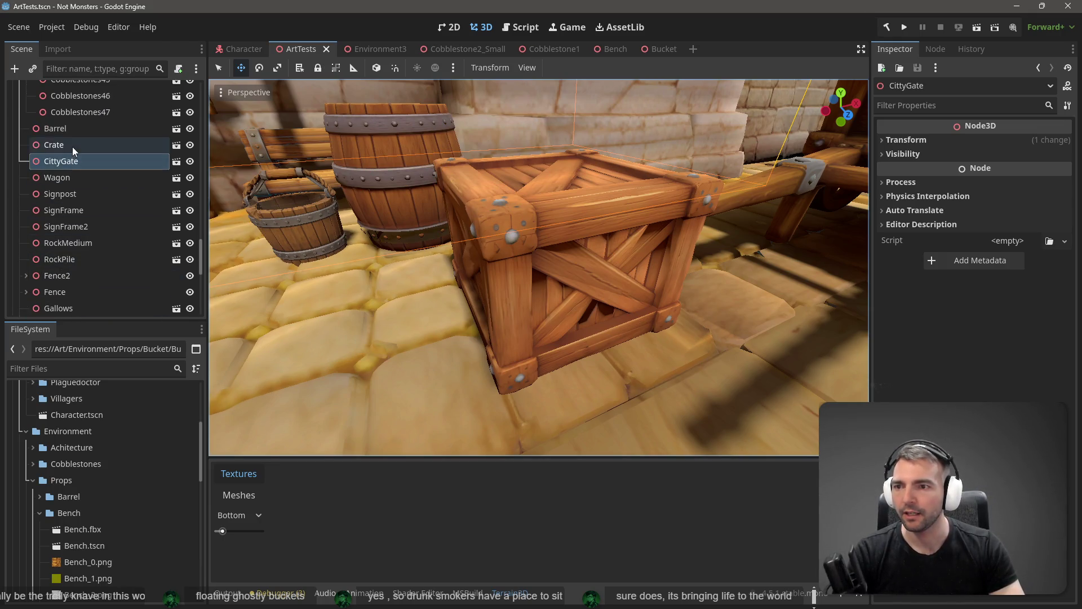
pyautogui.rightClick(70, 145)
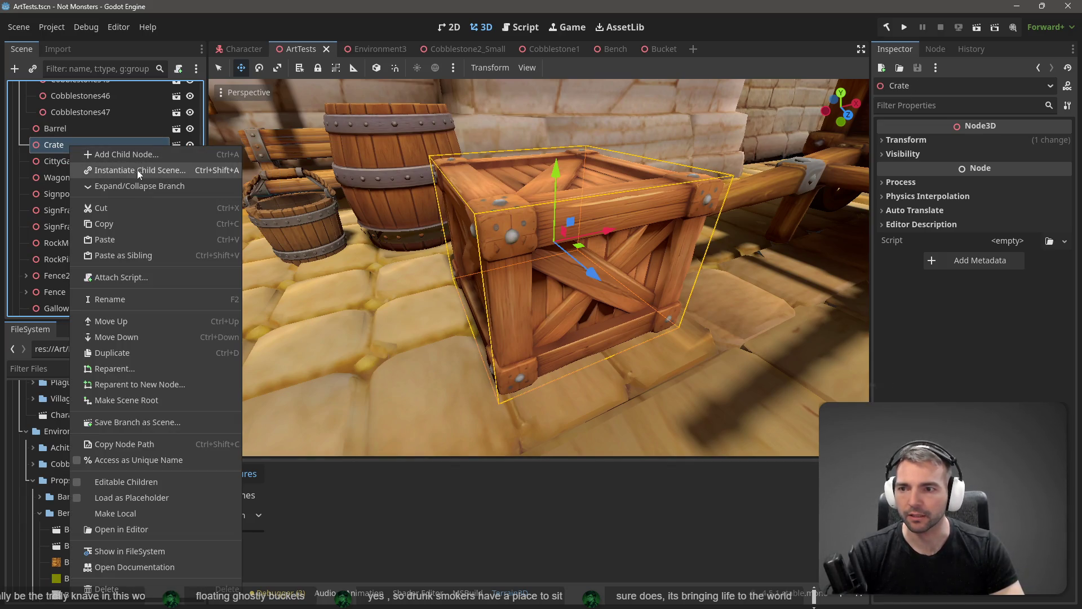
pyautogui.click(150, 170)
pyautogui.press('Escape')
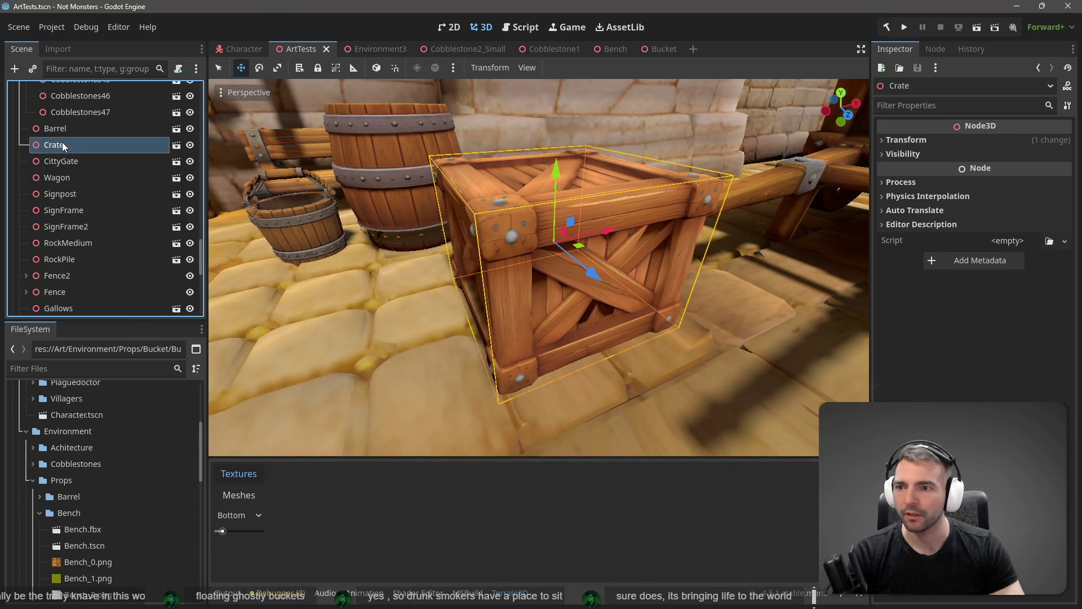
pyautogui.click(65, 144)
pyautogui.press('Escape')
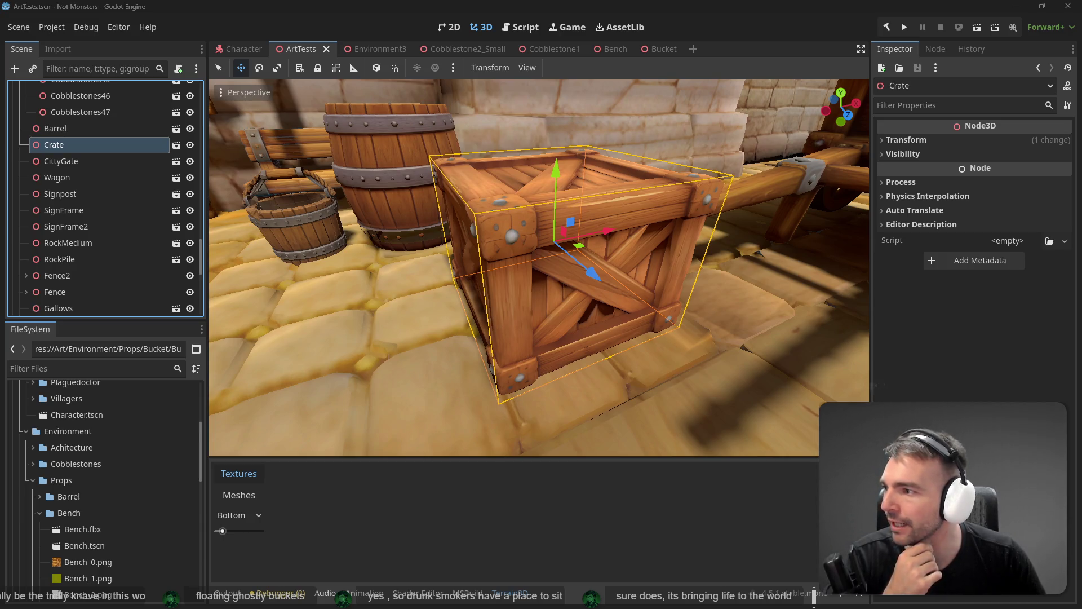
pyautogui.press('w')
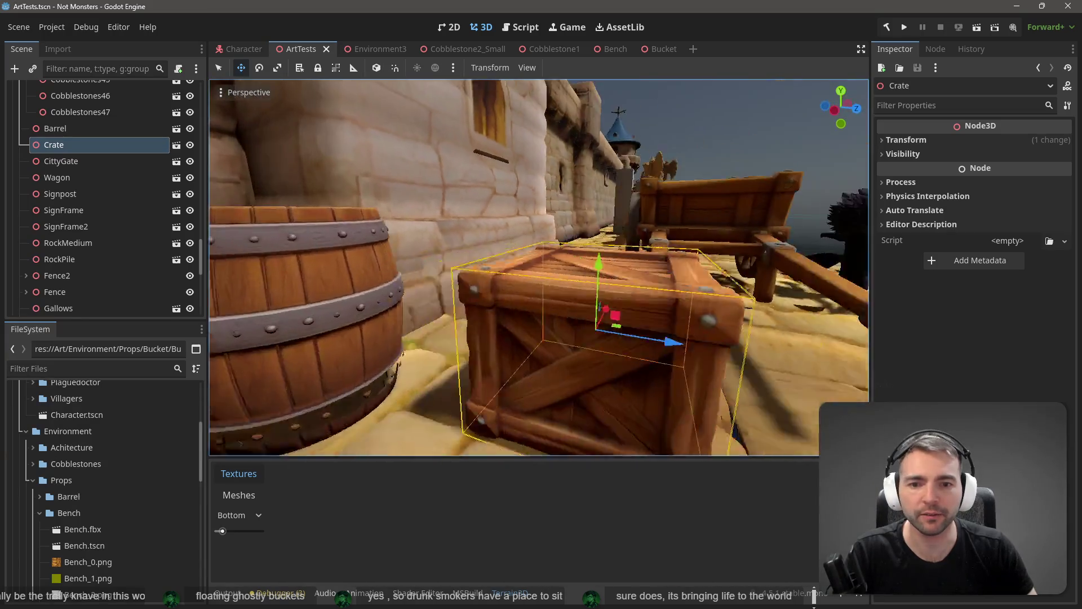
pyautogui.press('s')
pyautogui.press('w')
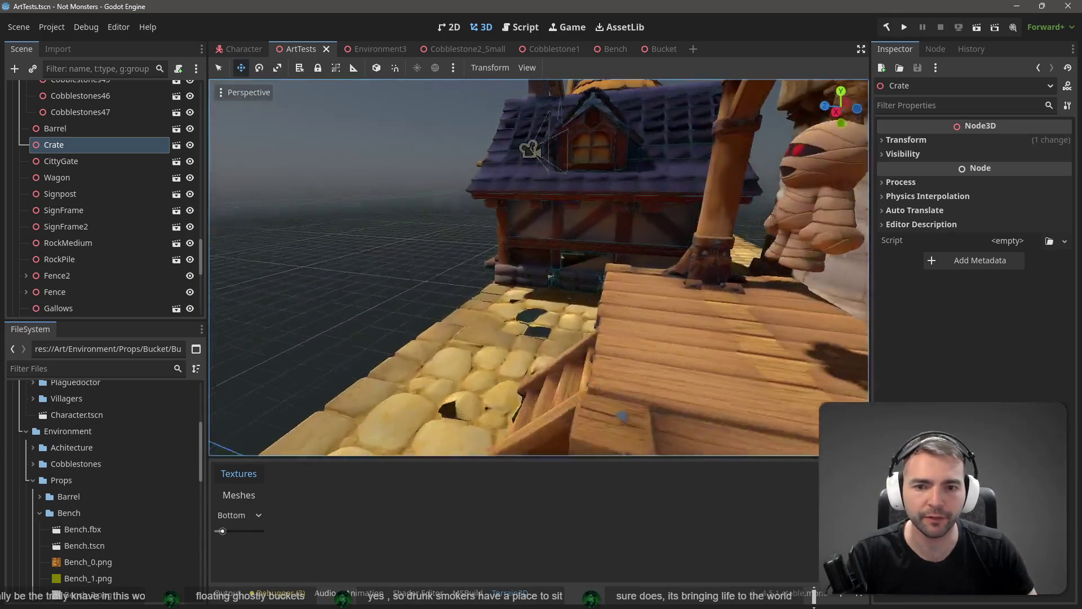
pyautogui.press('s')
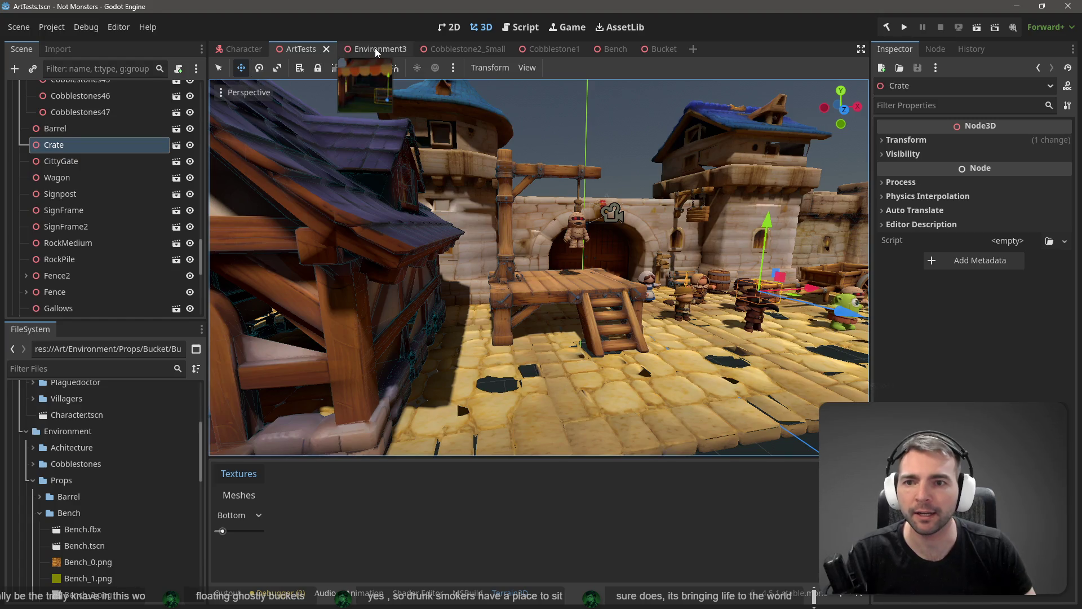
# In Environment3, frame the tavern bench and select the dirt texture in Terrain3D Textures
pyautogui.click(374, 49)
pyautogui.press('w')
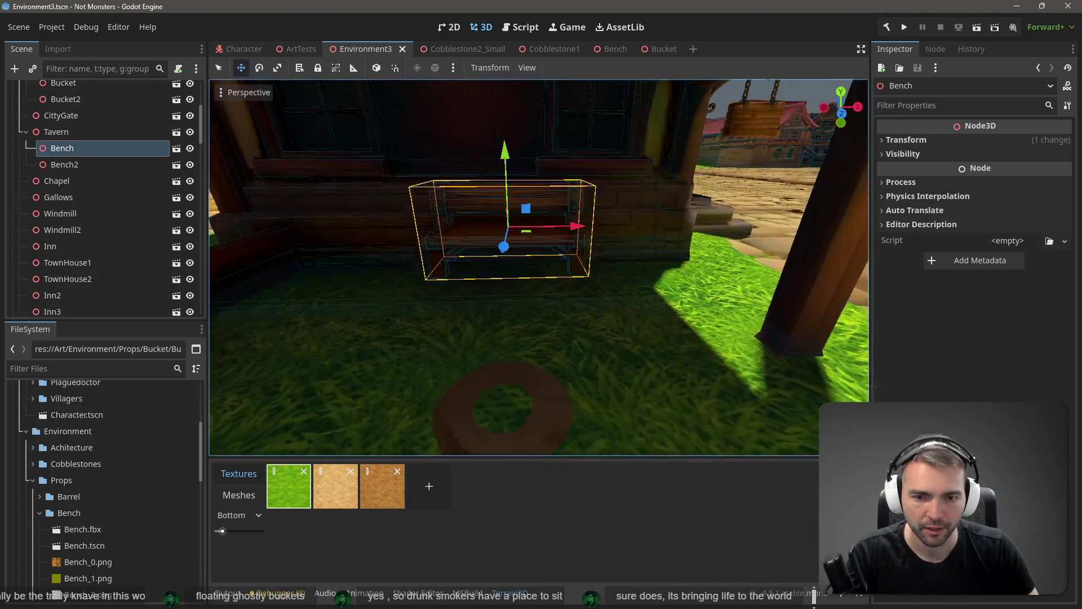
pyautogui.press('s')
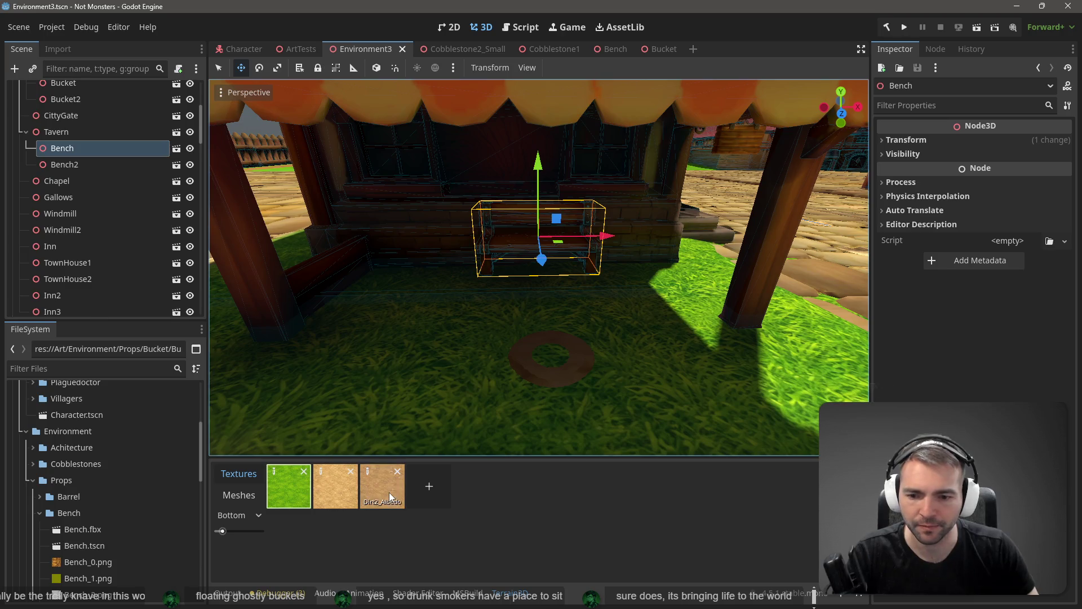
pyautogui.click(389, 492)
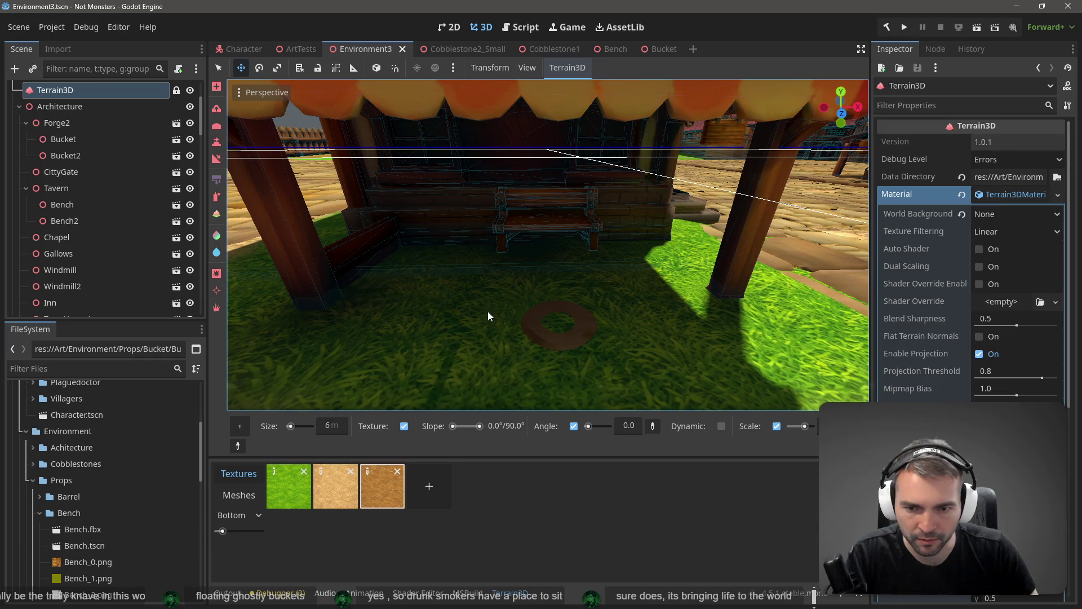
# Paint a dirt patch by the bench, then switch to spraying grass with a larger brush
pyautogui.moveTo(478, 293)
pyautogui.mouseDown()
pyautogui.moveTo(465, 267)
pyautogui.moveTo(424, 262)
pyautogui.moveTo(402, 276)
pyautogui.moveTo(404, 292)
pyautogui.moveTo(566, 274)
pyautogui.moveTo(504, 255)
pyautogui.moveTo(641, 251)
pyautogui.moveTo(621, 274)
pyautogui.moveTo(563, 283)
pyautogui.moveTo(641, 272)
pyautogui.moveTo(596, 282)
pyautogui.moveTo(609, 283)
pyautogui.mouseUp()
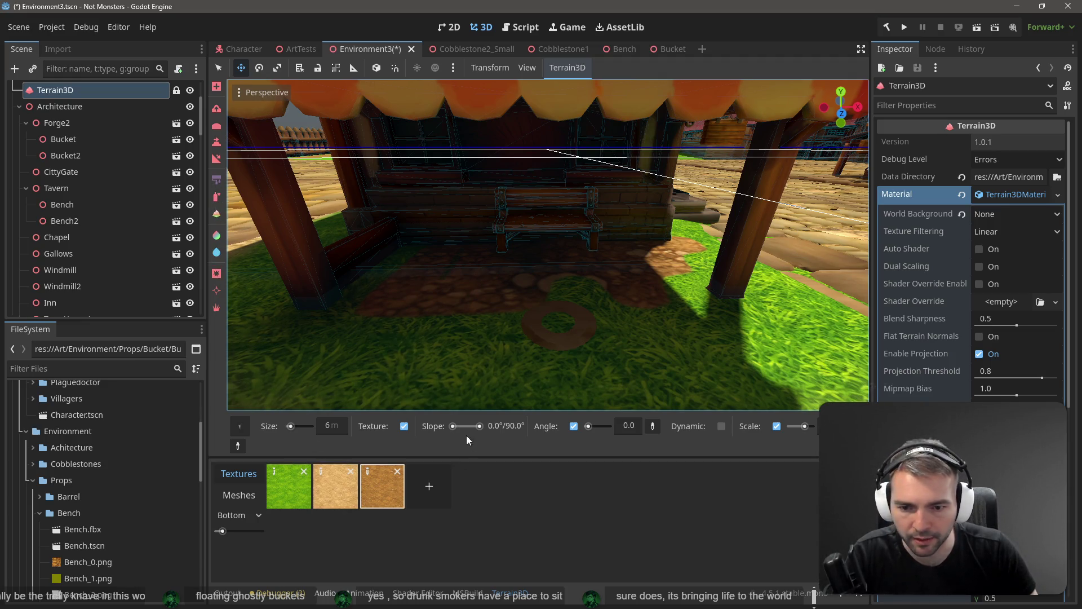
pyautogui.click(216, 197)
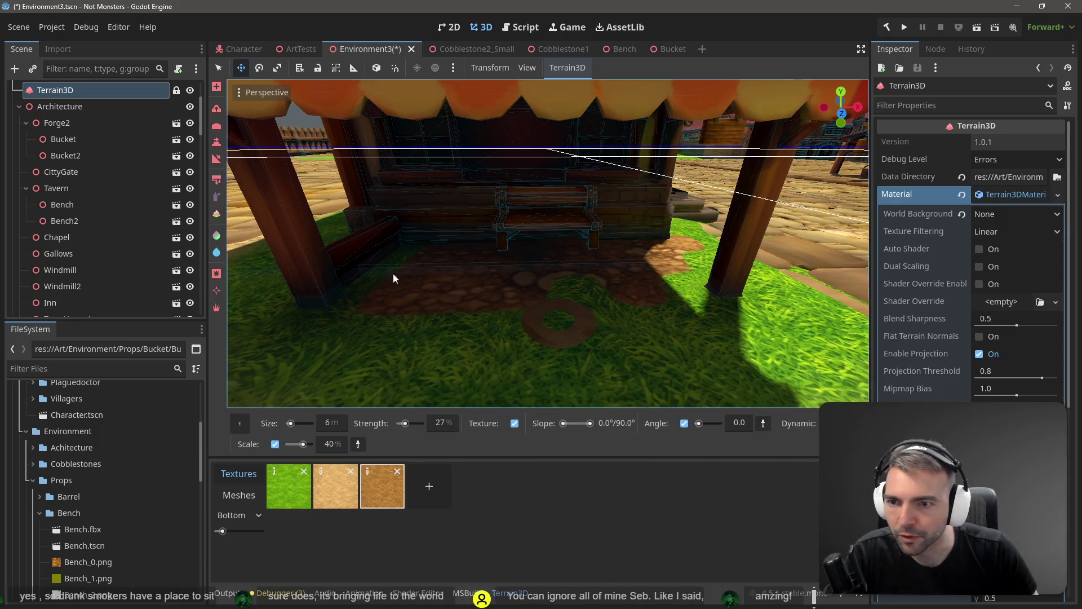
pyautogui.click(288, 498)
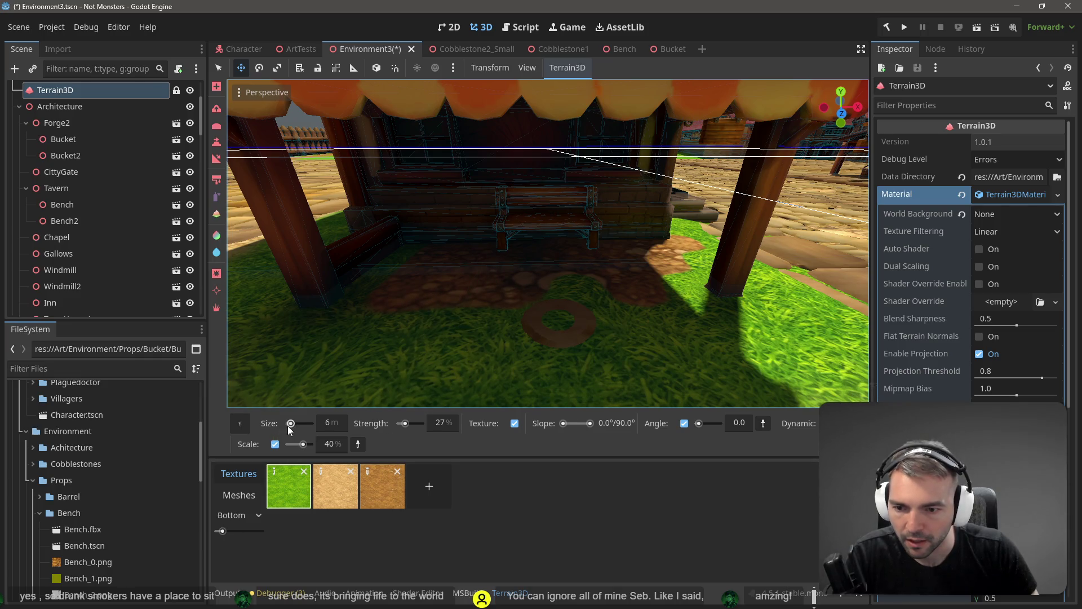
pyautogui.moveTo(290, 424); pyautogui.dragTo(293, 427)
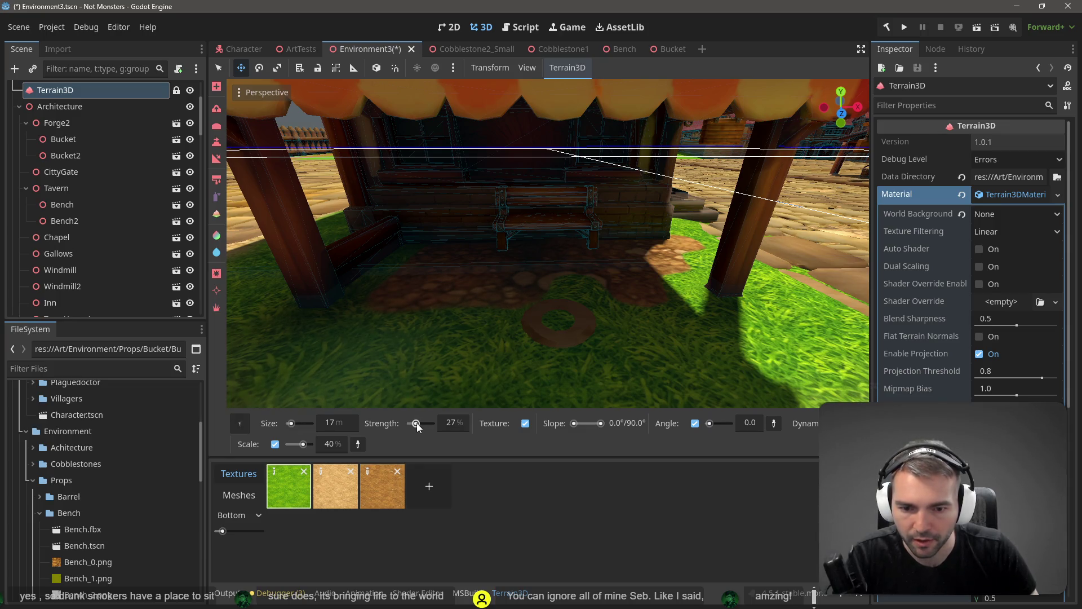
pyautogui.scroll(5, 575, 287)
pyautogui.scroll(-5, 575, 286)
pyautogui.scroll(2, 575, 286)
pyautogui.scroll(-3, 574, 286)
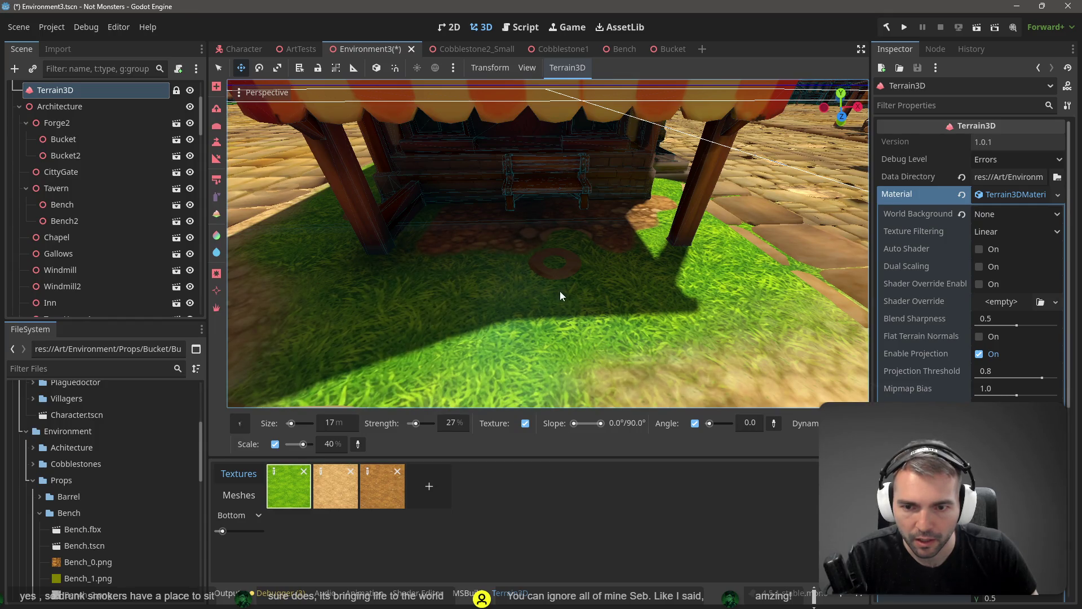
pyautogui.moveTo(655, 278); pyautogui.dragTo(597, 252)
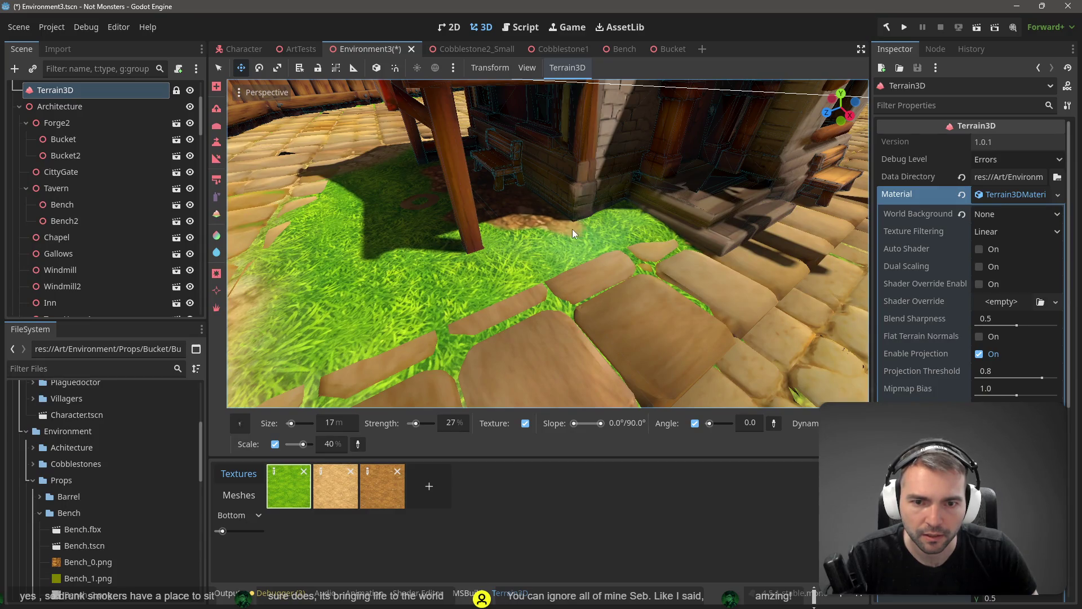
pyautogui.moveTo(576, 231)
pyautogui.mouseDown()
pyautogui.moveTo(552, 238)
pyautogui.moveTo(563, 248)
pyautogui.mouseUp()
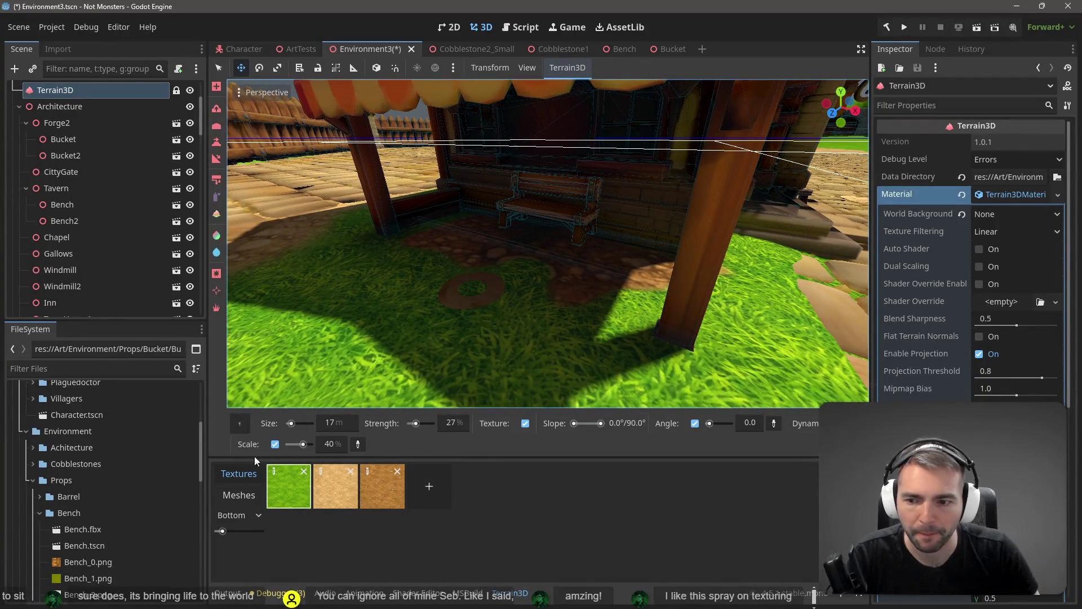
# Paint sand and brown dirt onto the grass around the ring under the awning
pyautogui.click(341, 493)
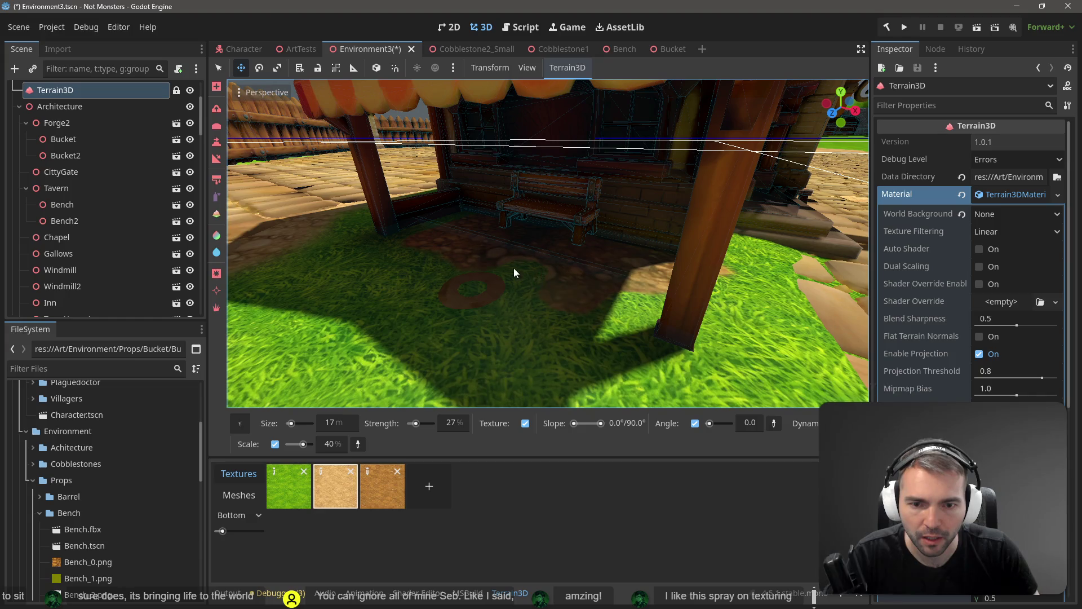
pyautogui.moveTo(513, 268)
pyautogui.mouseDown()
pyautogui.moveTo(526, 266)
pyautogui.moveTo(509, 265)
pyautogui.mouseUp()
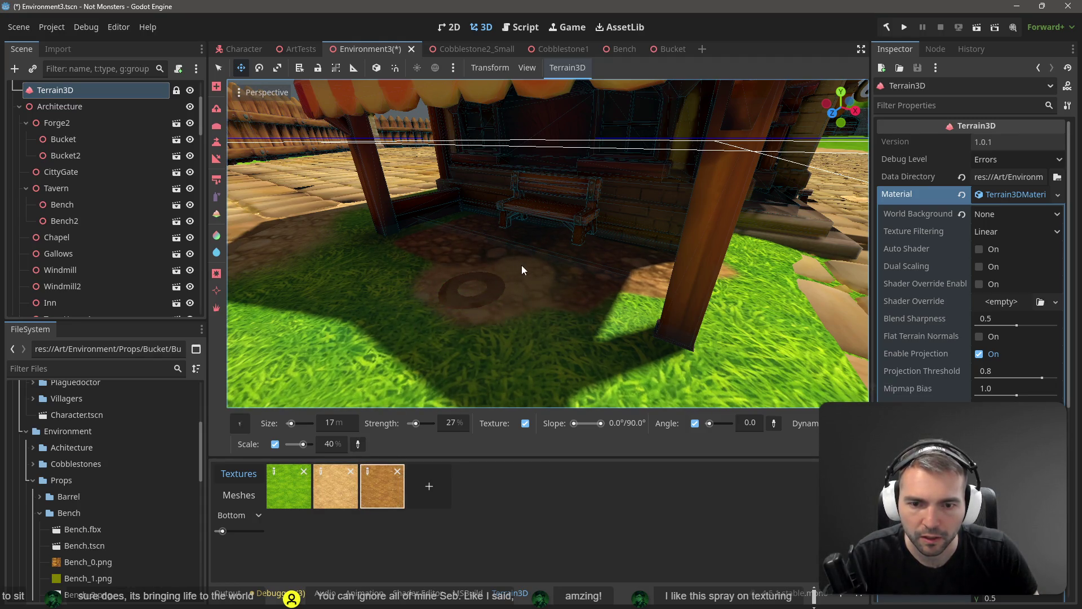
pyautogui.moveTo(522, 264); pyautogui.dragTo(488, 262)
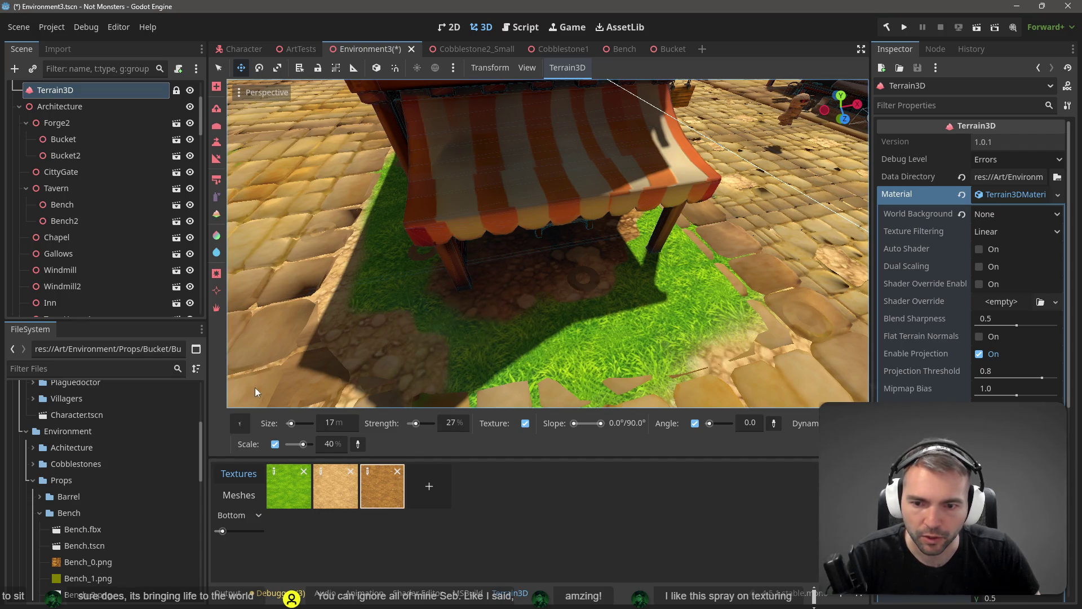
# Set the paint texture back to grass and save the Environment3 scene
pyautogui.click(286, 488)
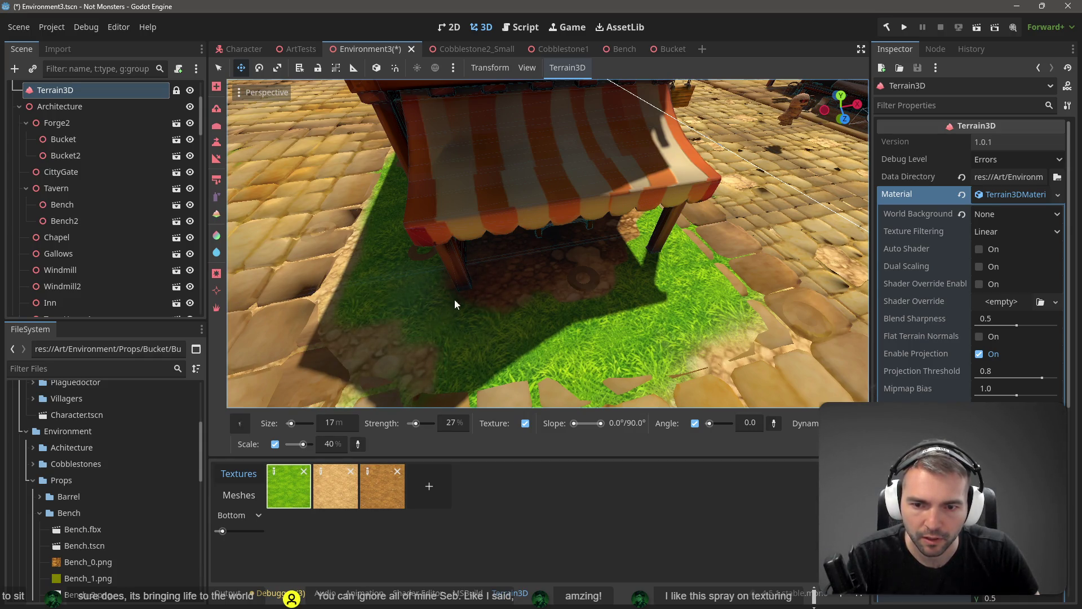
pyautogui.moveTo(668, 286)
pyautogui.mouseDown()
pyautogui.moveTo(428, 282)
pyautogui.moveTo(628, 283)
pyautogui.moveTo(597, 283)
pyautogui.mouseUp()
pyautogui.hotkey('ctrl', 's')
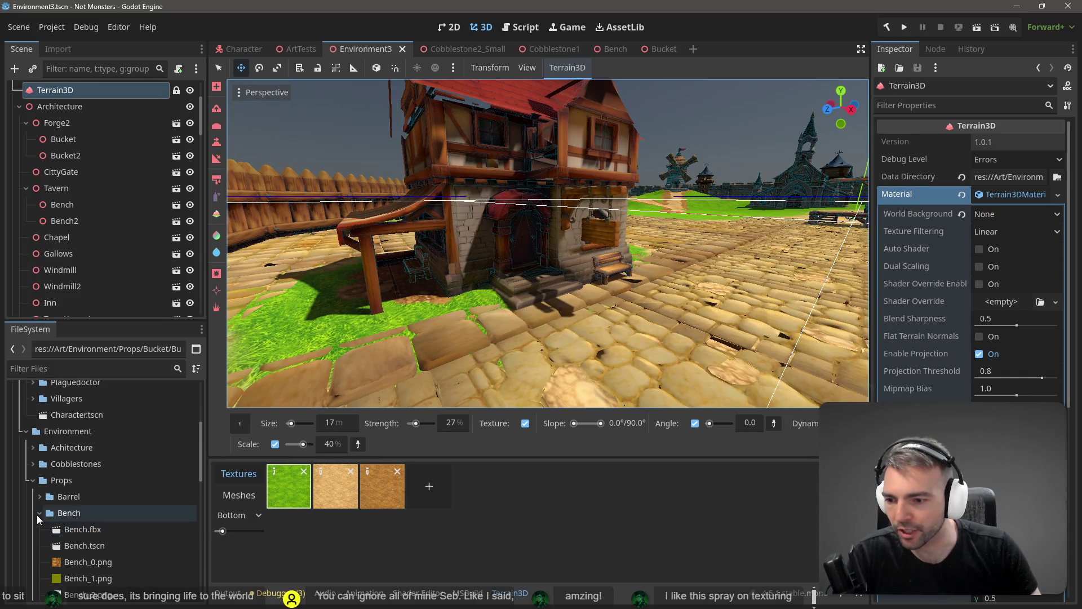
pyautogui.click(38, 513)
# In the ArtTests scene, open the Crate node's model as a new inherited scene
pyautogui.click(85, 561)
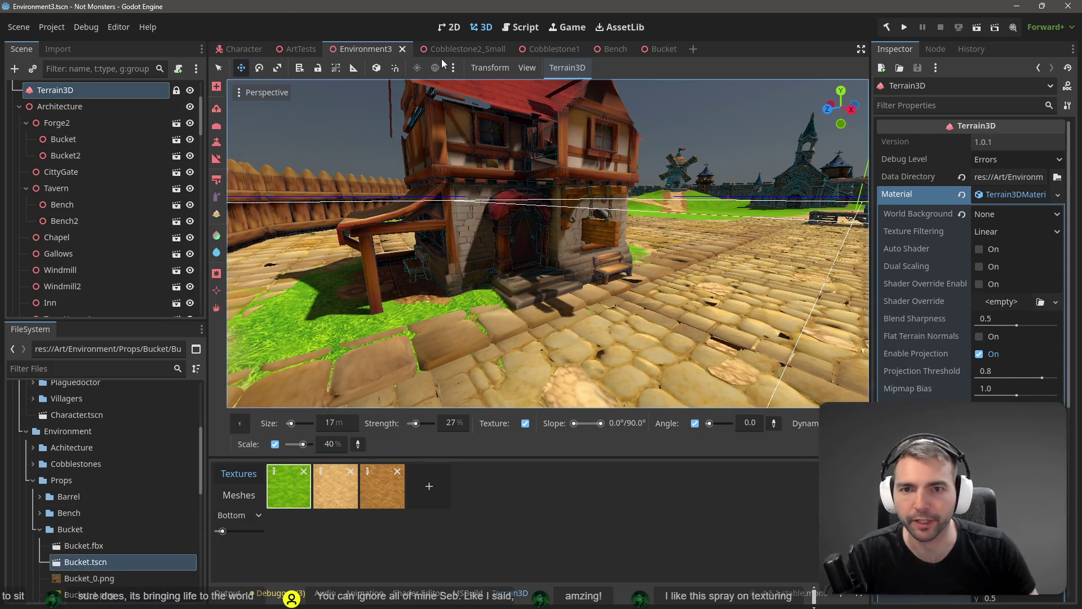
pyautogui.click(296, 49)
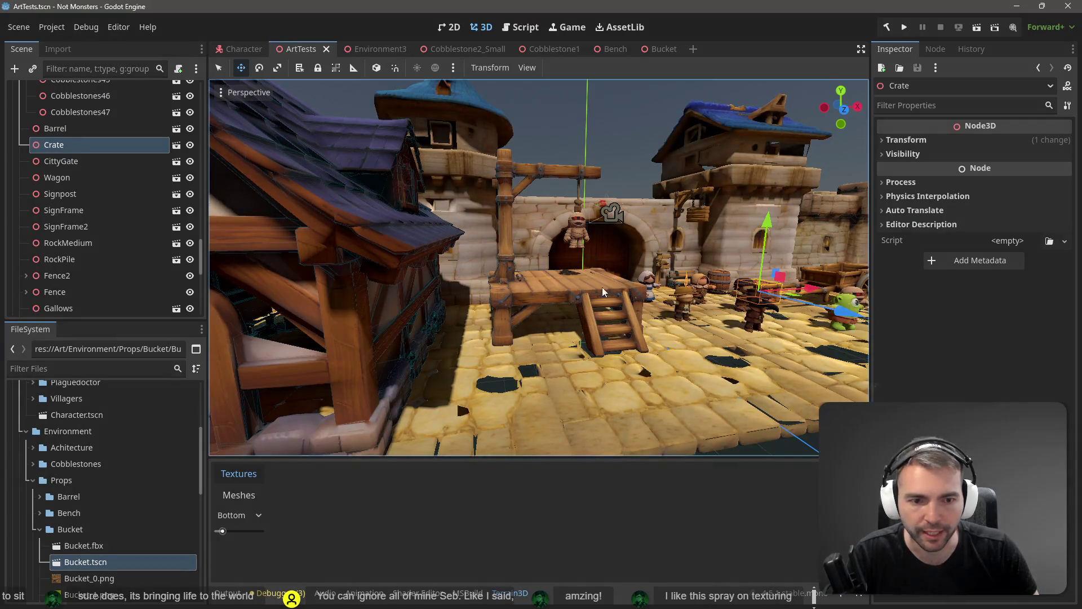
pyautogui.moveTo(603, 291); pyautogui.dragTo(552, 282)
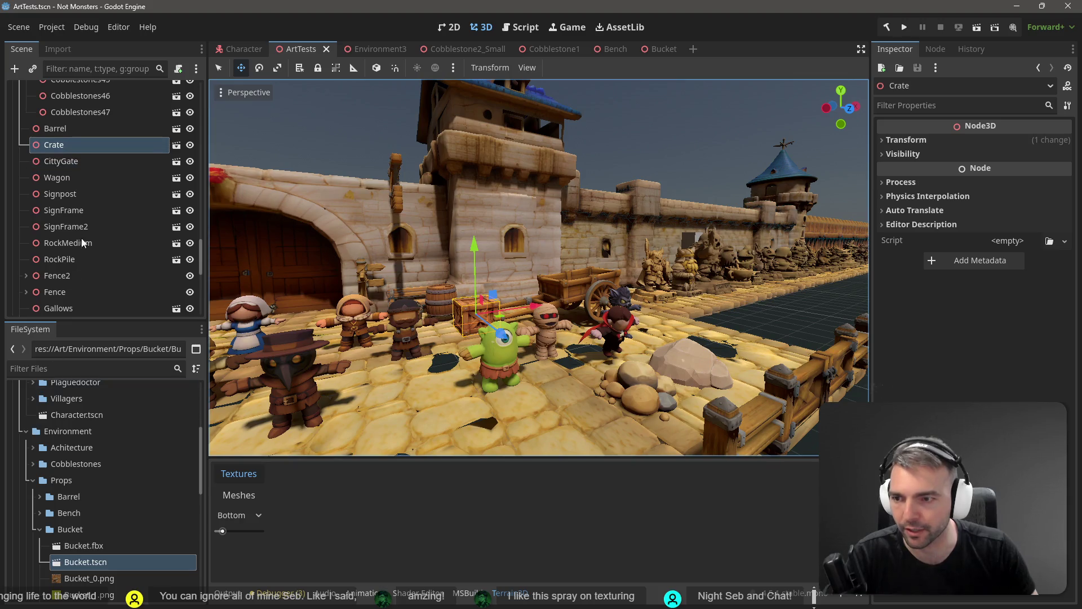
pyautogui.click(176, 144)
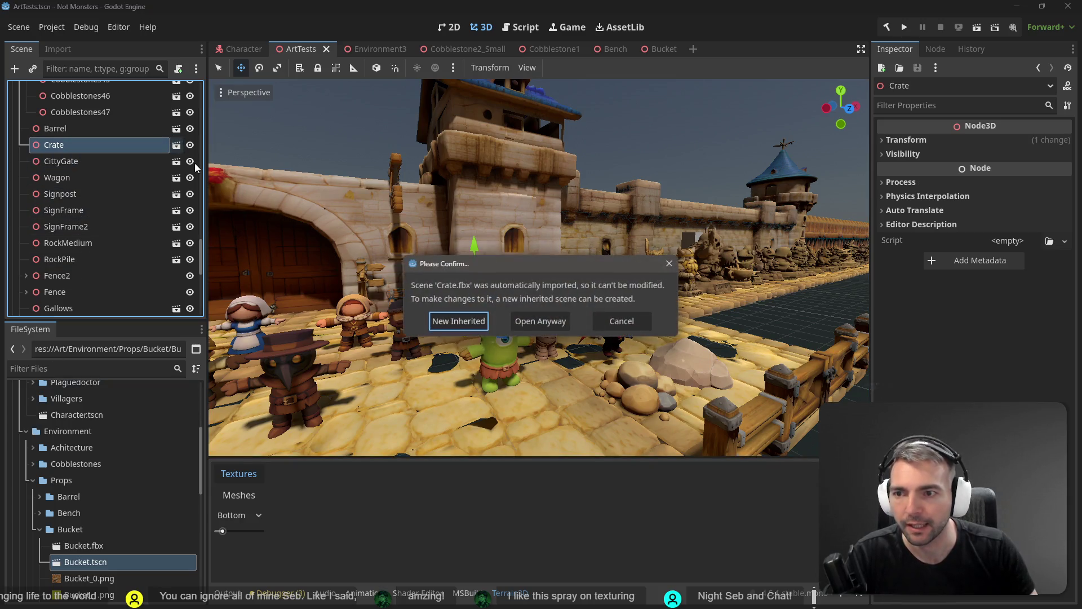
pyautogui.click(470, 320)
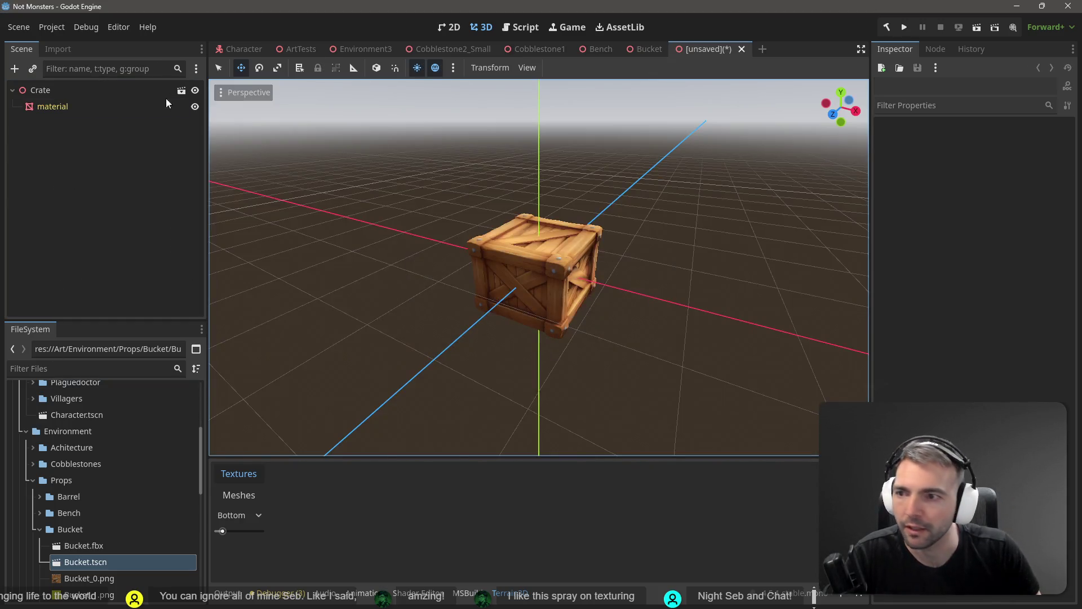
# Select the Crate root node and raise it along Y above the ground grid
pyautogui.click(63, 94)
pyautogui.moveTo(540, 206); pyautogui.dragTo(560, 126)
pyautogui.rightClick(559, 124)
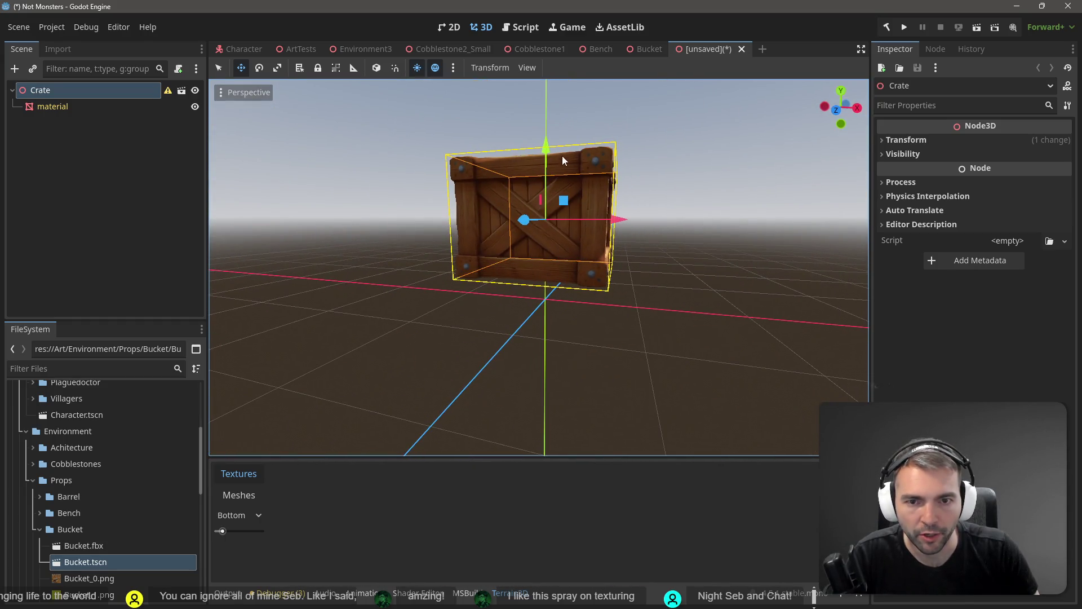
pyautogui.moveTo(549, 147); pyautogui.dragTo(550, 184)
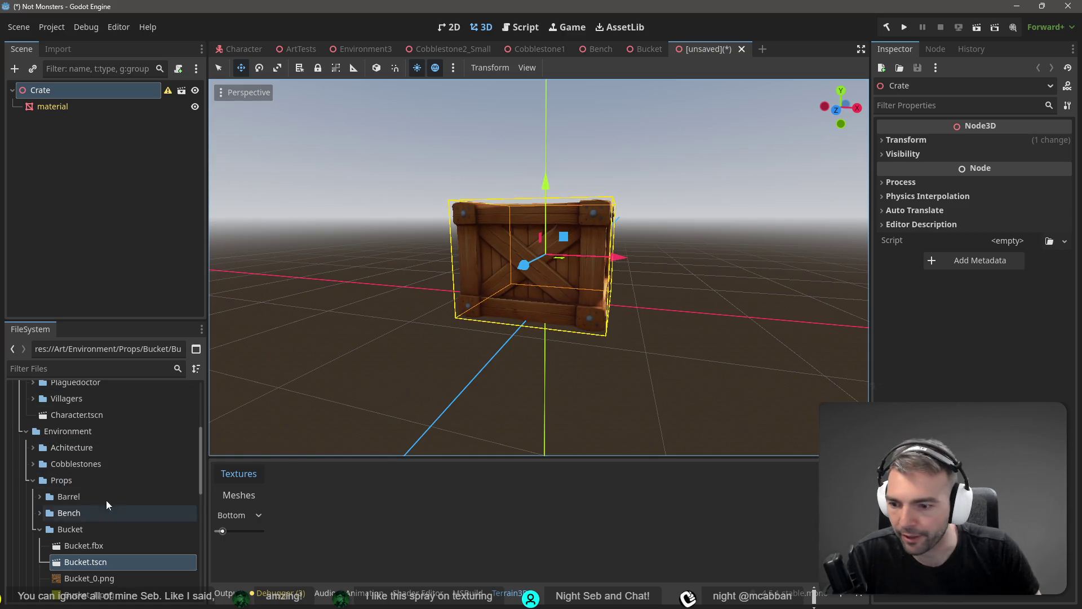
pyautogui.rightClick(96, 145)
# Add a CollisionShape3D child to Crate with a new BoxShape3D, stretching its width and height
pyautogui.click(97, 143)
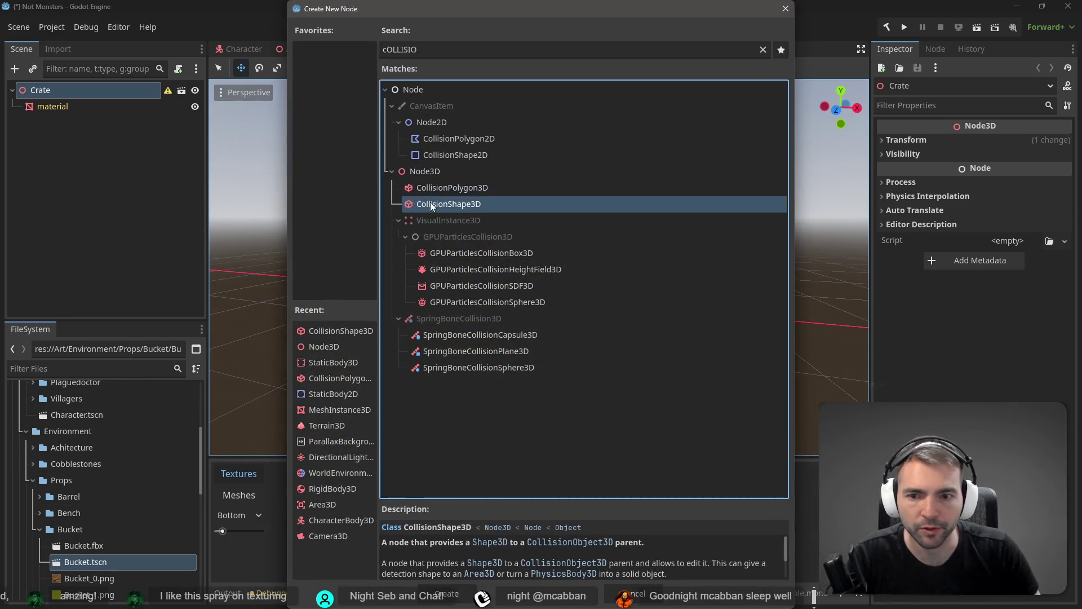
pyautogui.doubleClick(431, 204)
pyautogui.click(1063, 143)
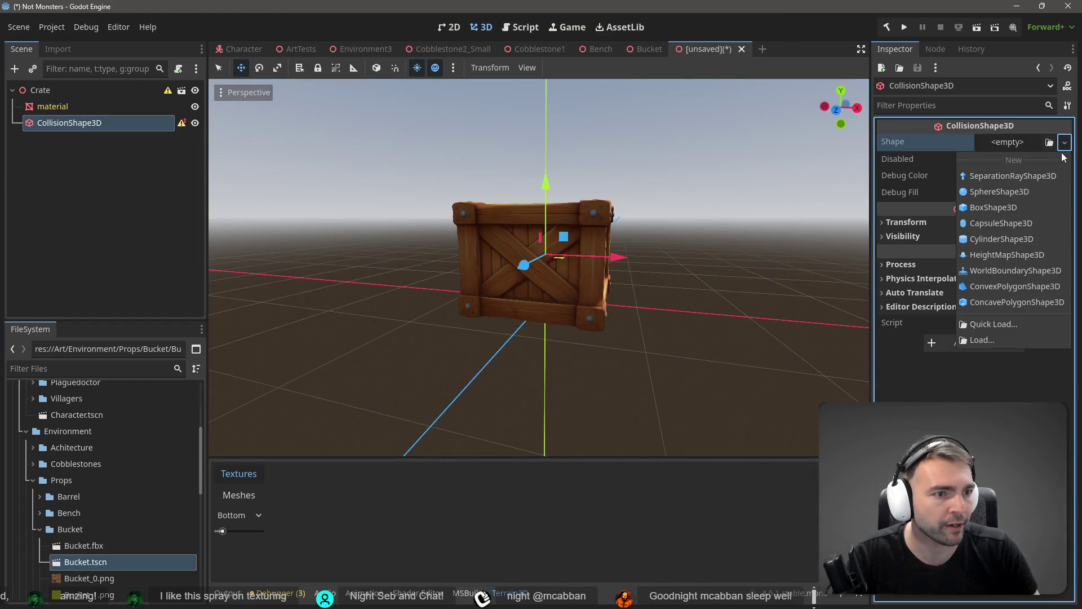
pyautogui.click(995, 211)
pyautogui.moveTo(592, 257); pyautogui.dragTo(612, 262)
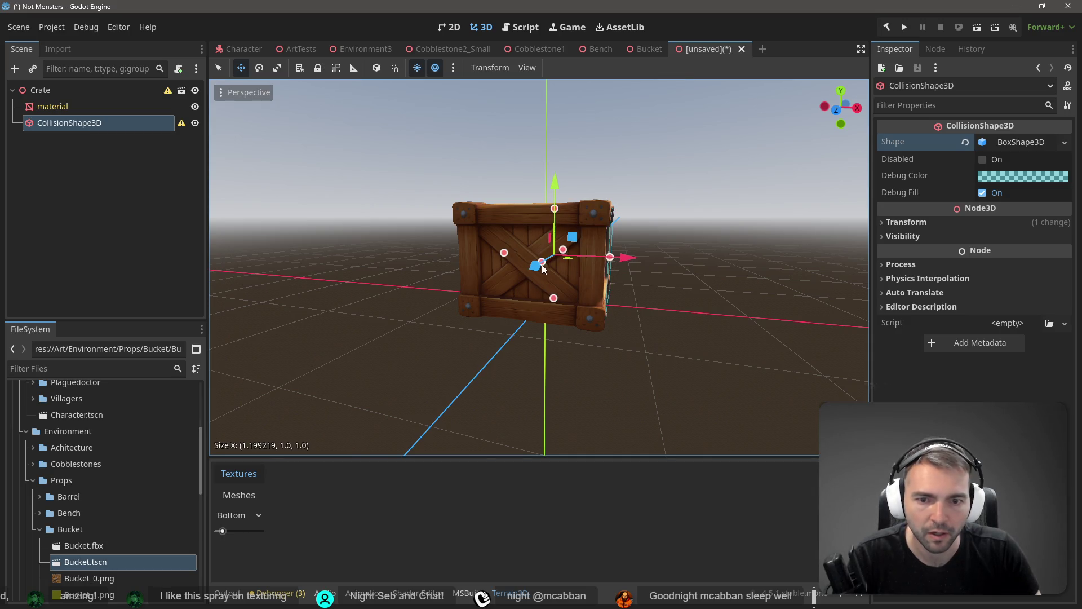
pyautogui.moveTo(553, 297); pyautogui.dragTo(556, 312)
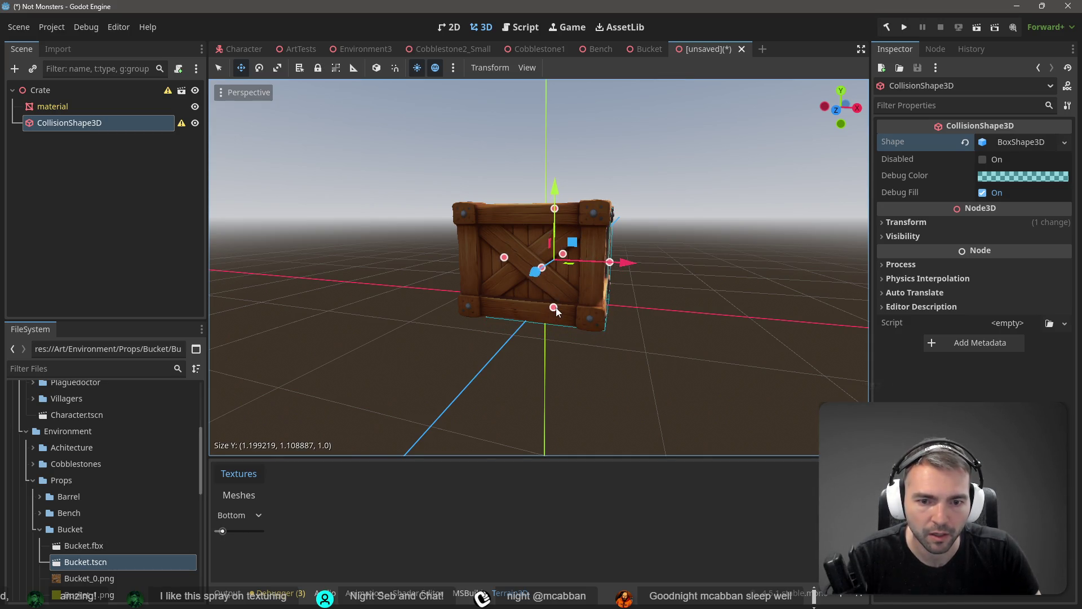
# Drag the box's X, Y and Z handles to about 1.39×1.07×1.38 around the crate
pyautogui.moveTo(503, 258); pyautogui.dragTo(488, 257)
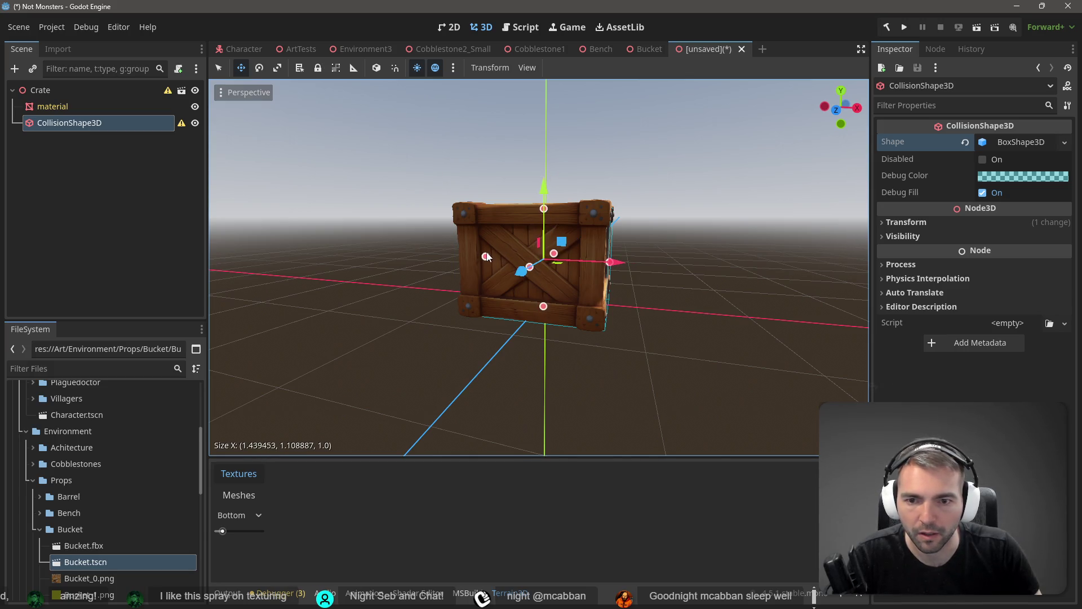
pyautogui.moveTo(544, 210); pyautogui.dragTo(544, 204)
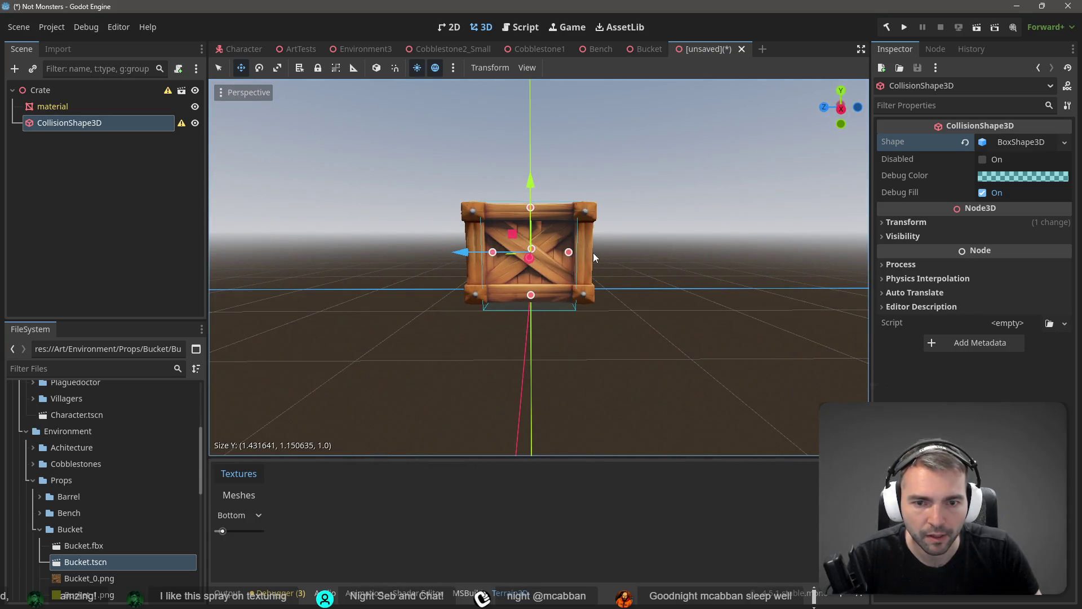
pyautogui.moveTo(570, 255); pyautogui.dragTo(585, 255)
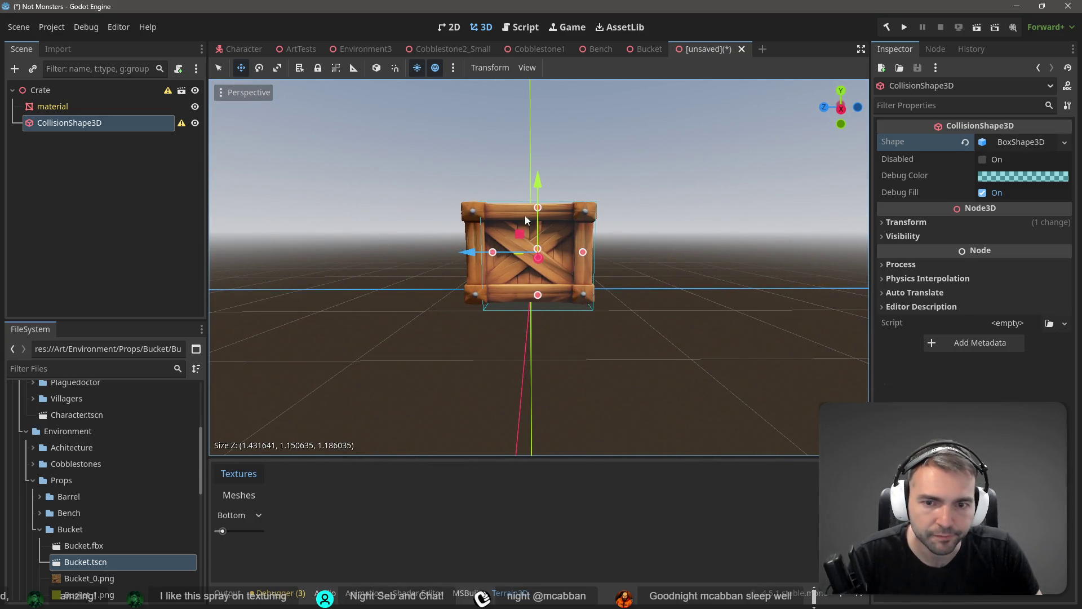
pyautogui.moveTo(495, 254); pyautogui.dragTo(481, 250)
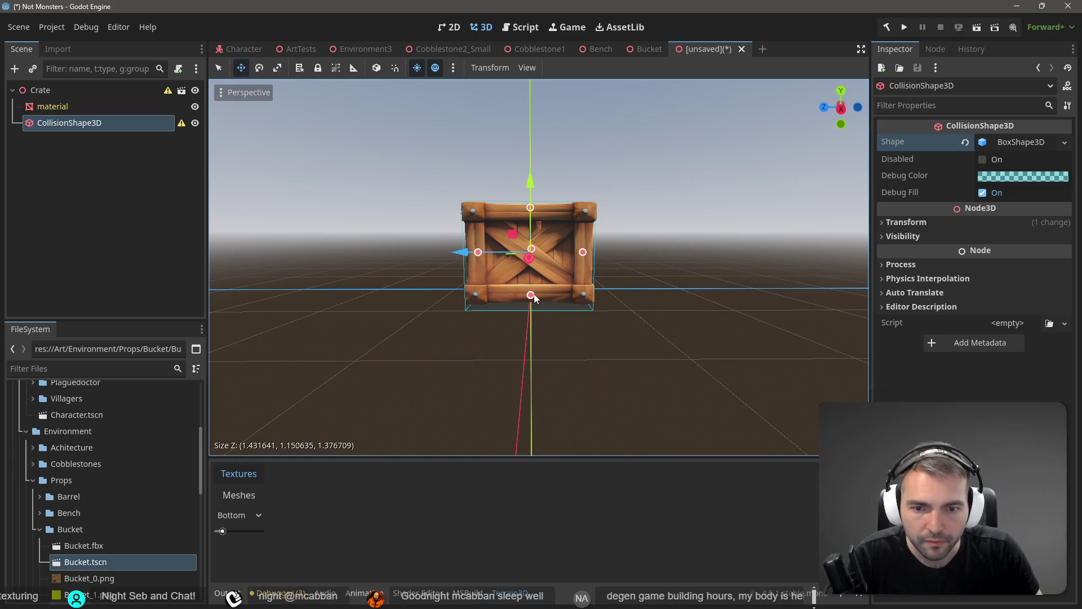
pyautogui.moveTo(530, 296); pyautogui.dragTo(533, 295)
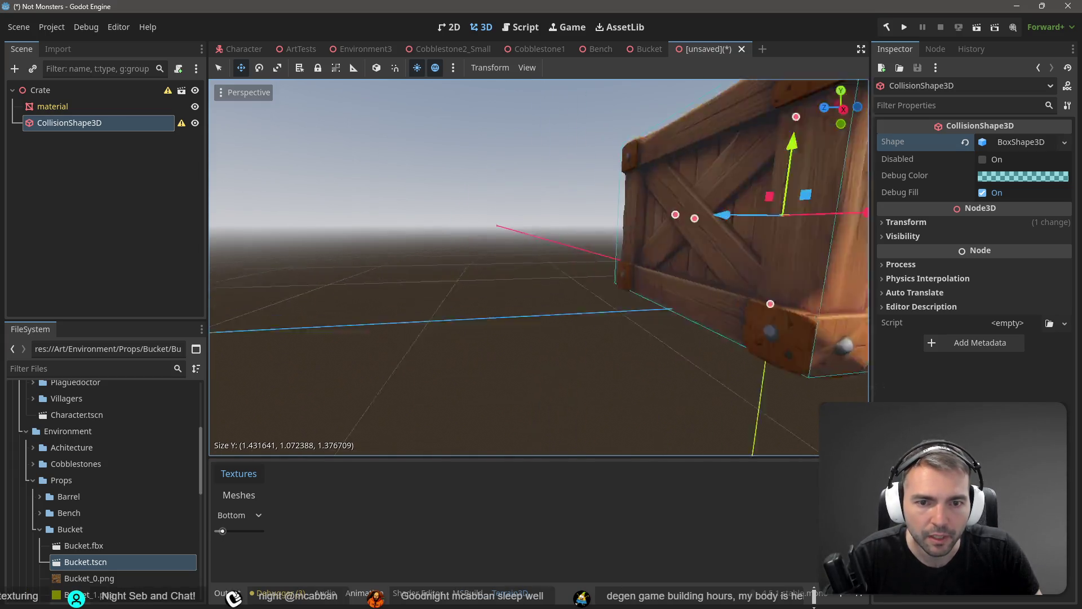
pyautogui.scroll(-5, 538, 268)
pyautogui.scroll(3, 564, 256)
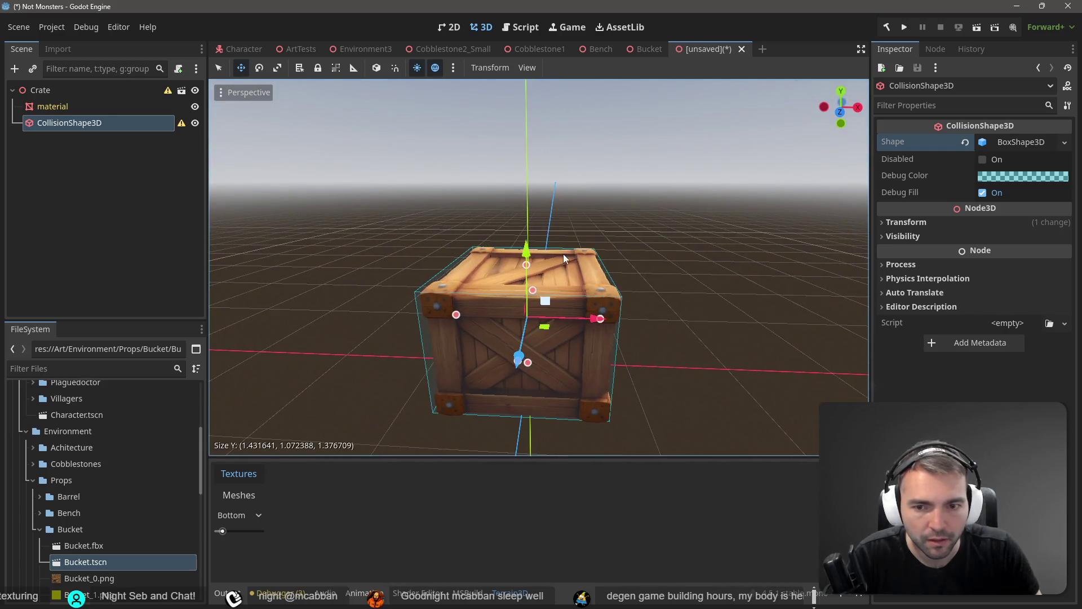
pyautogui.moveTo(456, 320); pyautogui.dragTo(461, 319)
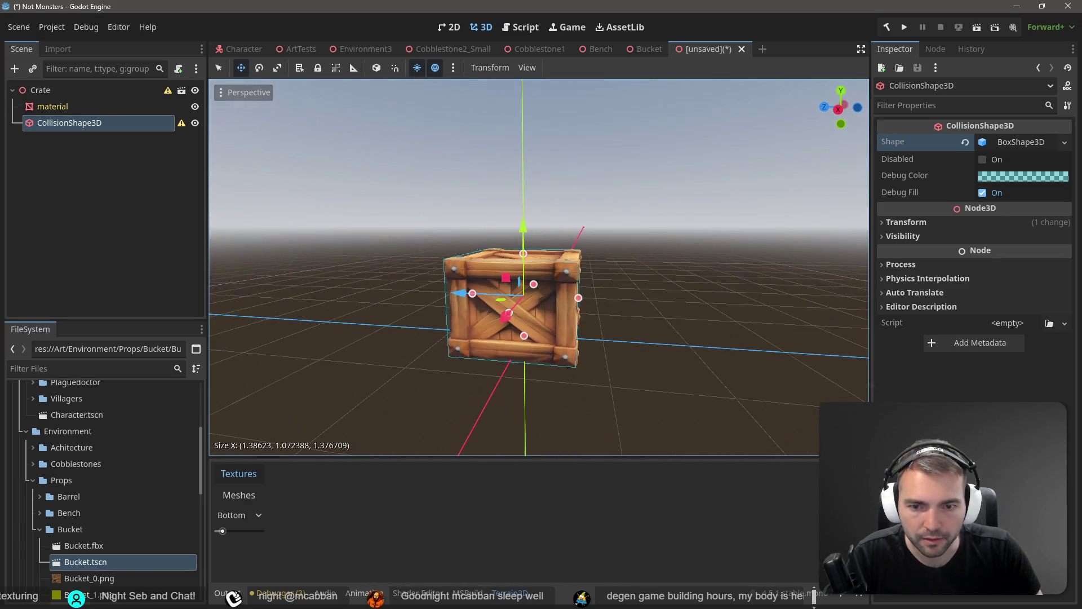
# Save the crate scene as Crate.tscn in res://Art/Environment/Props/Crate
pyautogui.hotkey('ctrl', 's')
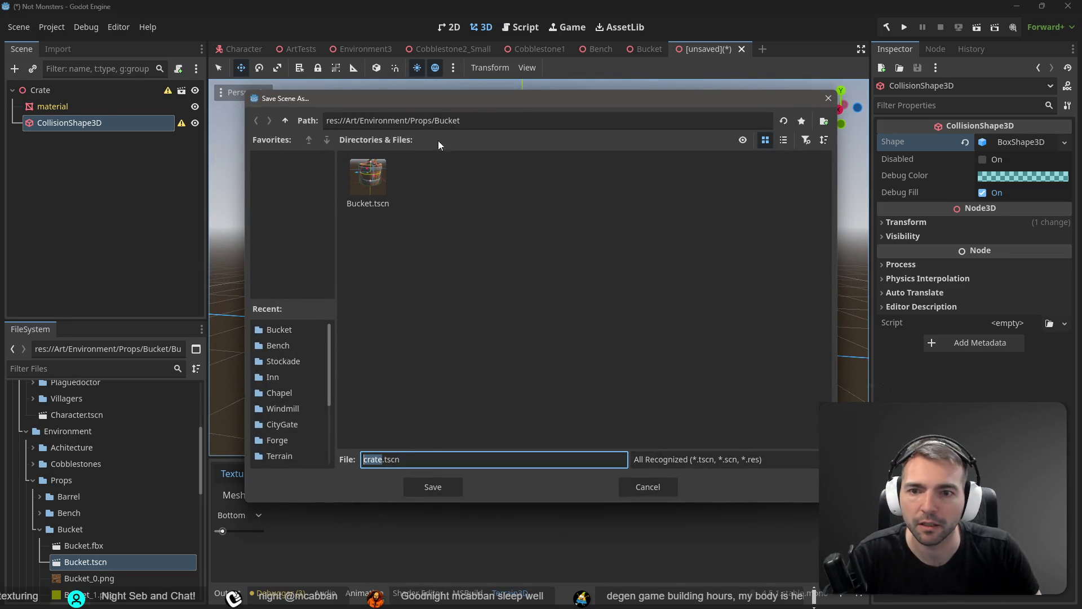
pyautogui.click(467, 121)
pyautogui.hotkey('ctrl', 'BackSpace')
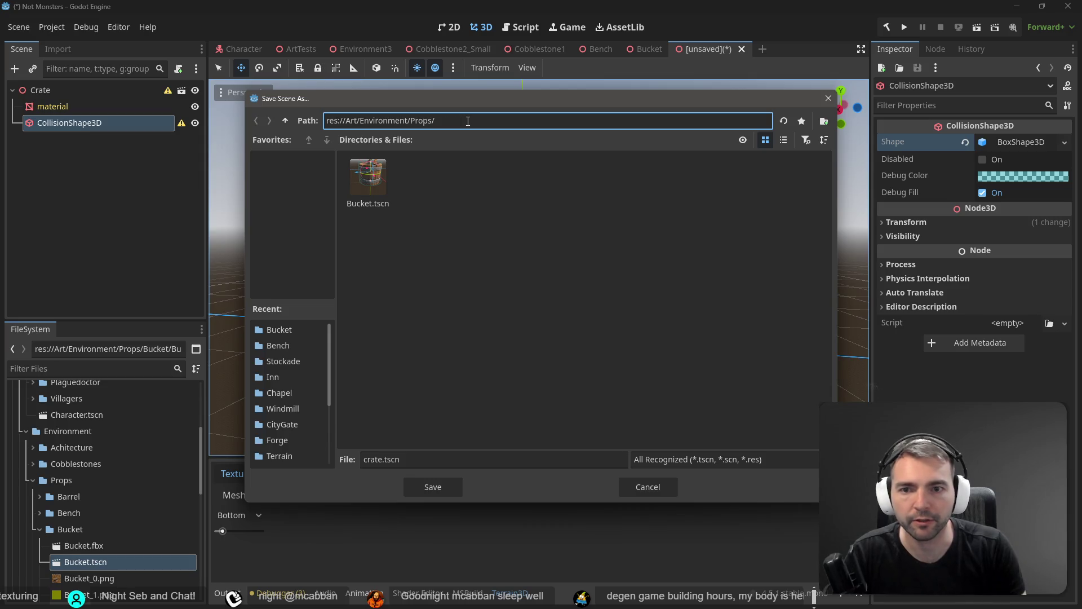
pyautogui.write('Crate\\')
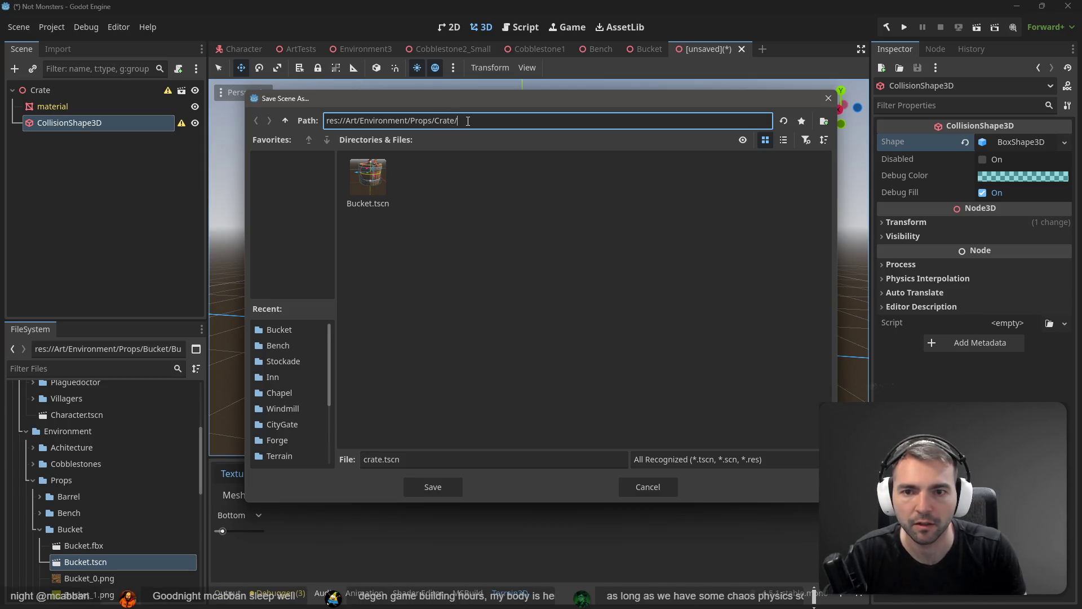
pyautogui.click(423, 452)
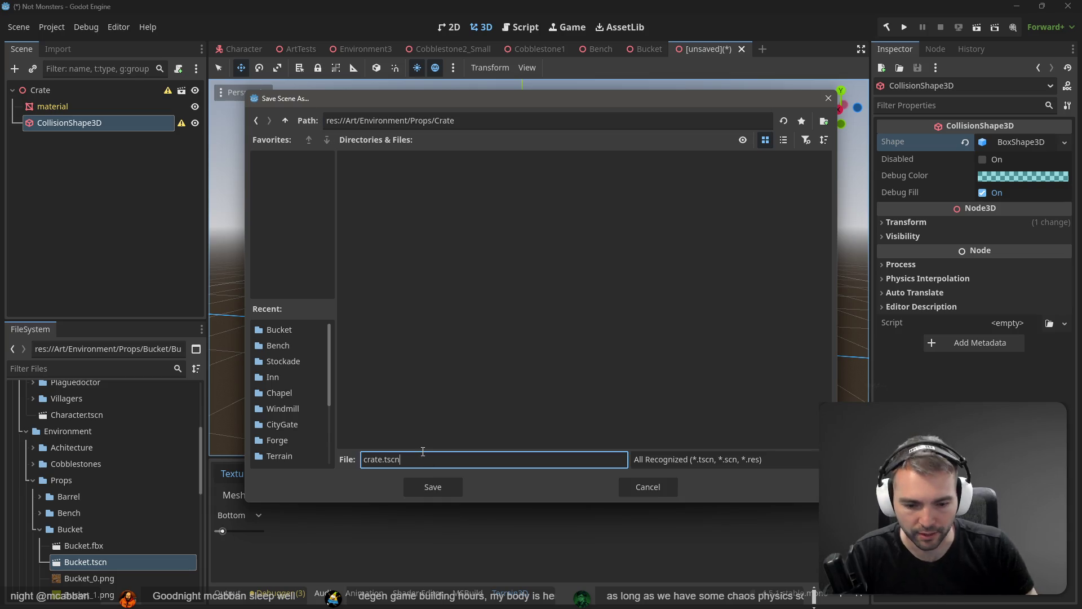
pyautogui.press('Home')
pyautogui.press('Delete')
pyautogui.write('C')
pyautogui.press('Return')
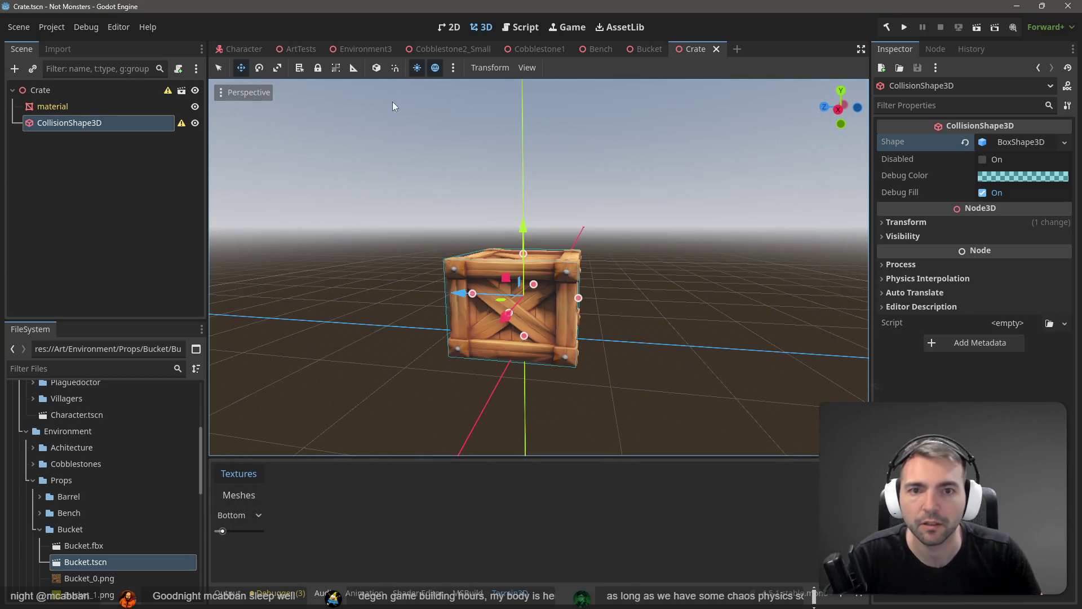
pyautogui.click(298, 49)
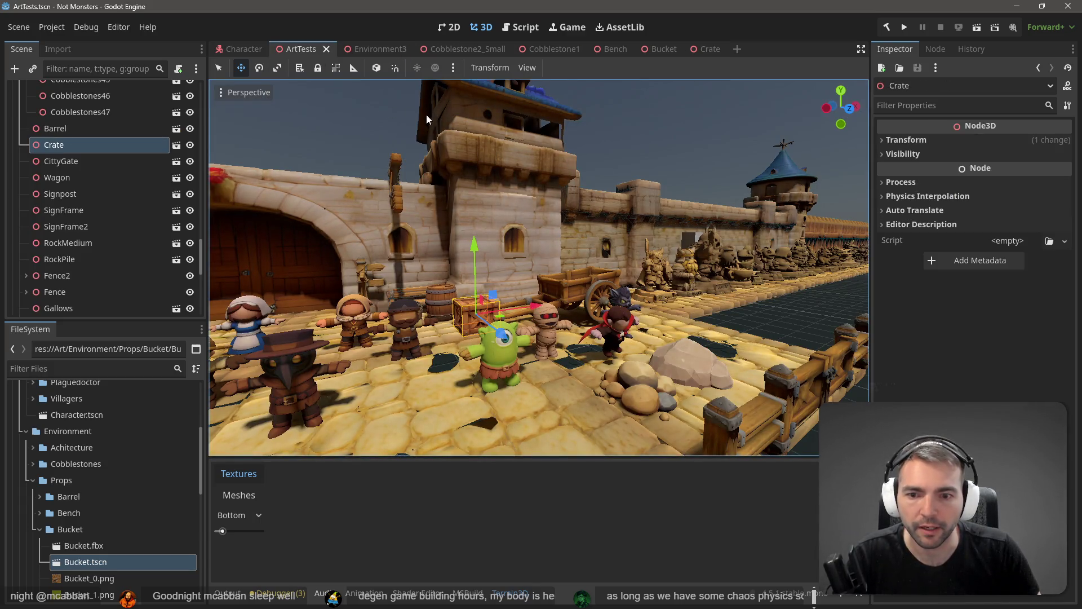
# Delete the old Crate node from the ArtTests scene
pyautogui.click(69, 131)
pyautogui.click(65, 145)
pyautogui.press('Delete')
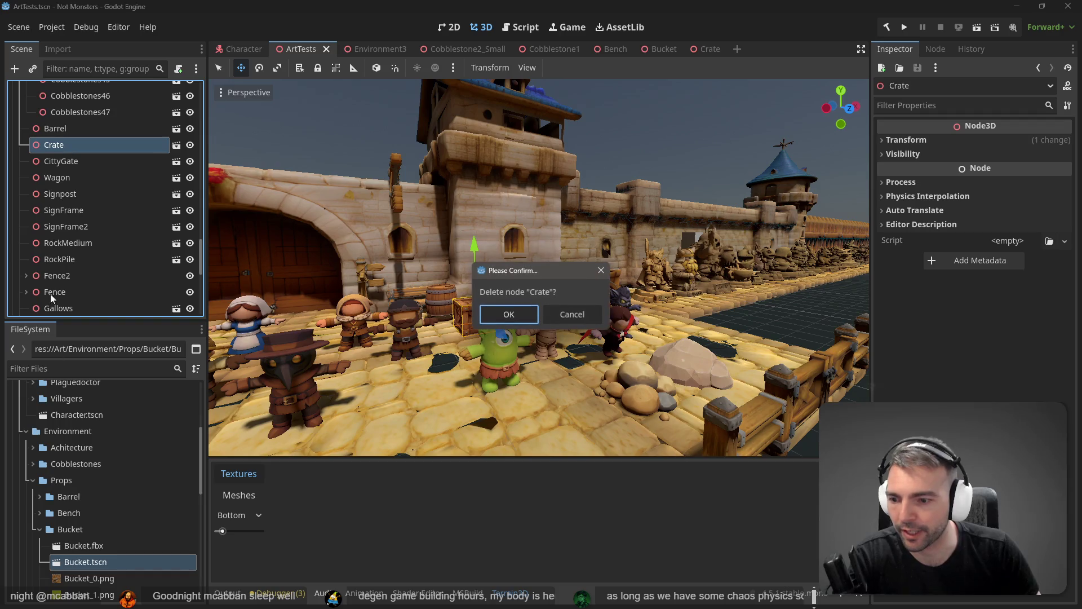
pyautogui.click(509, 314)
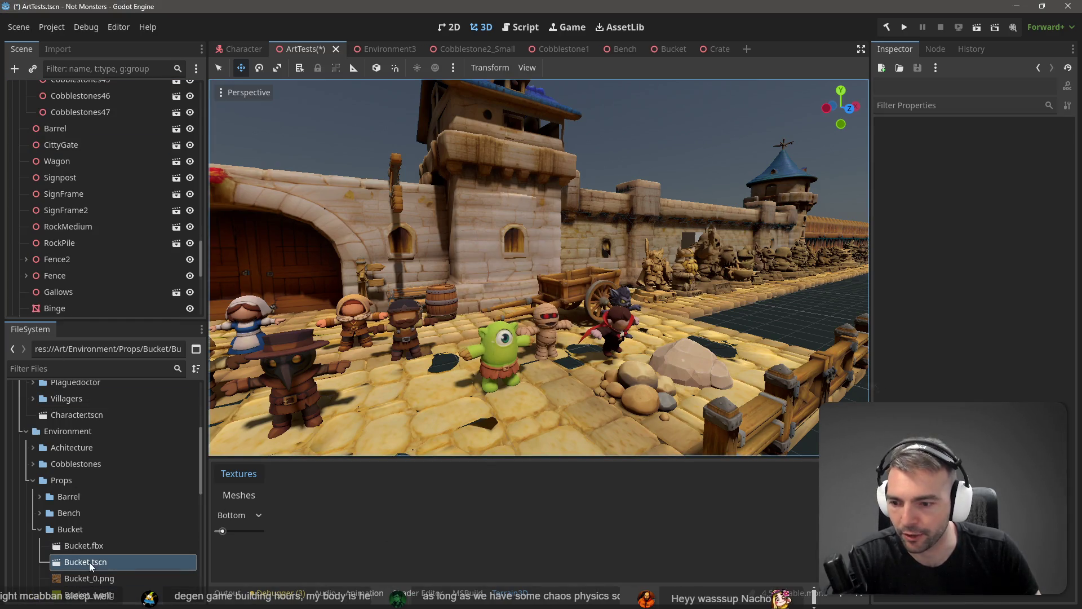
# Drag Crate.tscn from the Props/Crate folder into ArtTests beside the barrel
pyautogui.click(38, 529)
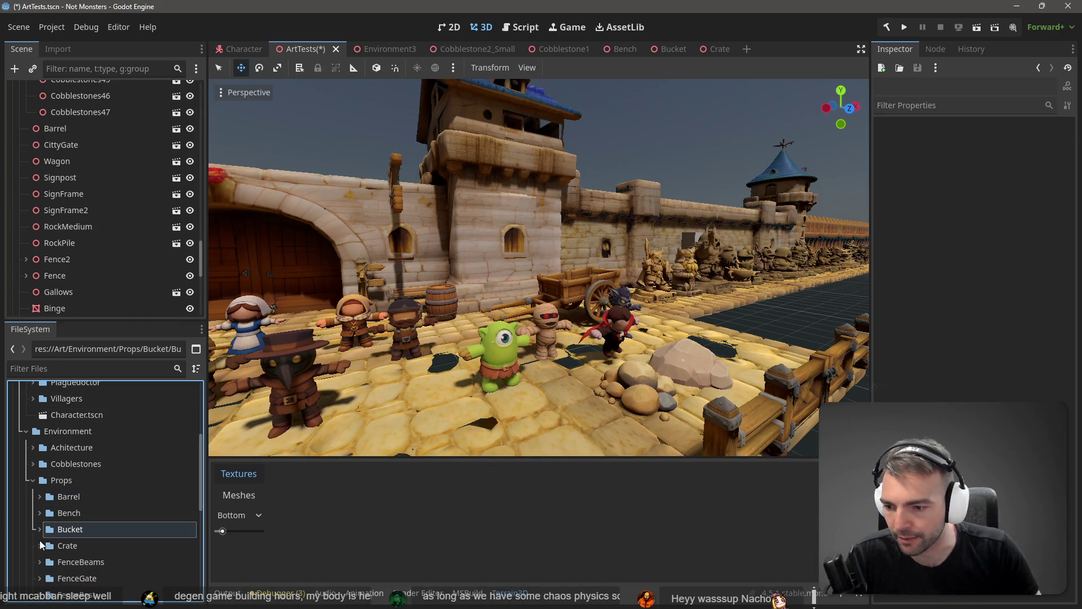
pyautogui.click(39, 545)
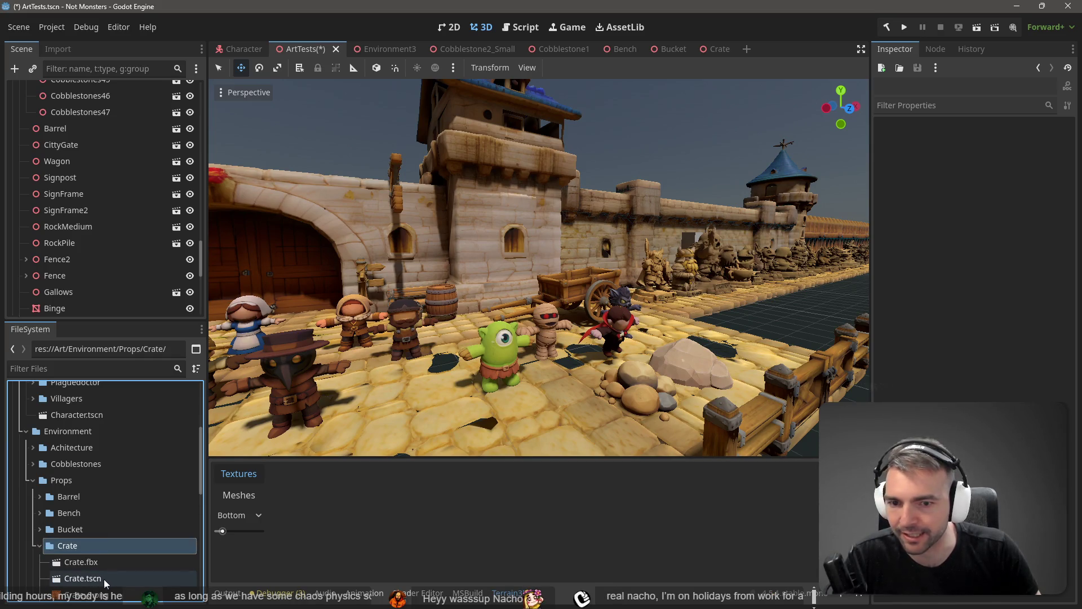
pyautogui.moveTo(104, 579)
pyautogui.mouseDown()
pyautogui.moveTo(366, 339)
pyautogui.moveTo(464, 337)
pyautogui.mouseUp()
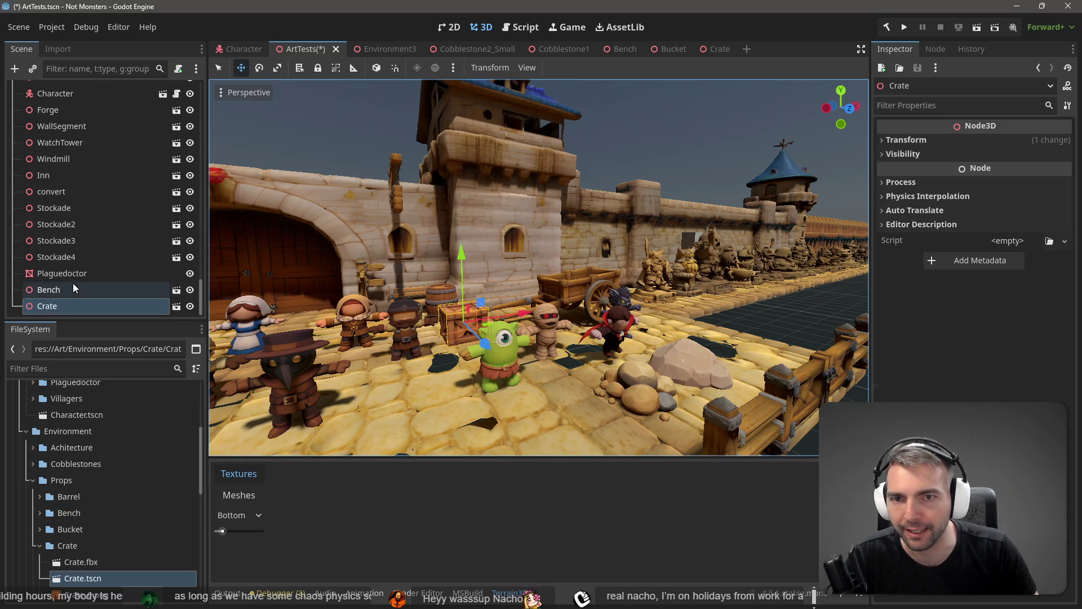
pyautogui.click(371, 52)
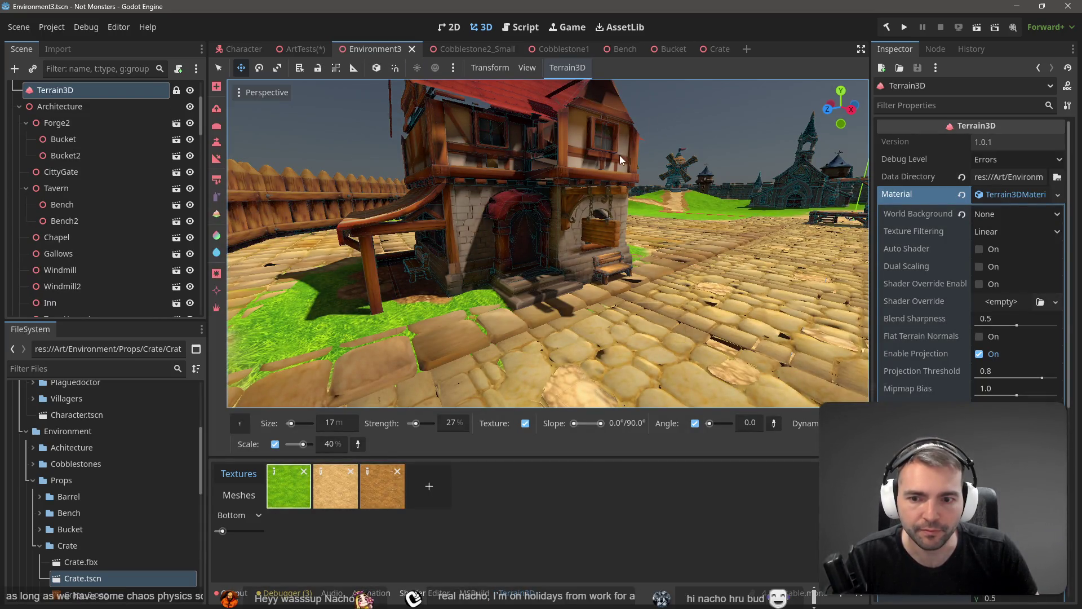
# Paste the crate as a child of Tavern, undoing the stray paste under CittyGate
pyautogui.hotkey('ctrl', 'v')
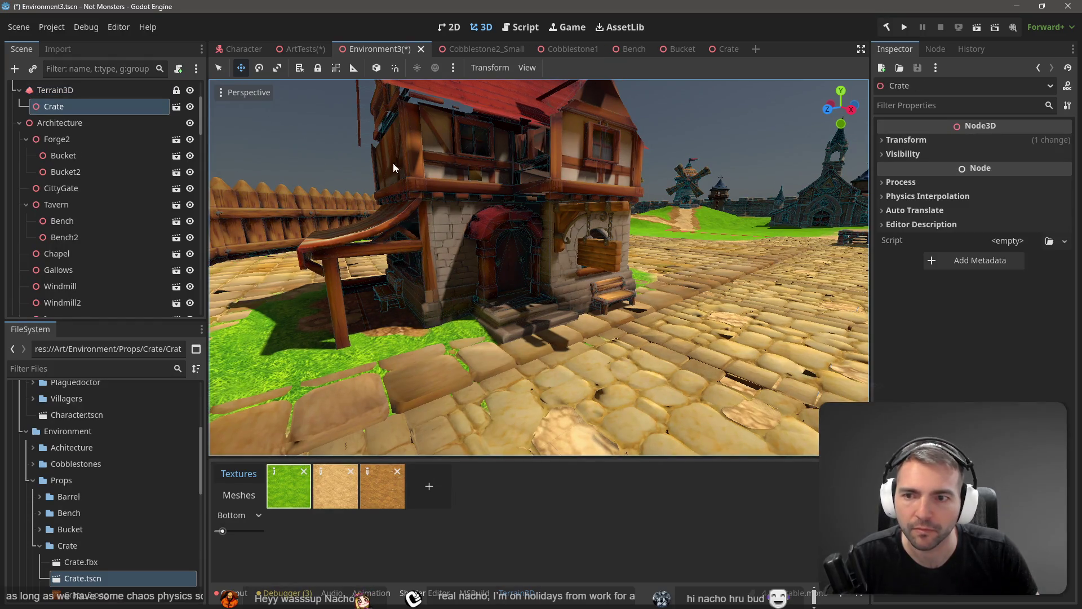
pyautogui.click(61, 188)
pyautogui.hotkey('ctrl', 'v')
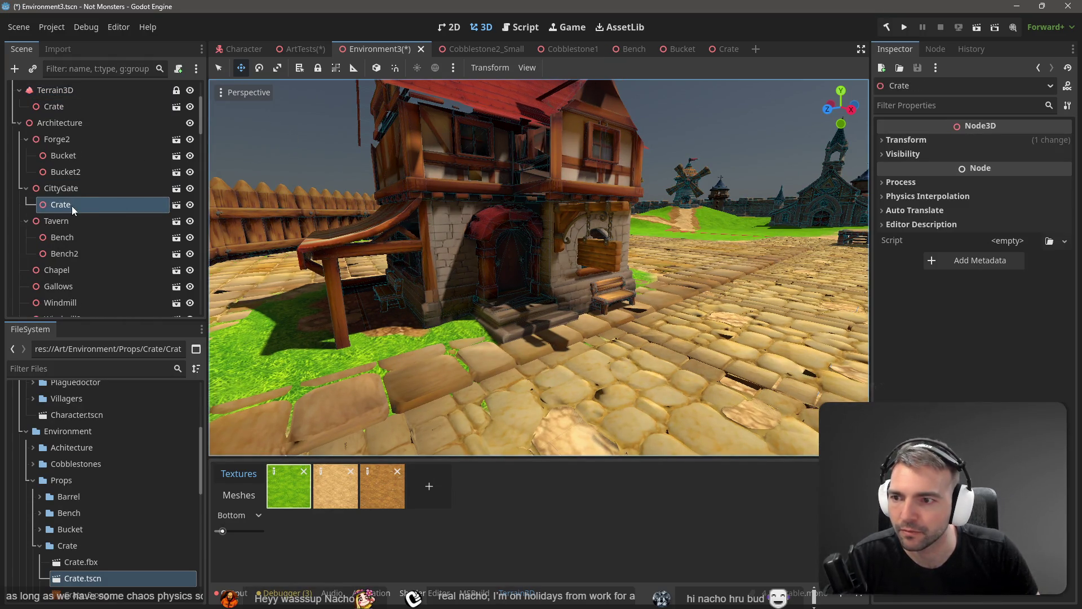
pyautogui.hotkey('ctrl', 'z')
pyautogui.click(501, 134)
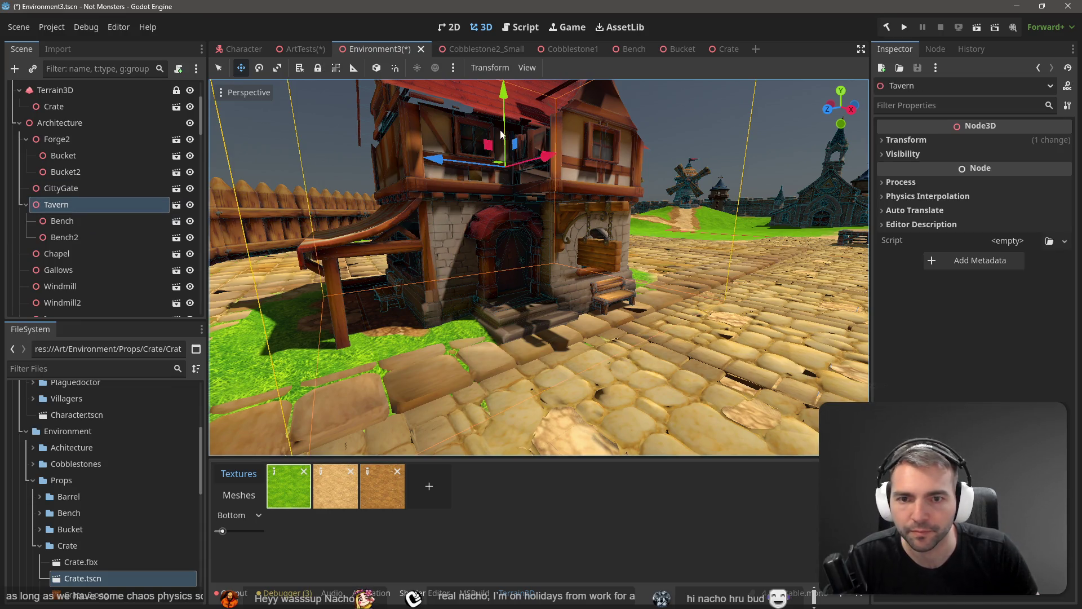
pyautogui.hotkey('ctrl', 'v')
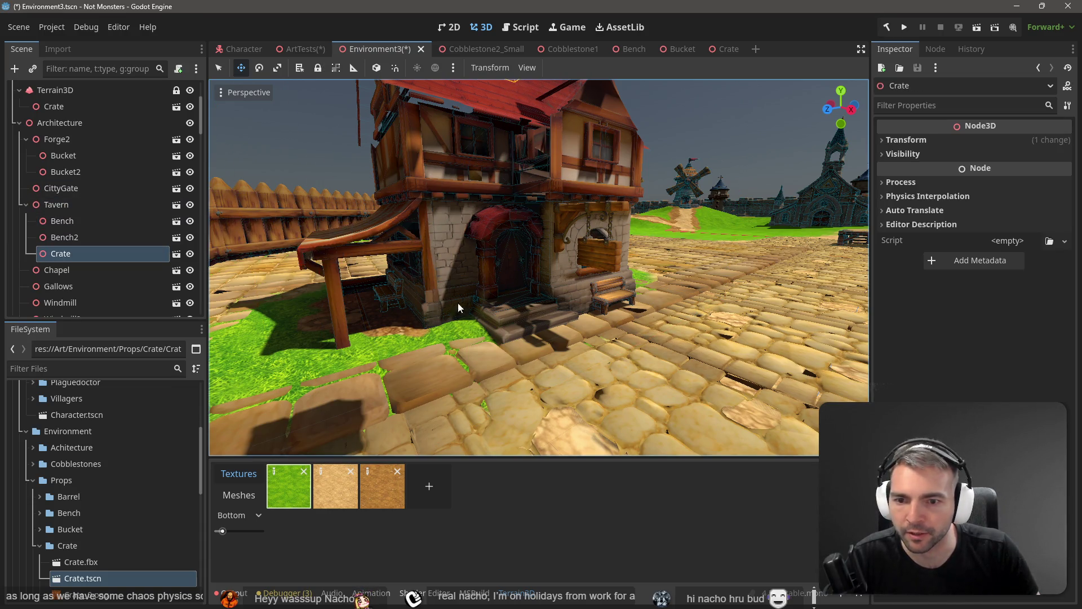
# Reset the crate's position to 0, 0, 0 and drag it down along Y
pyautogui.click(921, 139)
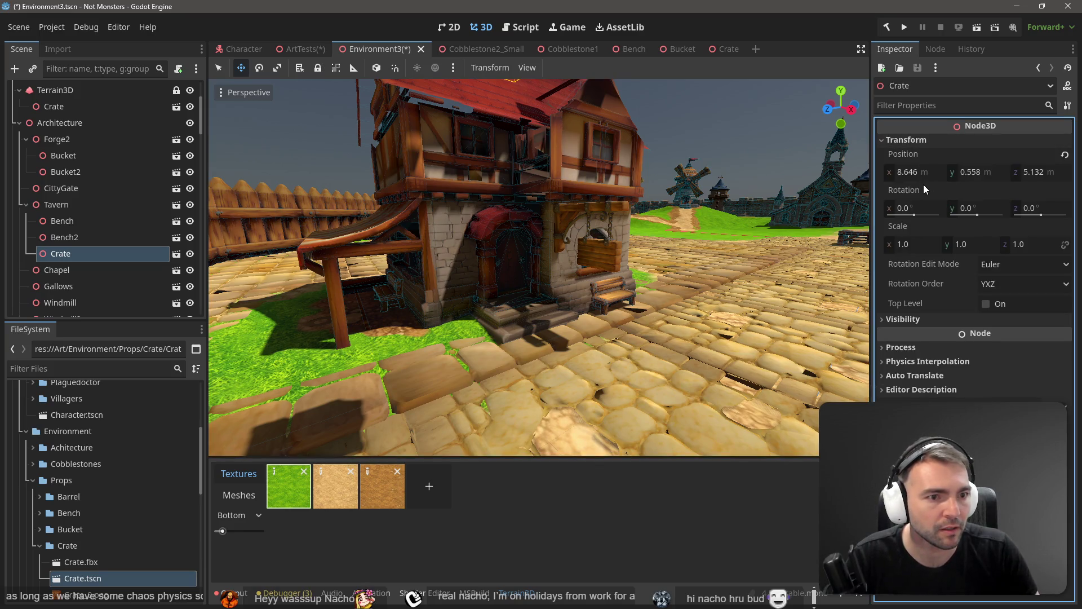
pyautogui.click(924, 172)
pyautogui.write('0')
pyautogui.press('Tab')
pyautogui.write('0')
pyautogui.press('Tab')
pyautogui.write('0')
pyautogui.press('Tab')
pyautogui.write('0')
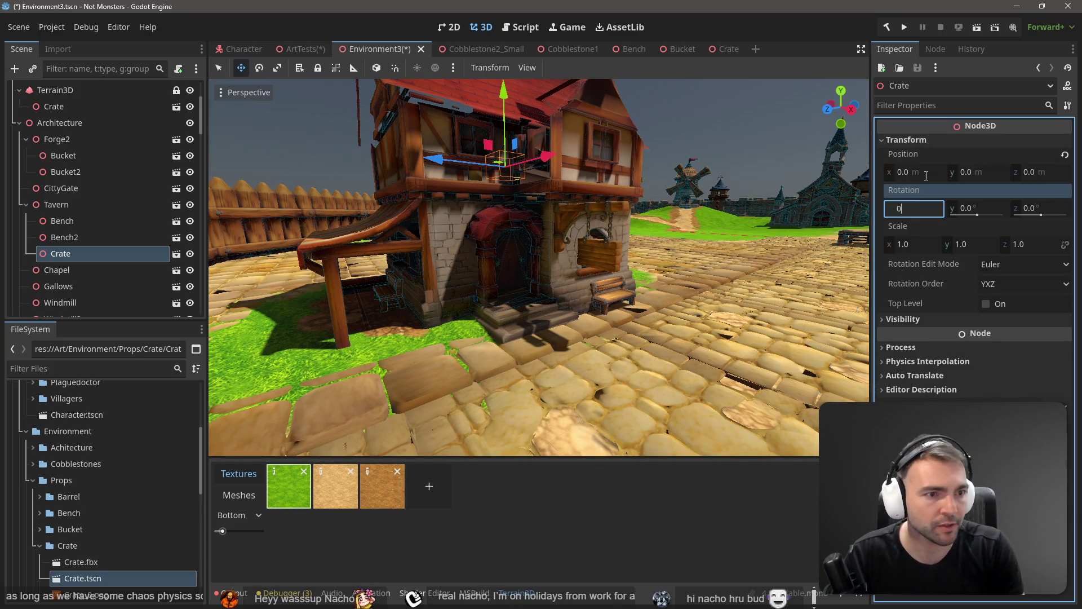
pyautogui.press('Return')
pyautogui.moveTo(504, 95); pyautogui.dragTo(497, 305)
pyautogui.click(577, 335)
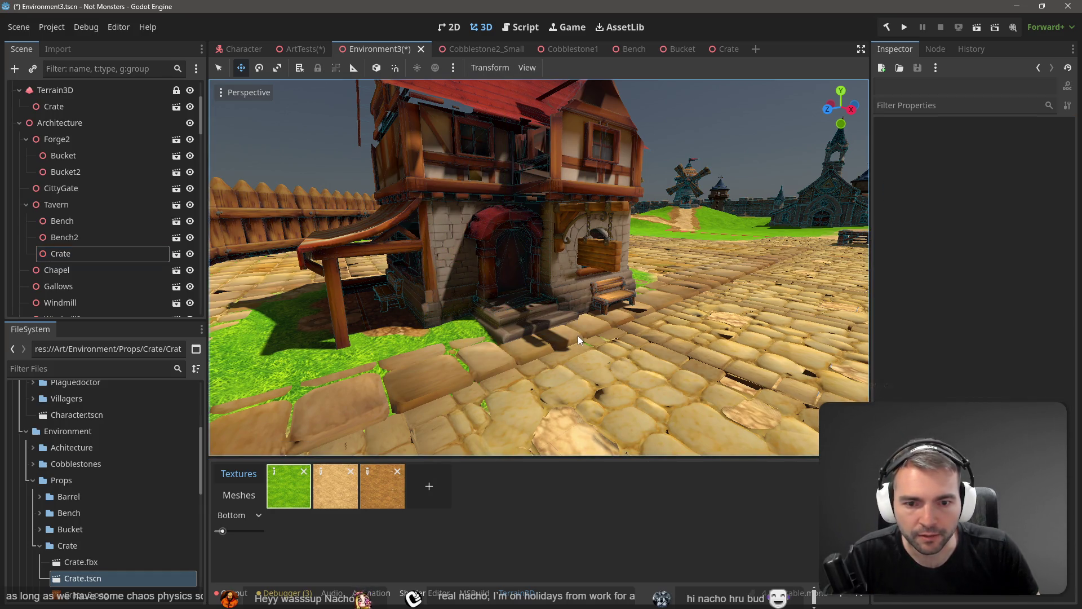
pyautogui.click(76, 257)
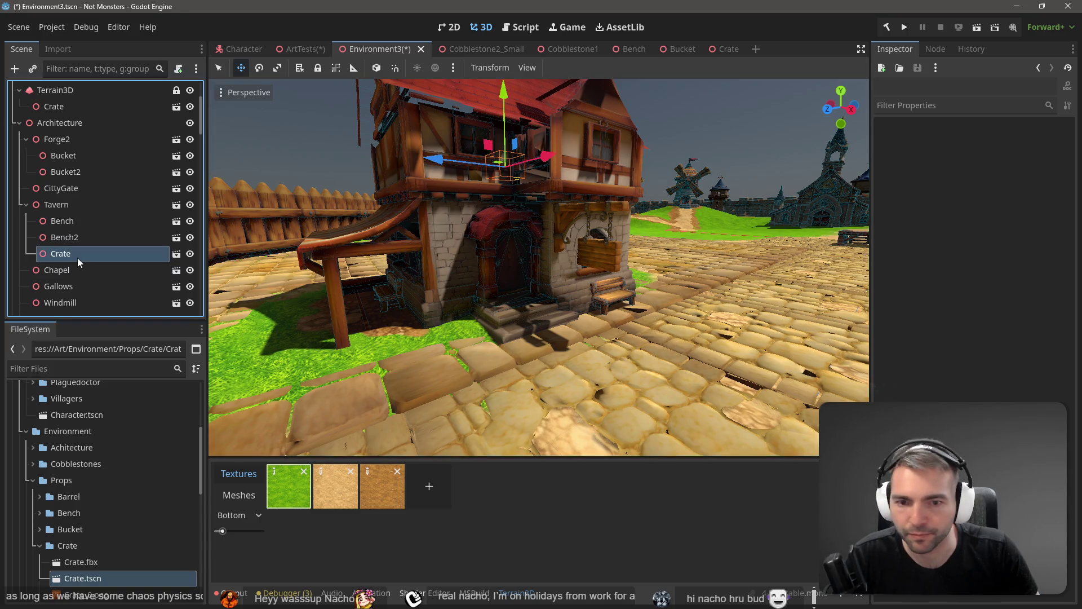
# Lower the crate and slide it along Z and X under the tavern awning
pyautogui.moveTo(504, 95)
pyautogui.mouseDown()
pyautogui.moveTo(496, 242)
pyautogui.moveTo(497, 217)
pyautogui.mouseUp()
pyautogui.moveTo(443, 282); pyautogui.dragTo(260, 273)
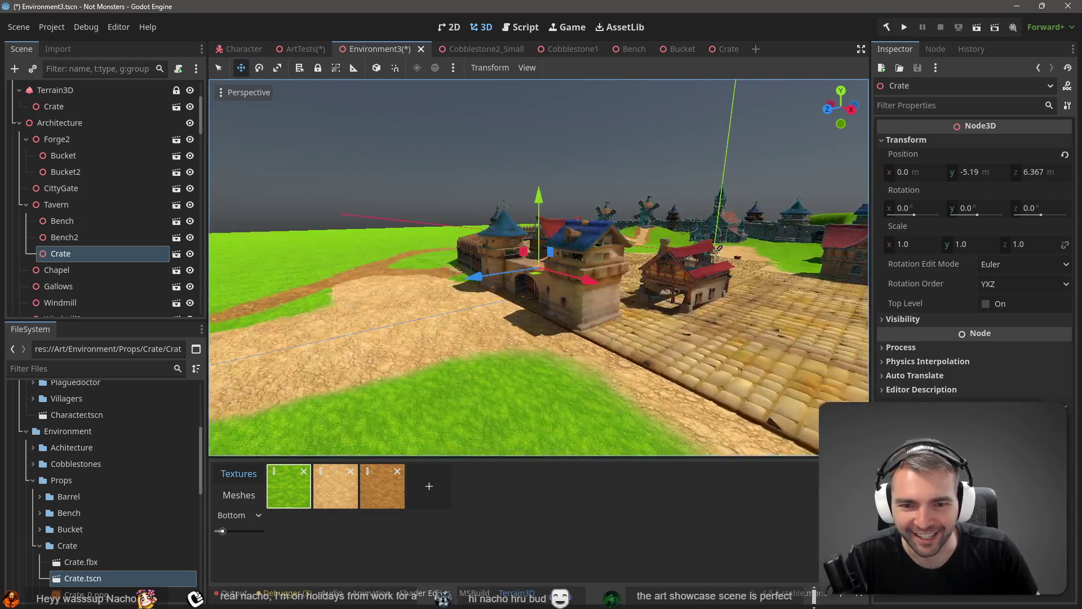
pyautogui.press('w')
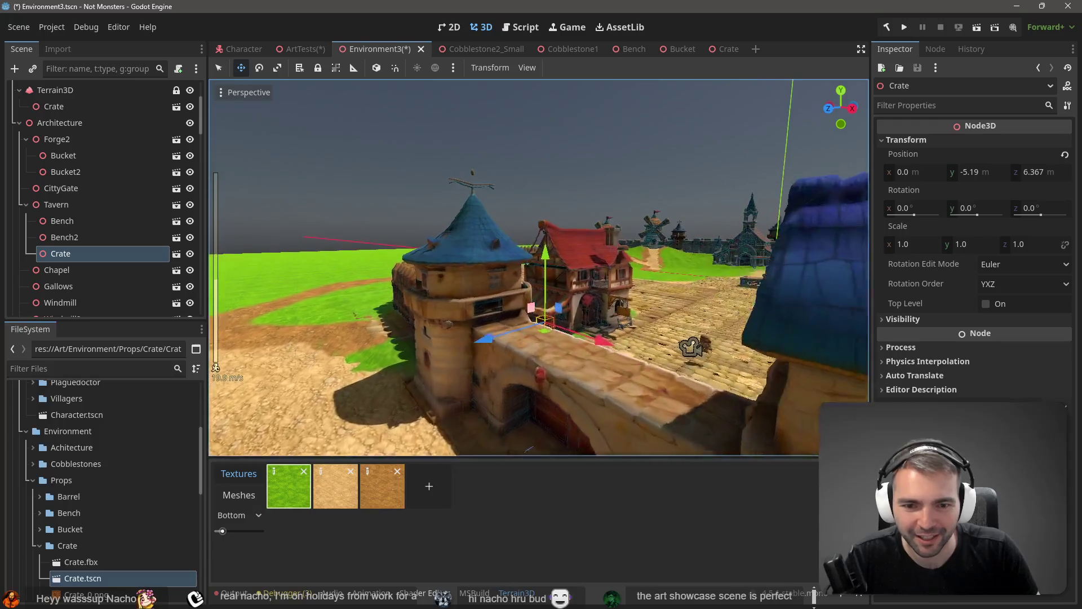
pyautogui.scroll(2, 539, 267)
pyautogui.press('w')
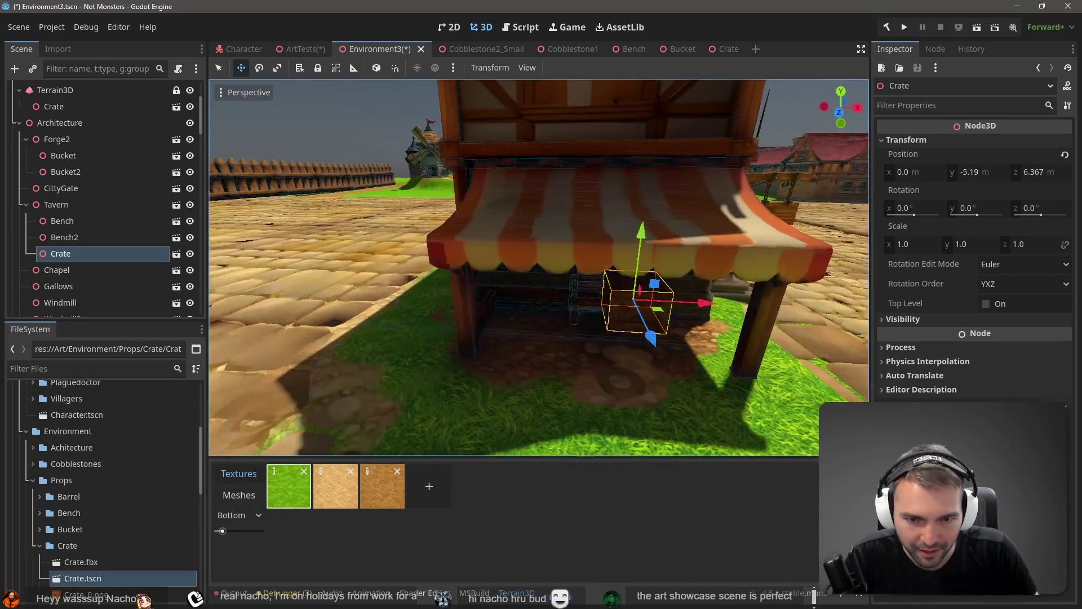
pyautogui.moveTo(691, 305); pyautogui.dragTo(569, 306)
pyautogui.press('w')
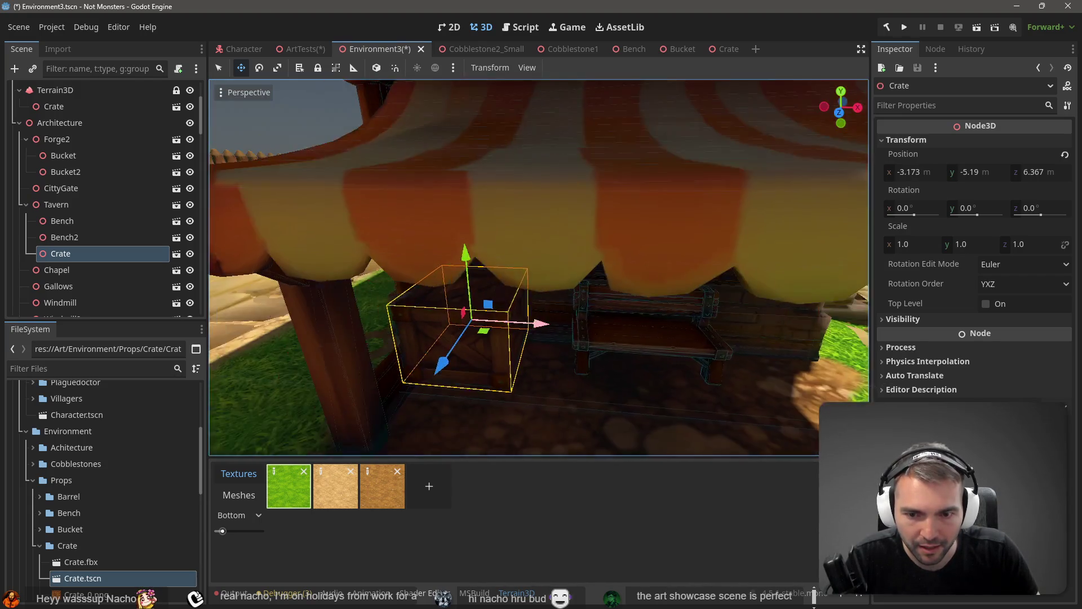
pyautogui.press('q')
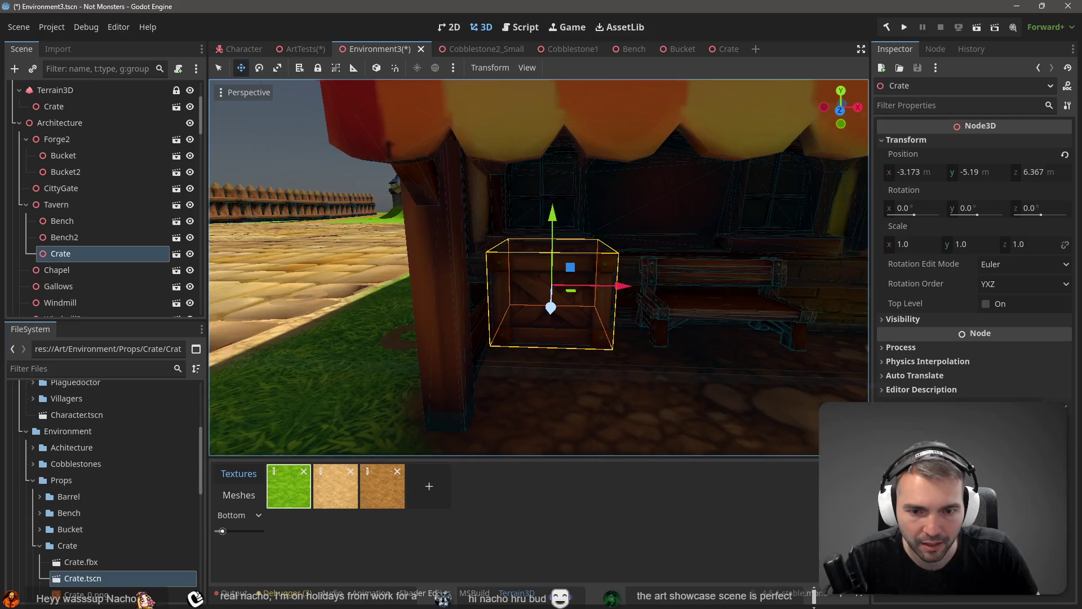
# Settle the crate on the ground beside the bench at -3.126, -5.897, 5.794, then save
pyautogui.moveTo(358, 308); pyautogui.dragTo(351, 312)
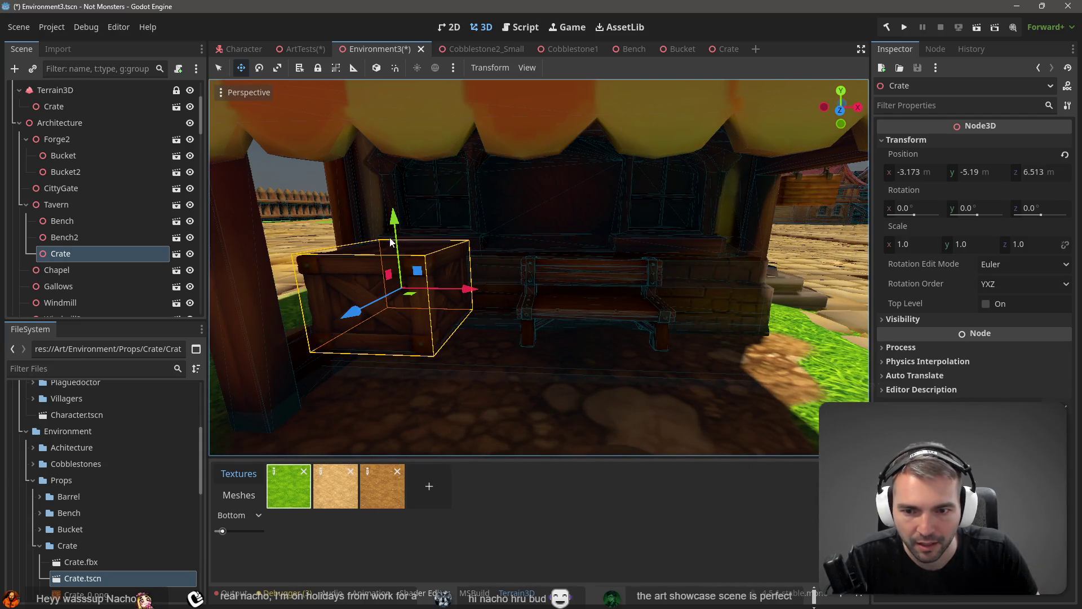
pyautogui.moveTo(400, 230); pyautogui.dragTo(407, 272)
pyautogui.moveTo(461, 334); pyautogui.dragTo(476, 337)
pyautogui.moveTo(361, 376); pyautogui.dragTo(414, 341)
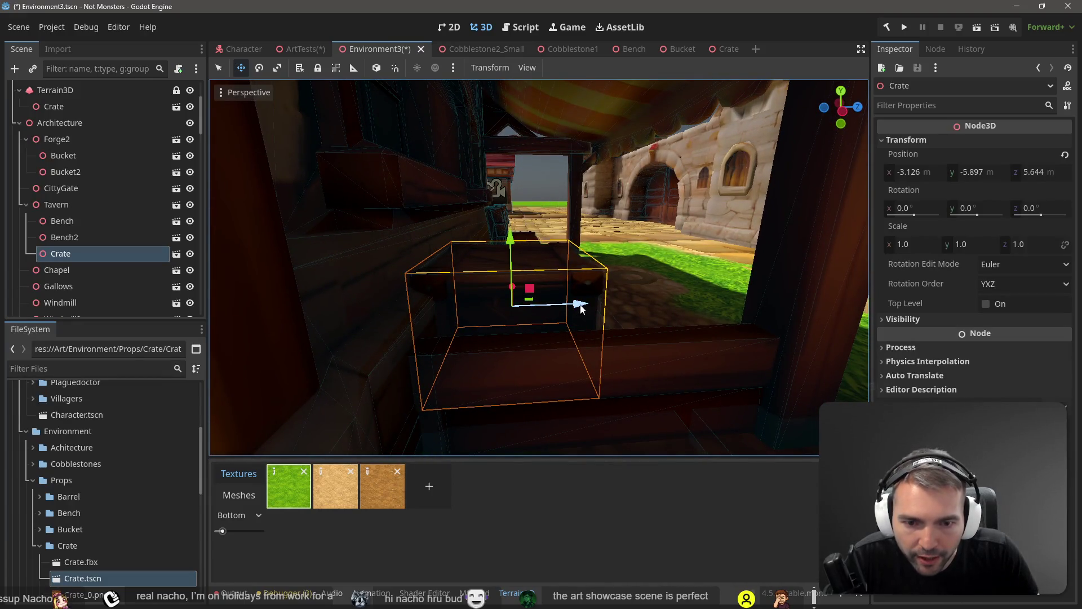
pyautogui.moveTo(585, 306); pyautogui.dragTo(596, 307)
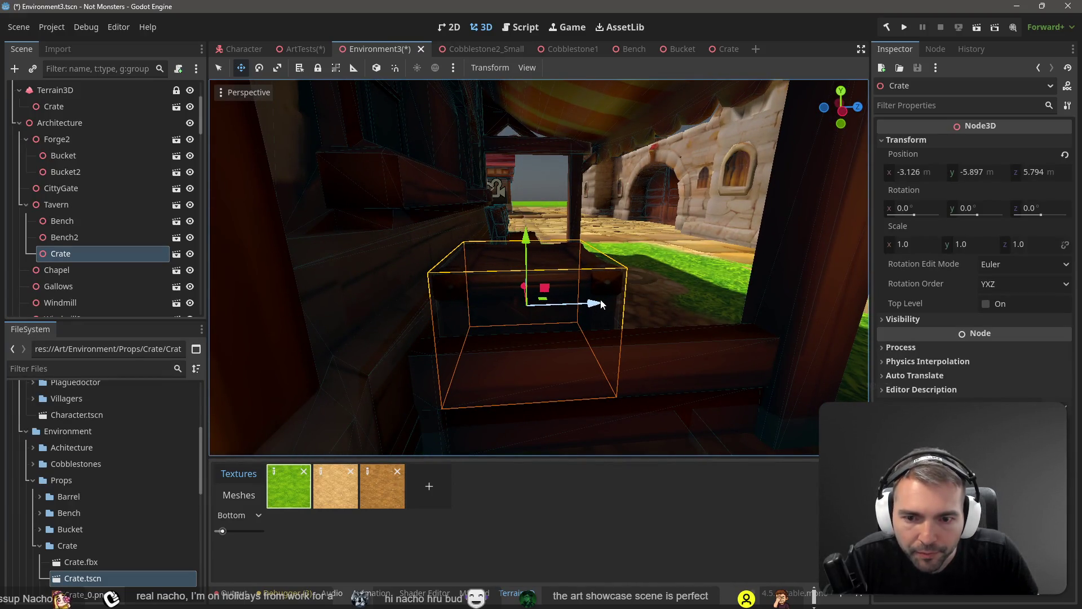
pyautogui.hotkey('ctrl', 's')
# Ctrl-drag the tavern's Crate node onto Forge2 below Bucket2 to copy it there
pyautogui.press('f')
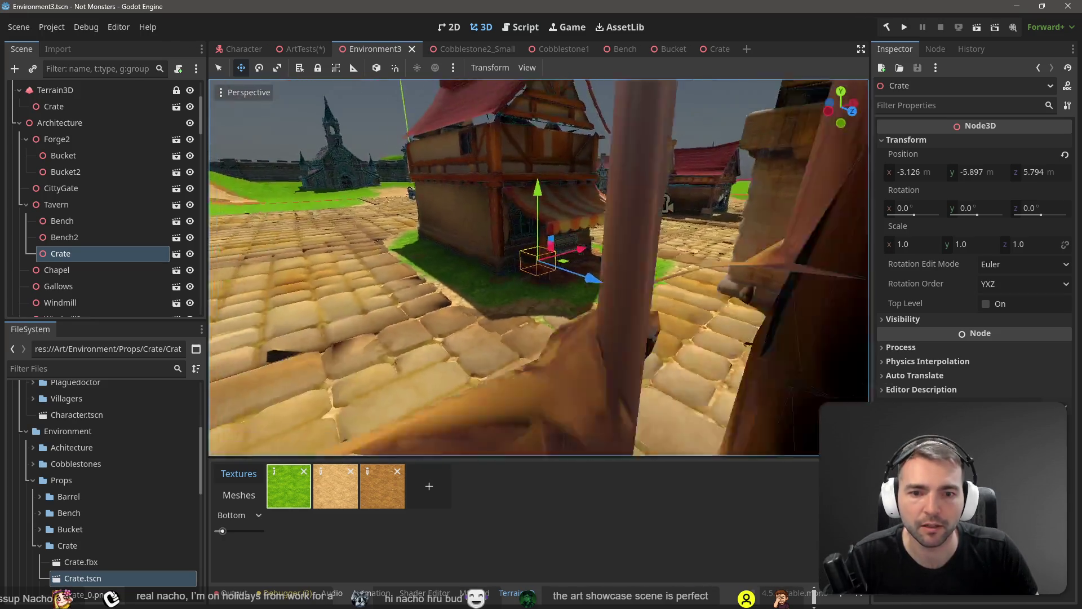
pyautogui.scroll(-5, 539, 267)
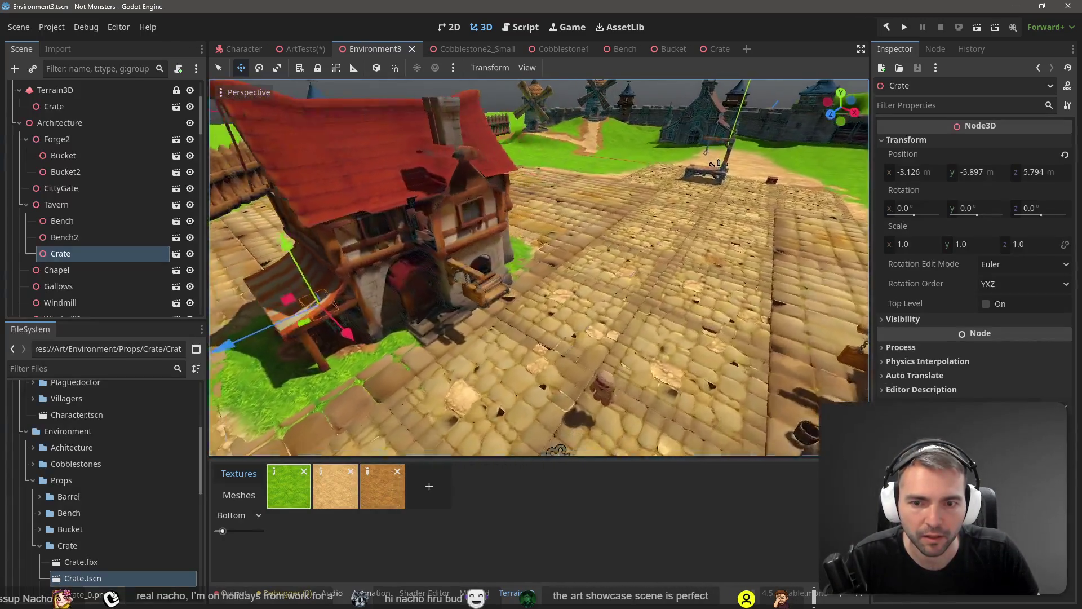
pyautogui.moveTo(539, 267)
pyautogui.mouseDown()
pyautogui.moveTo(339, 270)
pyautogui.moveTo(462, 270)
pyautogui.moveTo(669, 224)
pyautogui.mouseUp()
pyautogui.click(76, 238)
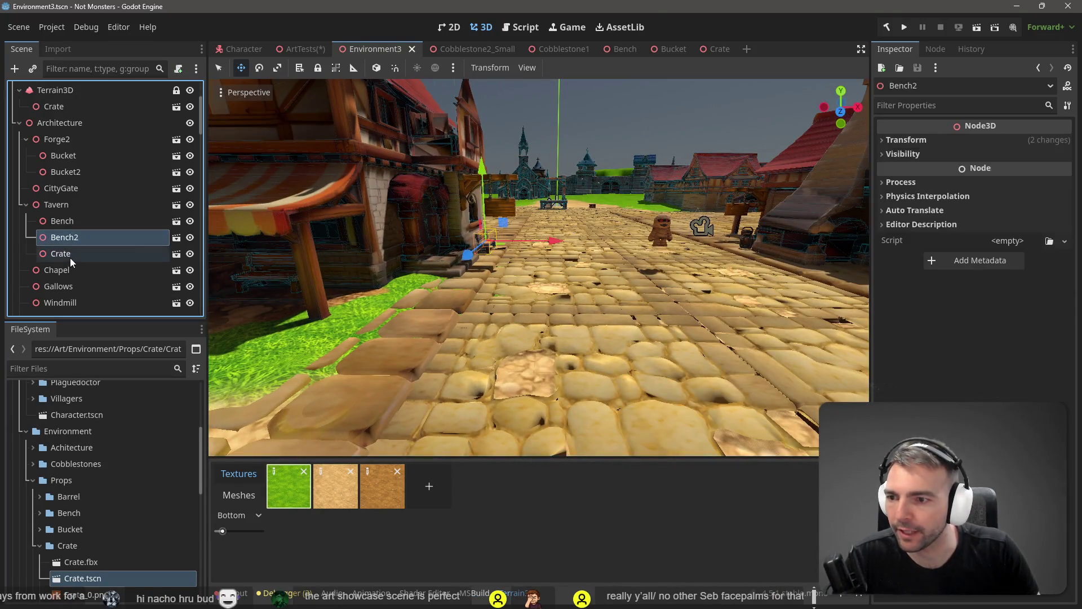
pyautogui.click(70, 254)
pyautogui.moveTo(82, 180); pyautogui.dragTo(84, 139)
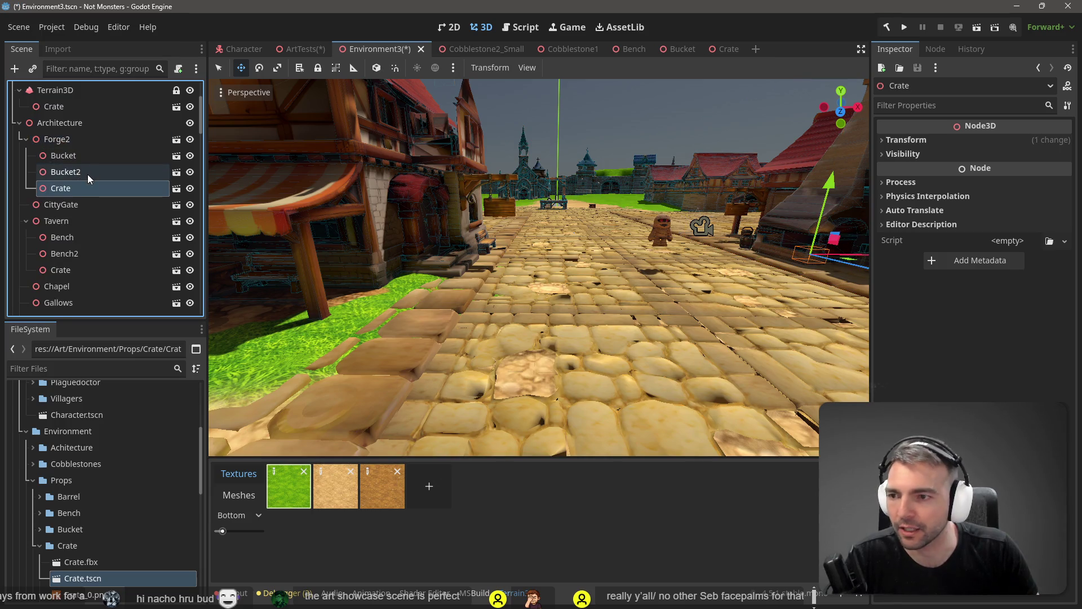
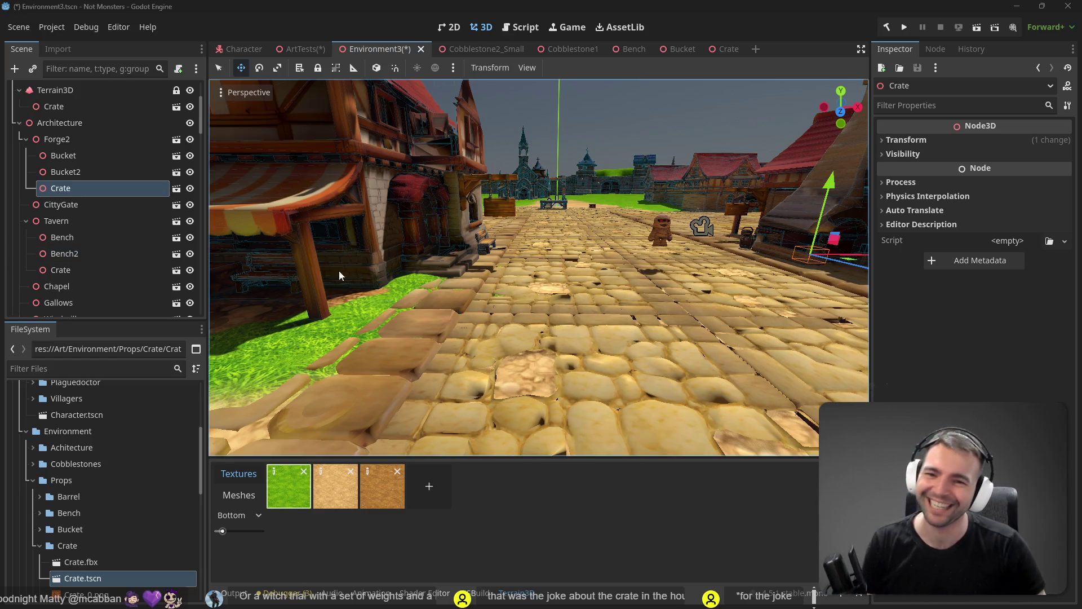
# Select Forge2's Crate and frame the view on it beside the forge
pyautogui.moveTo(340, 275)
pyautogui.mouseDown()
pyautogui.moveTo(254, 279)
pyautogui.moveTo(366, 279)
pyautogui.moveTo(265, 279)
pyautogui.moveTo(276, 279)
pyautogui.mouseUp()
pyautogui.click(475, 312)
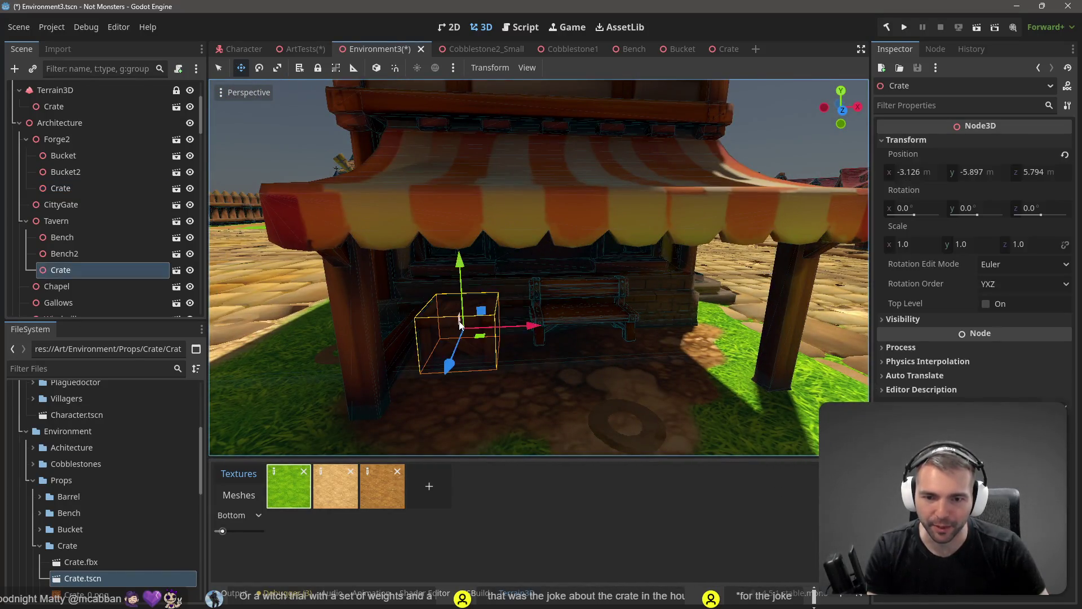
pyautogui.click(62, 188)
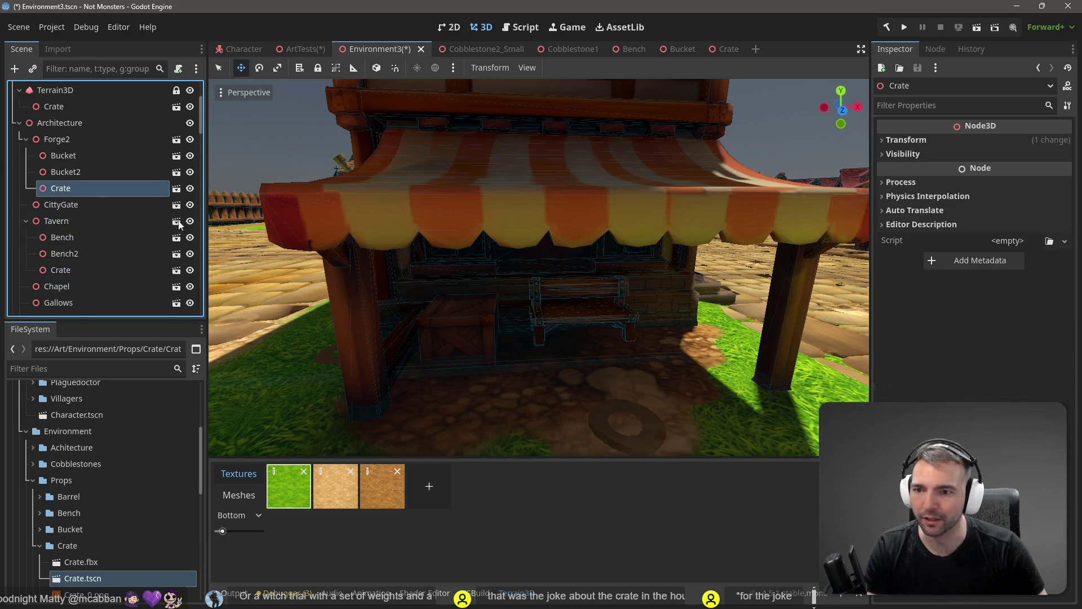
pyautogui.press('f')
pyautogui.scroll(6, 672, 272)
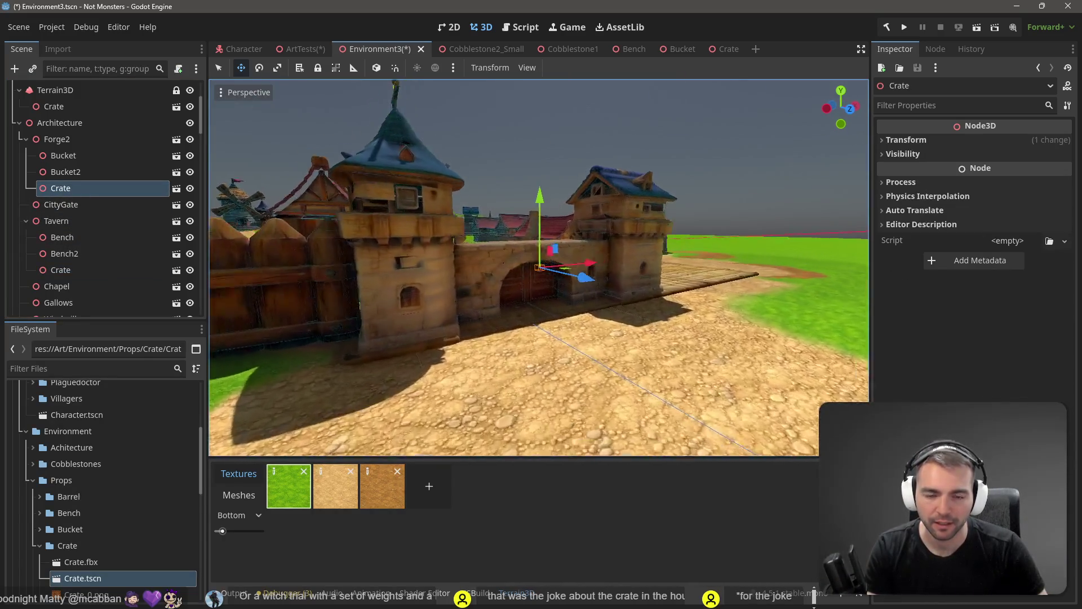
pyautogui.scroll(-5, 540, 267)
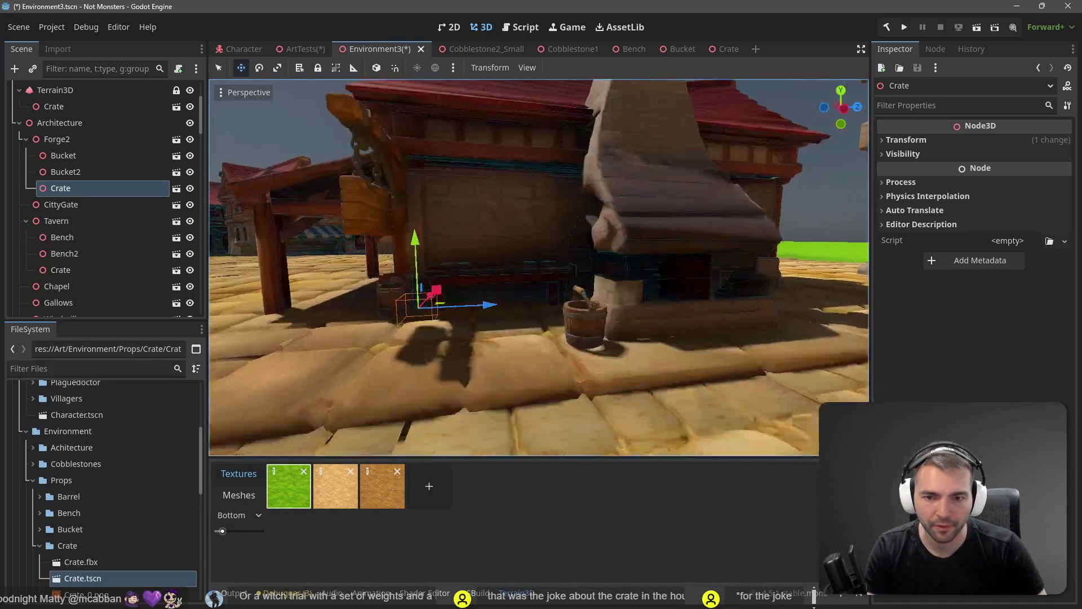
pyautogui.scroll(-2, 663, 289)
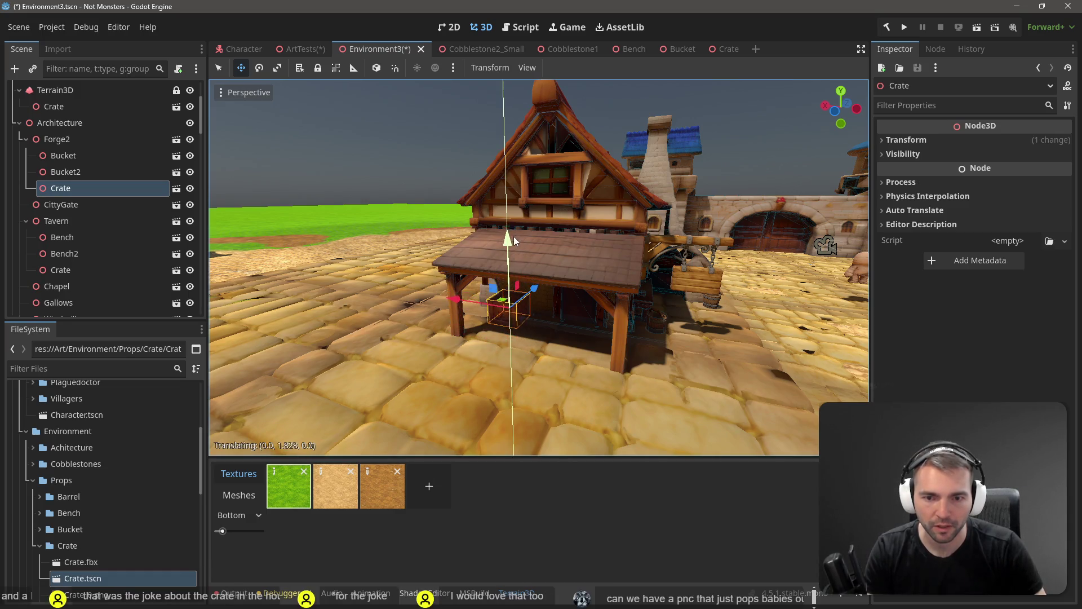
pyautogui.scroll(-5, 512, 236)
pyautogui.press('w')
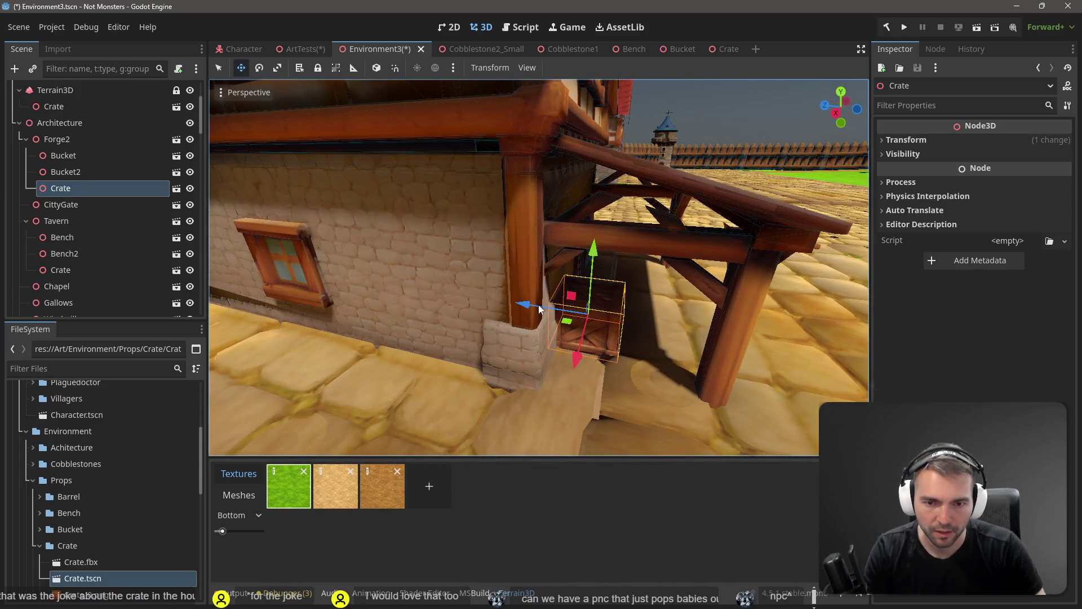
# Nudge the forge crate back and slightly up against the corner post
pyautogui.moveTo(533, 306); pyautogui.dragTo(544, 313)
pyautogui.scroll(-4, 539, 268)
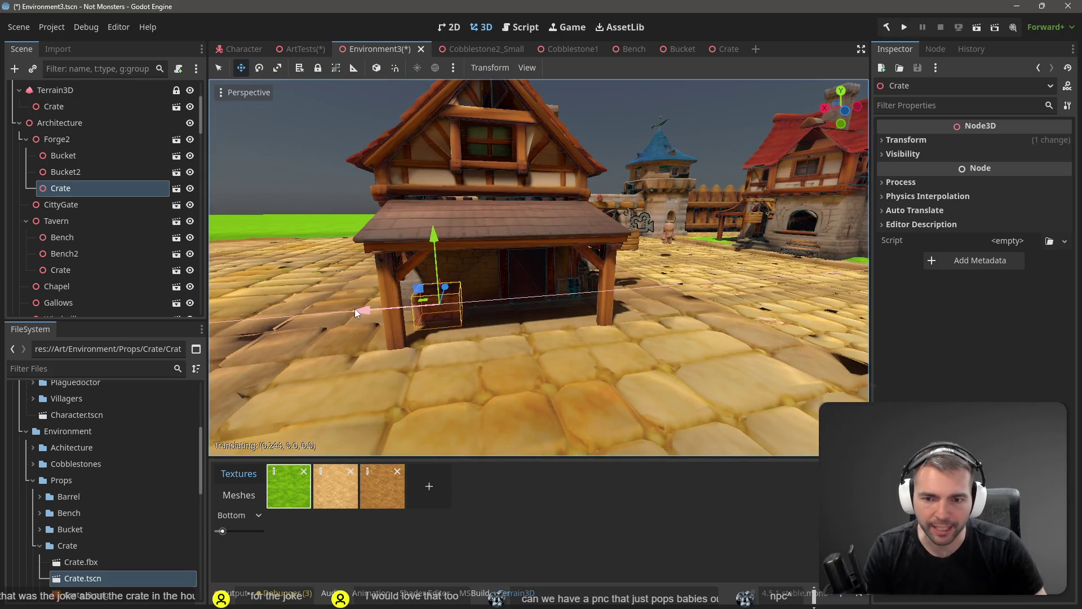
pyautogui.press('d')
pyautogui.press('d')
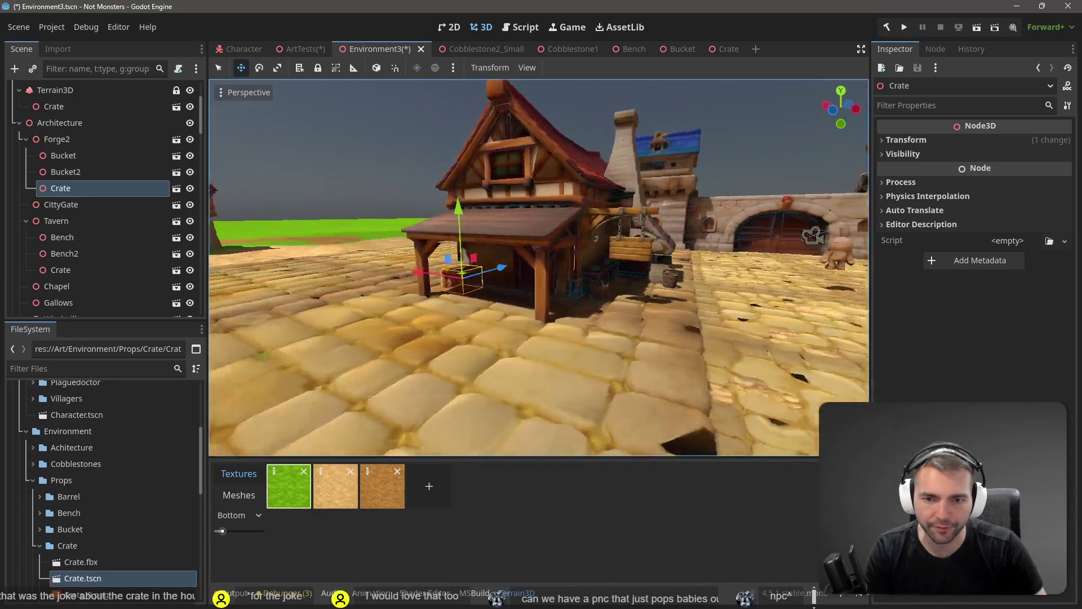
pyautogui.press('d')
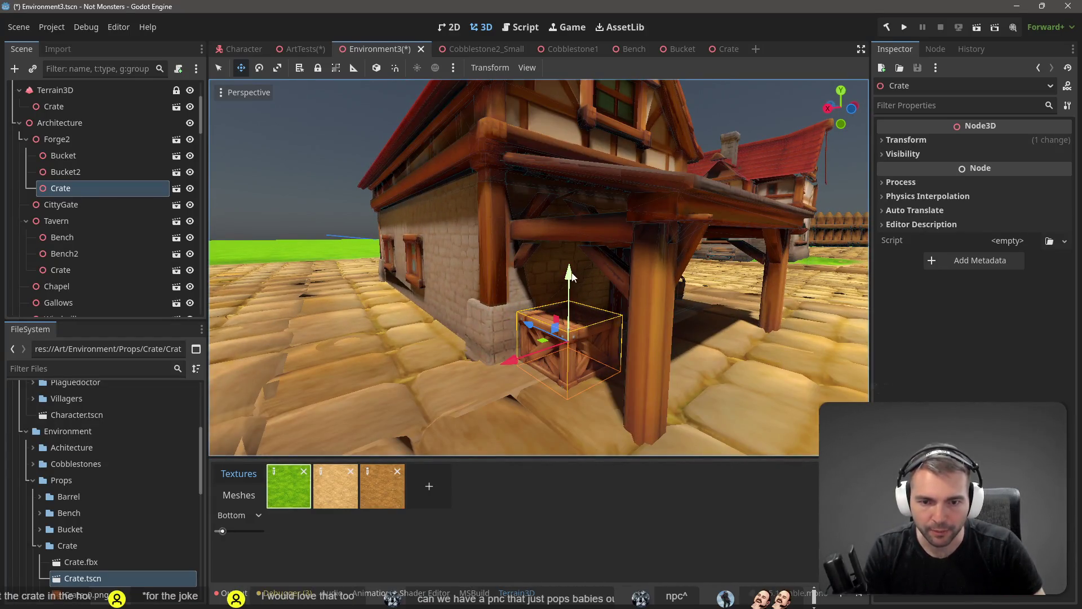
pyautogui.moveTo(570, 277); pyautogui.dragTo(571, 270)
pyautogui.press('s')
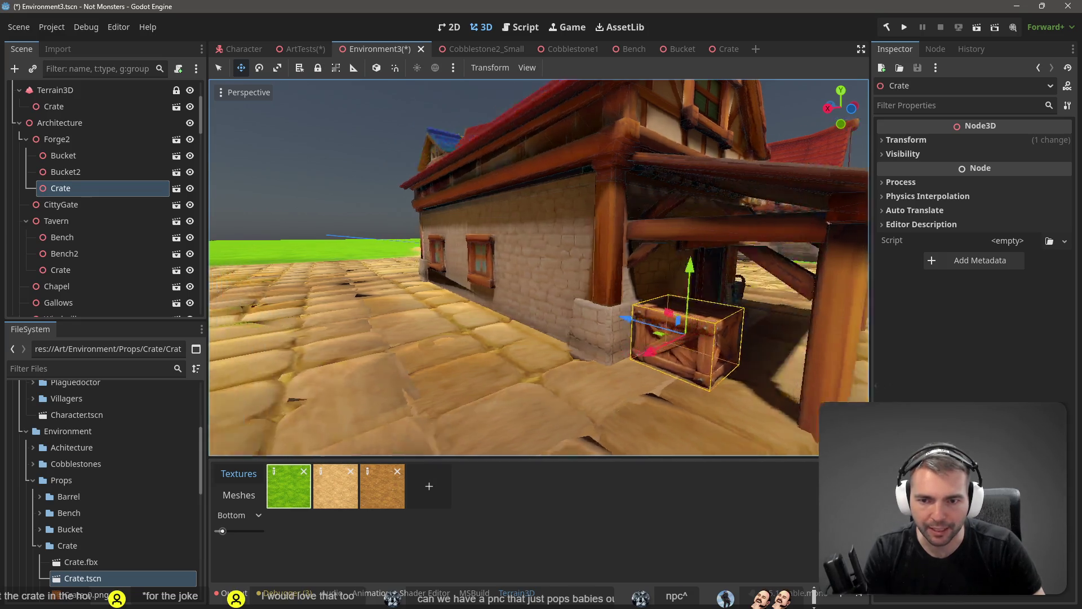
pyautogui.press('d')
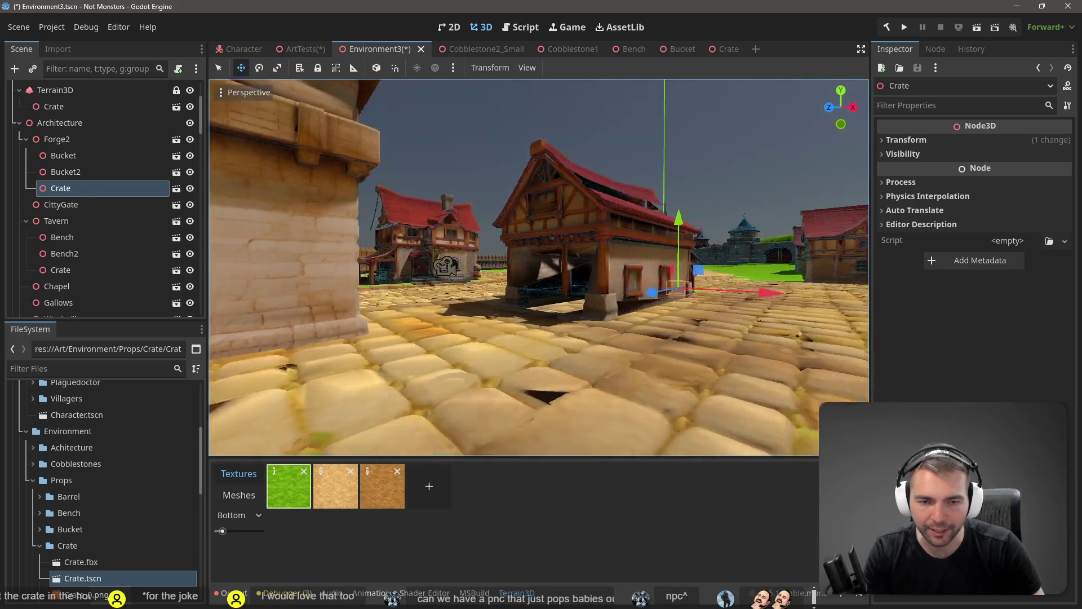
pyautogui.press('s')
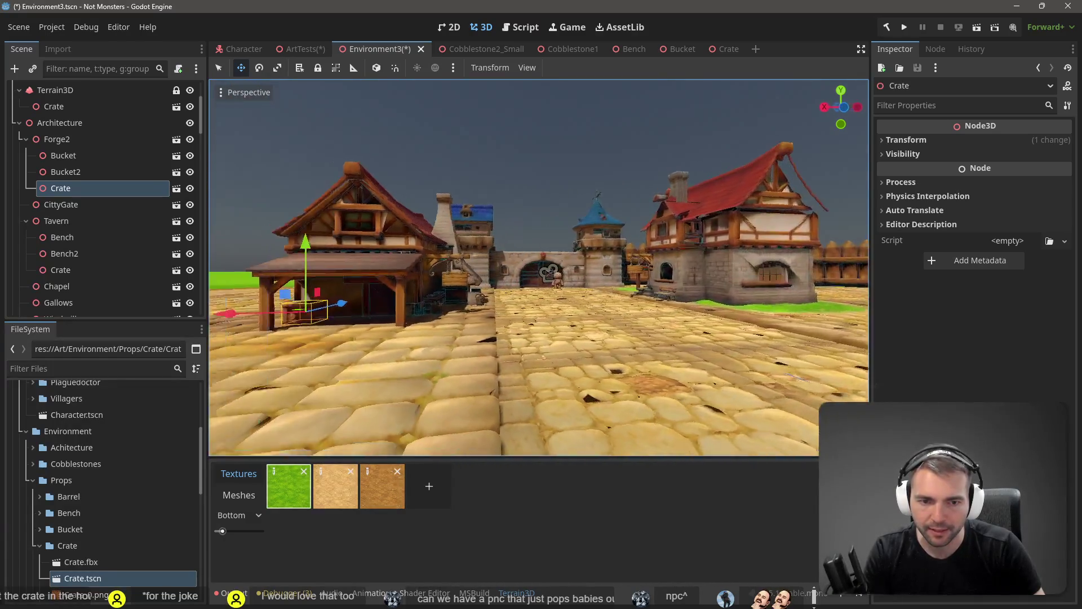
pyautogui.press('s')
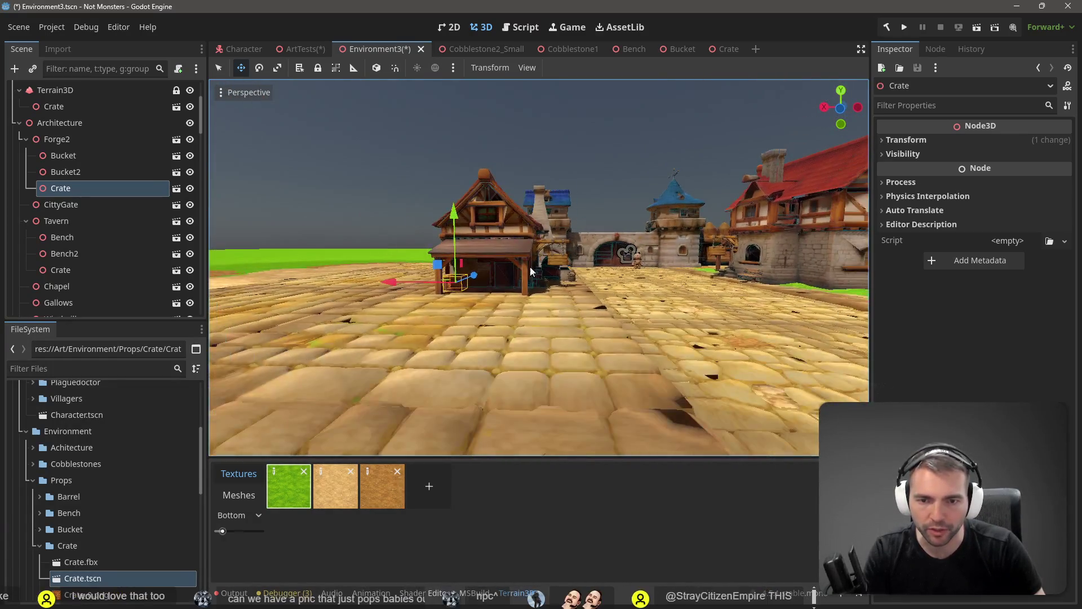
pyautogui.click(60, 269)
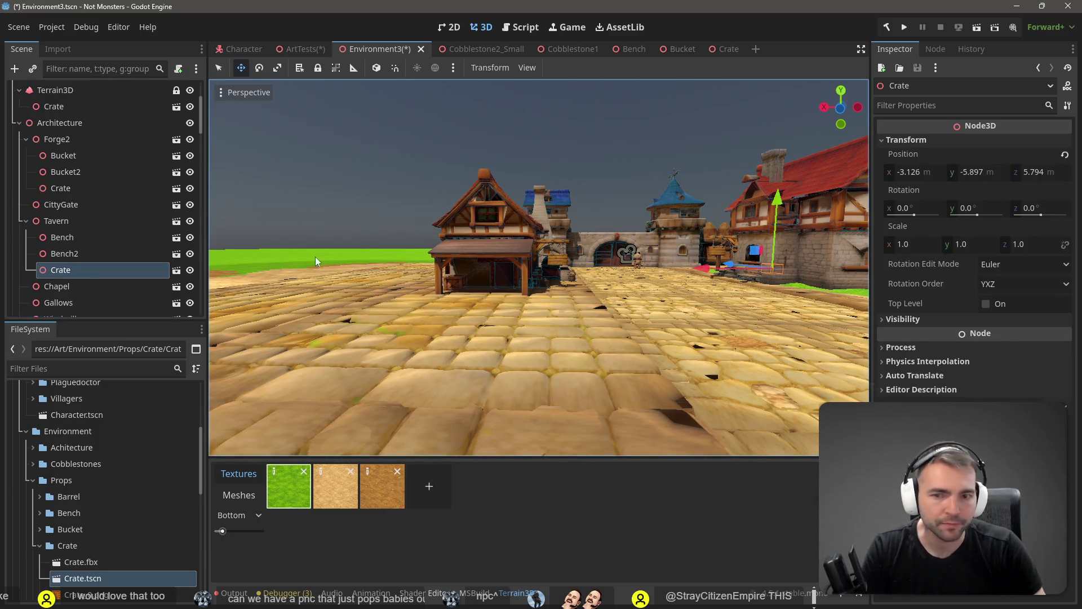
# Duplicate the tavern crate as Crate2 and place it against the wall beside the bench
pyautogui.hotkey('ctrl', 'd')
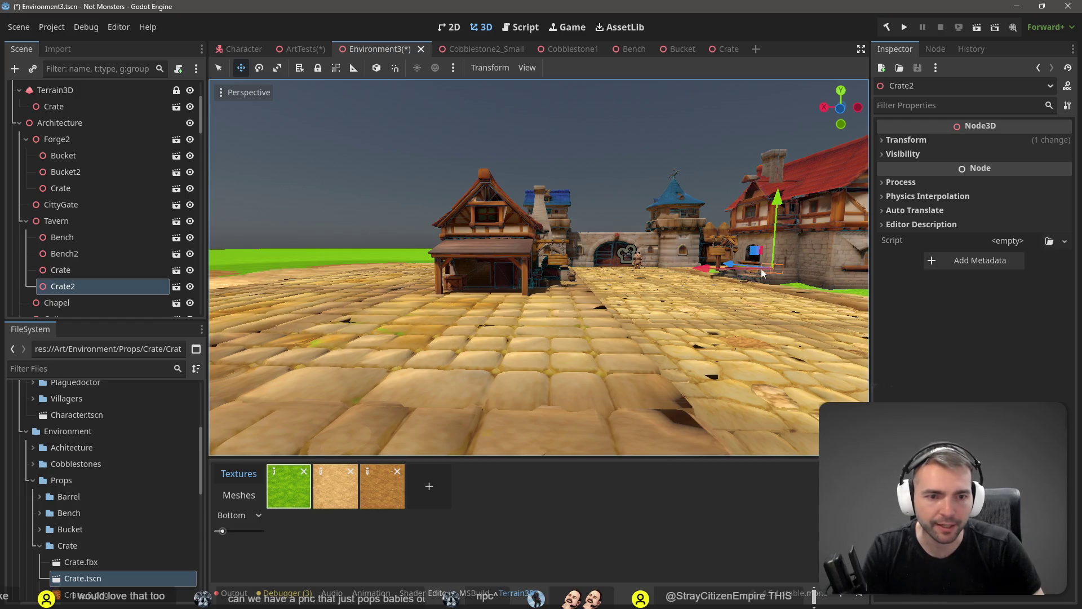
pyautogui.moveTo(759, 265)
pyautogui.mouseDown()
pyautogui.moveTo(750, 279)
pyautogui.moveTo(808, 297)
pyautogui.moveTo(797, 266)
pyautogui.moveTo(816, 261)
pyautogui.moveTo(776, 259)
pyautogui.moveTo(678, 297)
pyautogui.mouseUp()
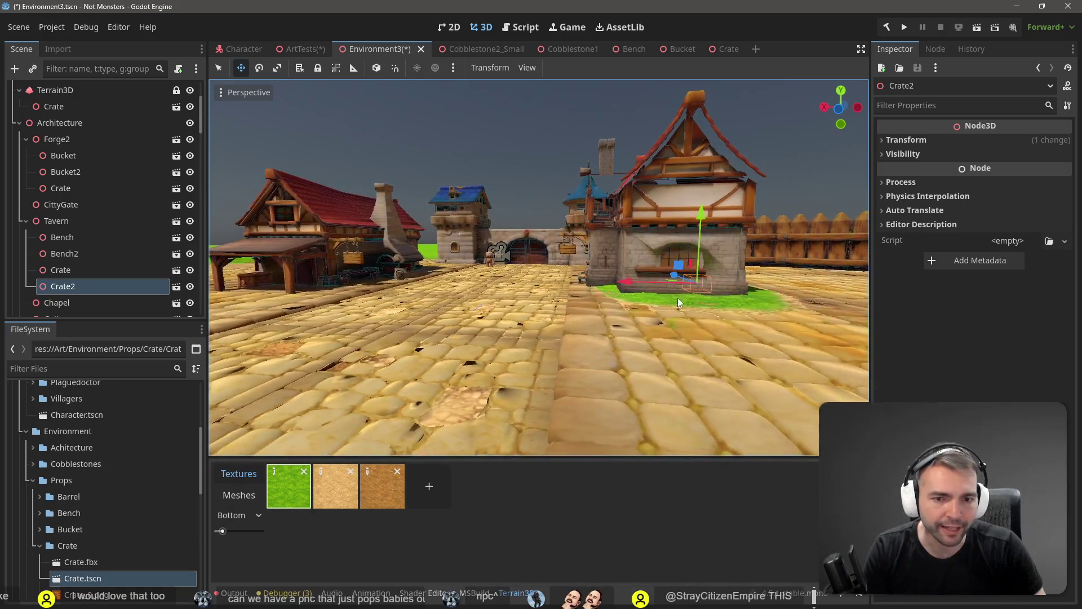
pyautogui.moveTo(621, 279); pyautogui.dragTo(539, 282)
pyautogui.moveTo(610, 214); pyautogui.dragTo(602, 219)
pyautogui.scroll(-5, 600, 213)
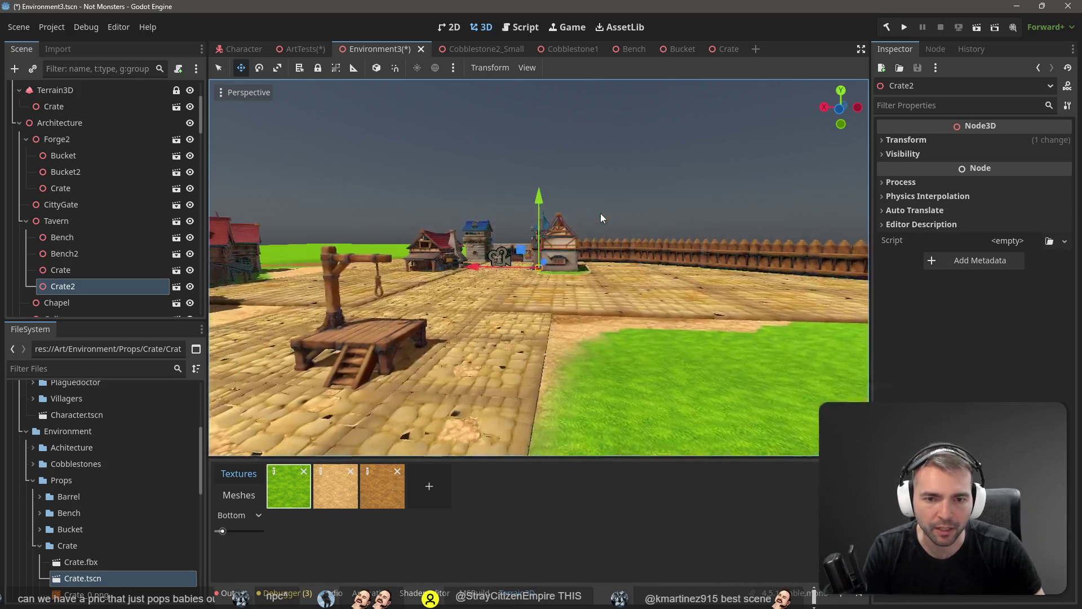
pyautogui.press('w')
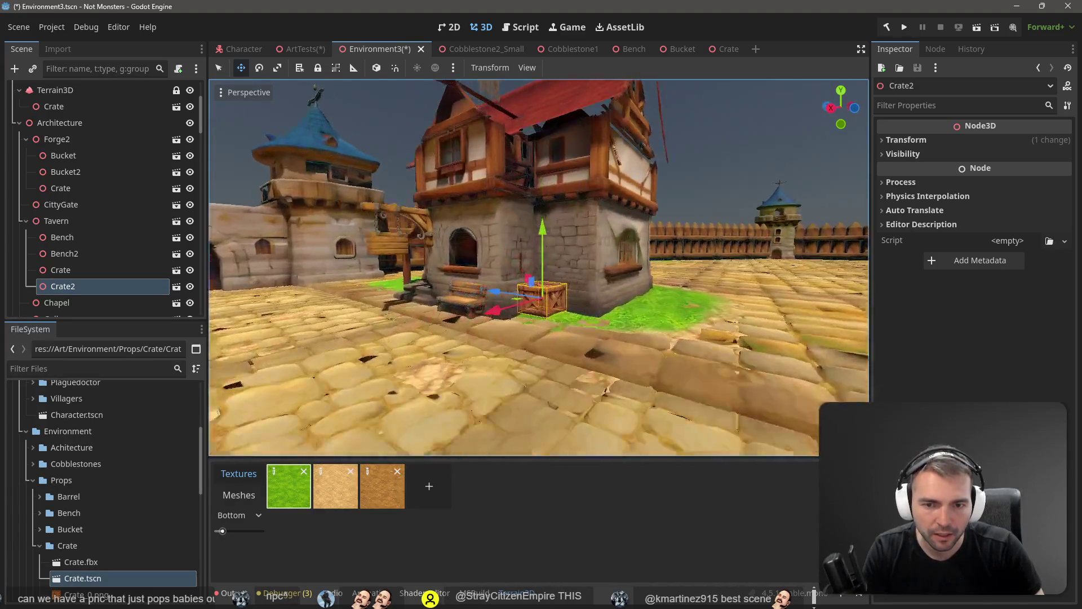
pyautogui.press('w')
pyautogui.moveTo(545, 279); pyautogui.dragTo(564, 283)
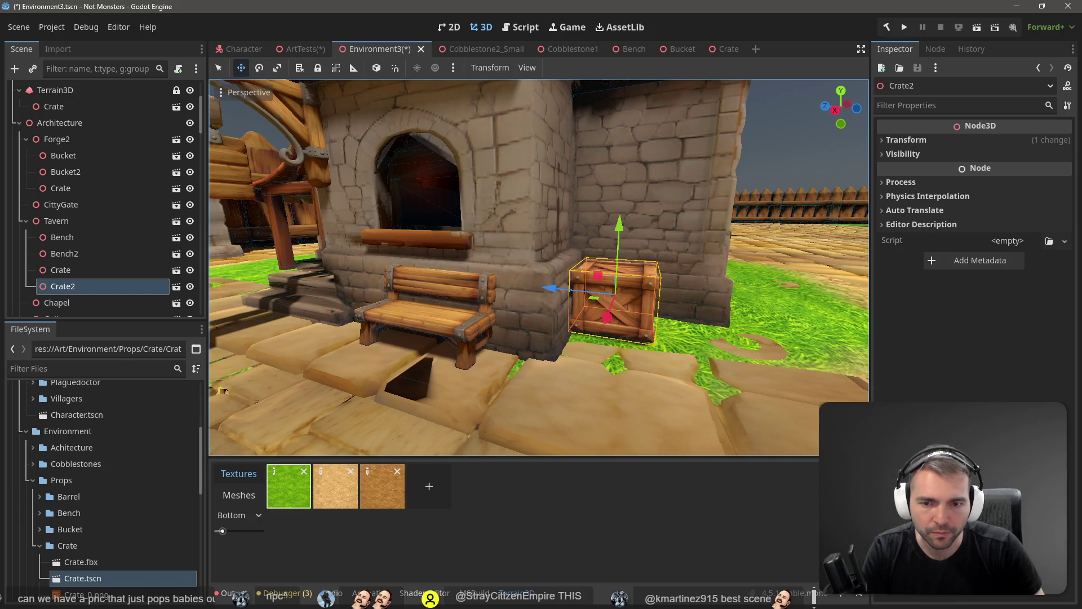
pyautogui.press('s')
pyautogui.press('w')
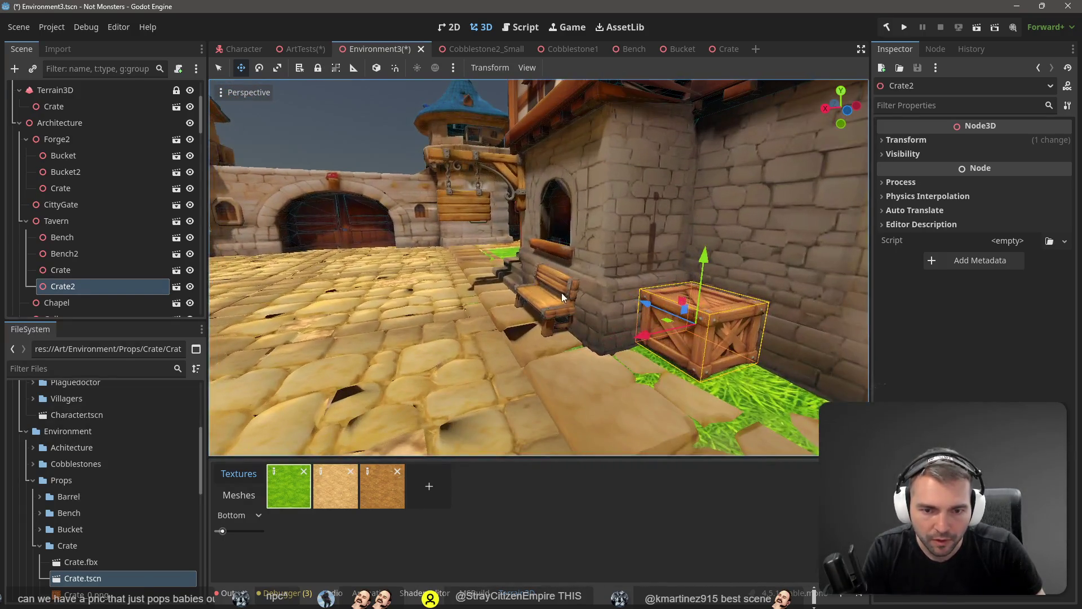
# Slide Bench2 to the left and save the Environment3 scene
pyautogui.click(542, 300)
pyautogui.moveTo(475, 299); pyautogui.dragTo(462, 302)
pyautogui.press('s')
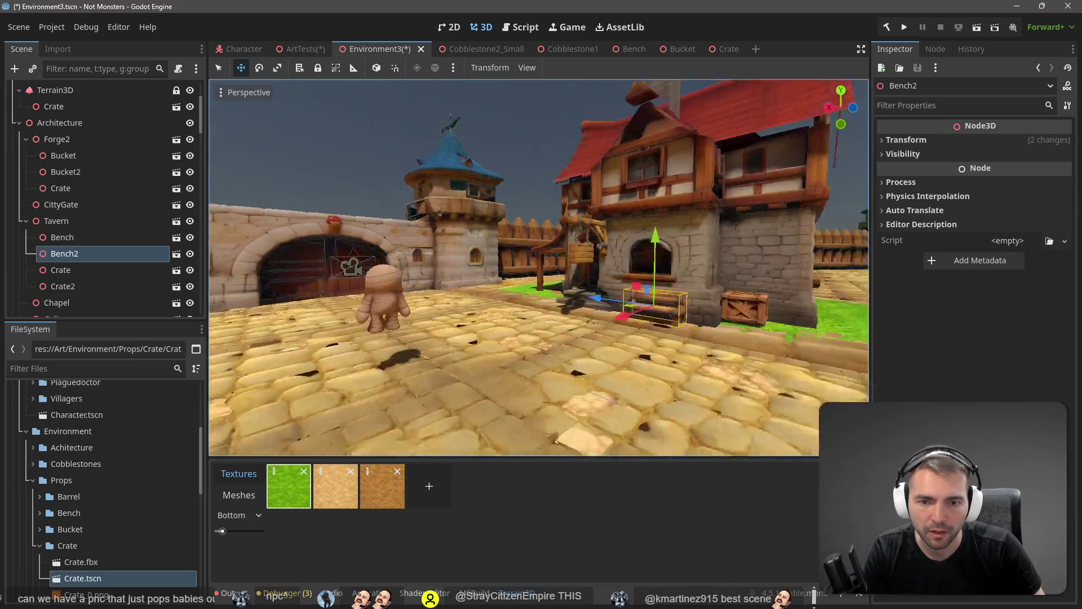
pyautogui.hotkey('ctrl', 's')
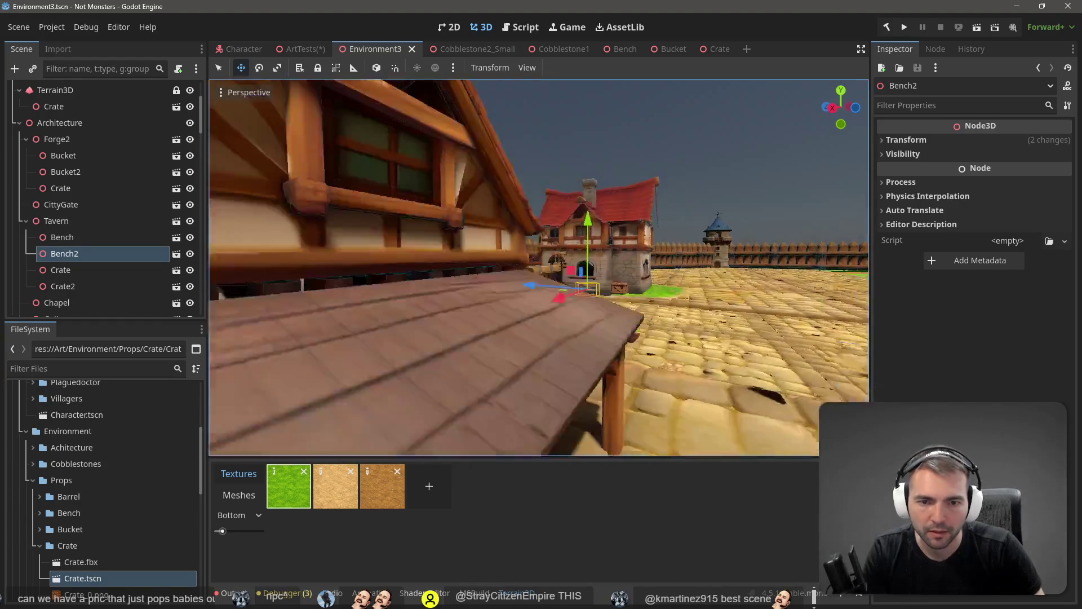
# Frame the tavern and run the current scene with F6
pyautogui.click(495, 125)
pyautogui.press('w')
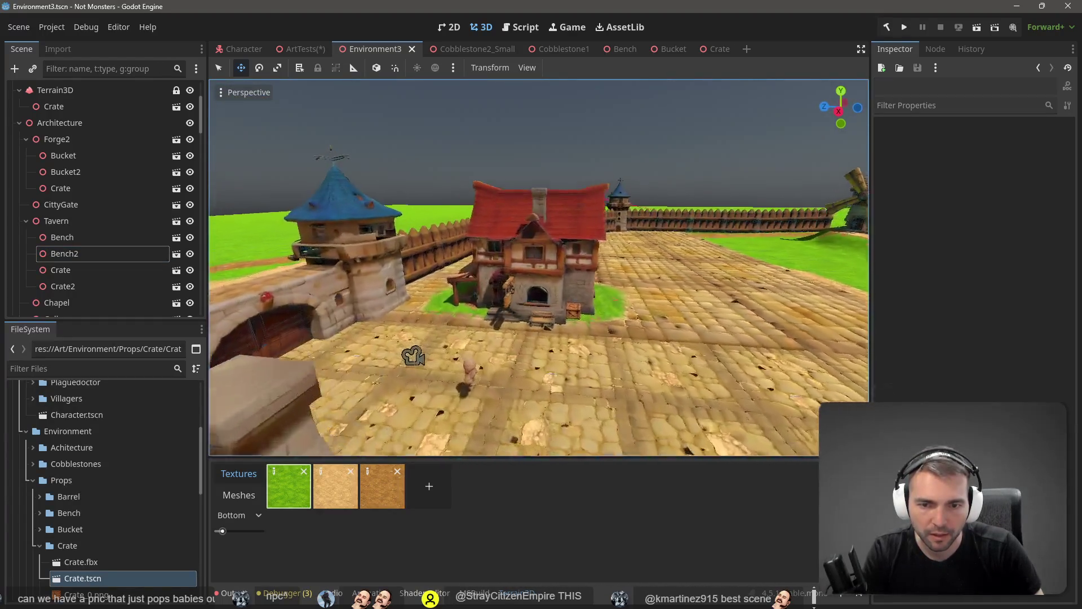
pyautogui.press('w')
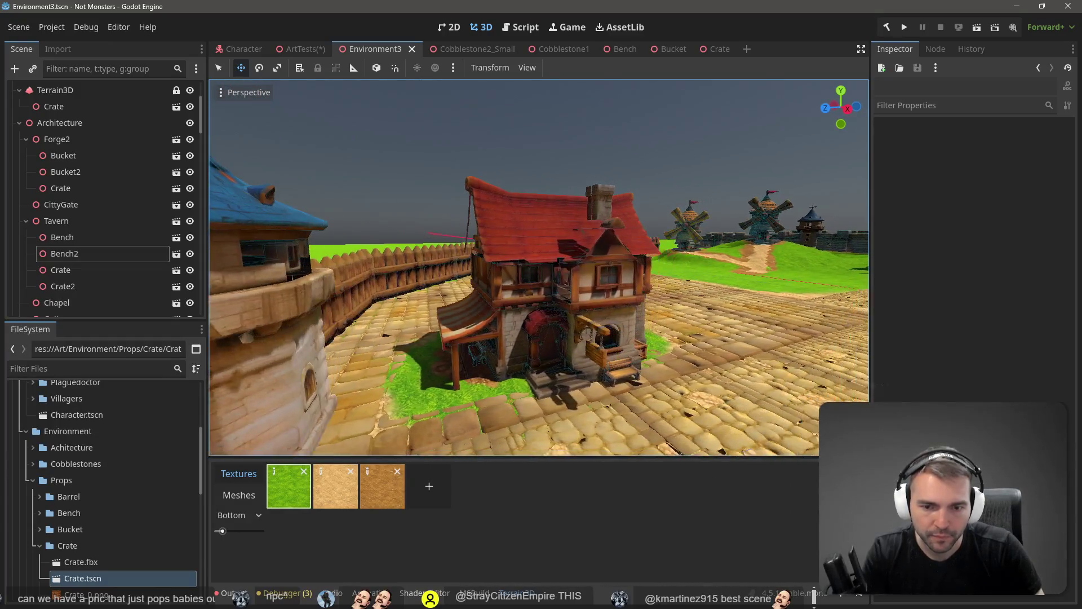
pyautogui.press('F6')
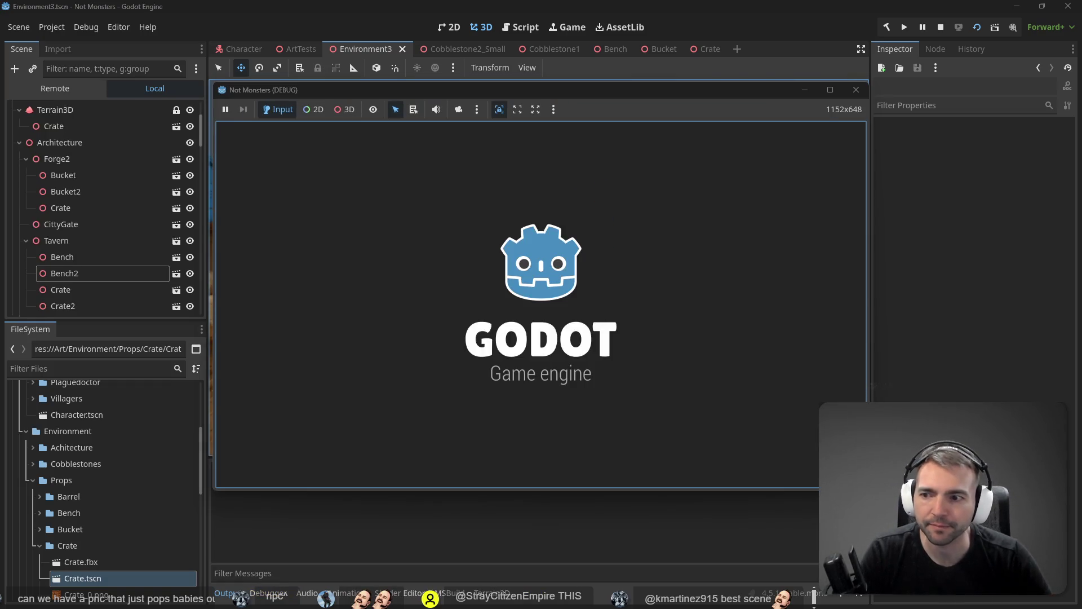
# Walk the mummy under the striped awning and out onto the grass, then stop the game
pyautogui.press('w')
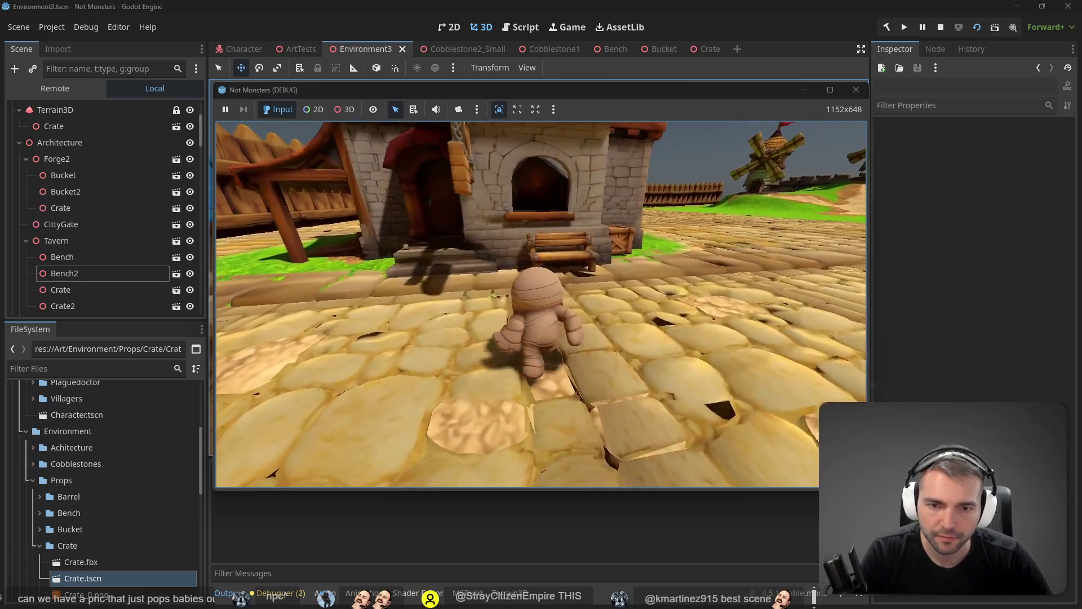
pyautogui.press('space')
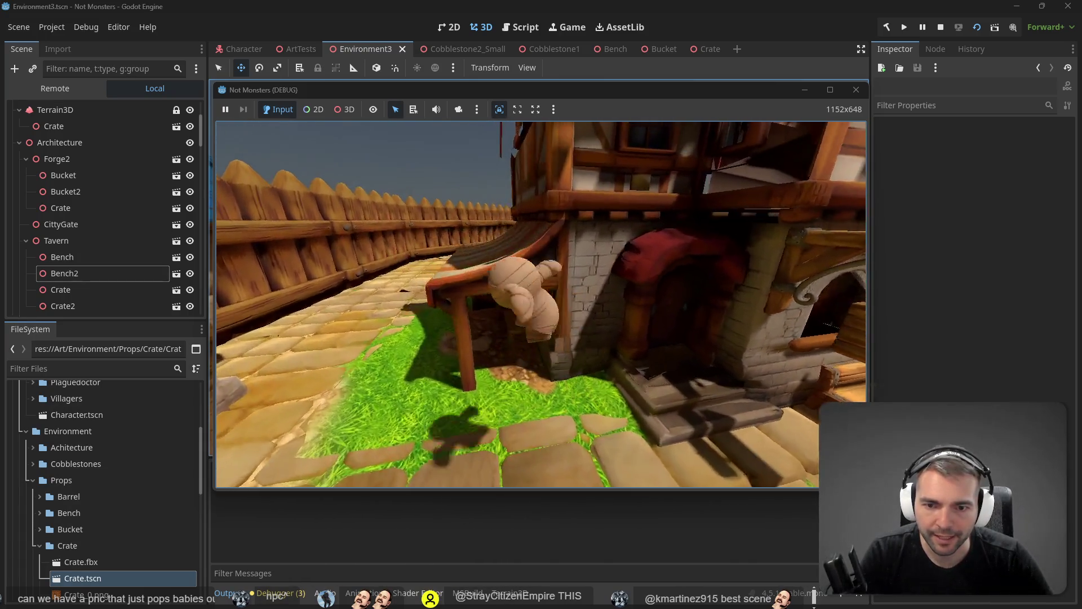
pyautogui.press('w')
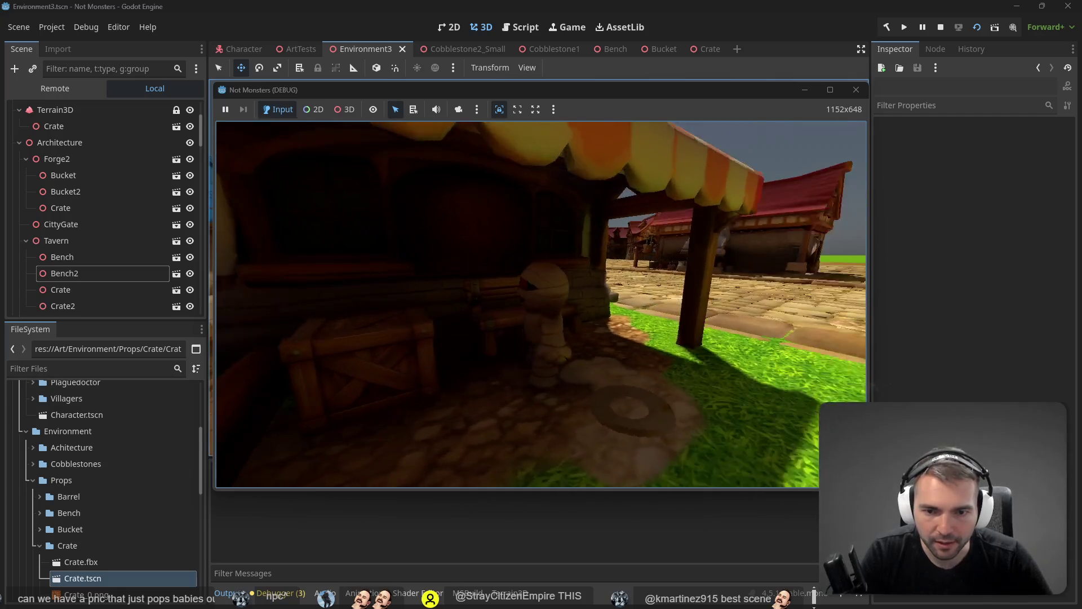
pyautogui.press('w')
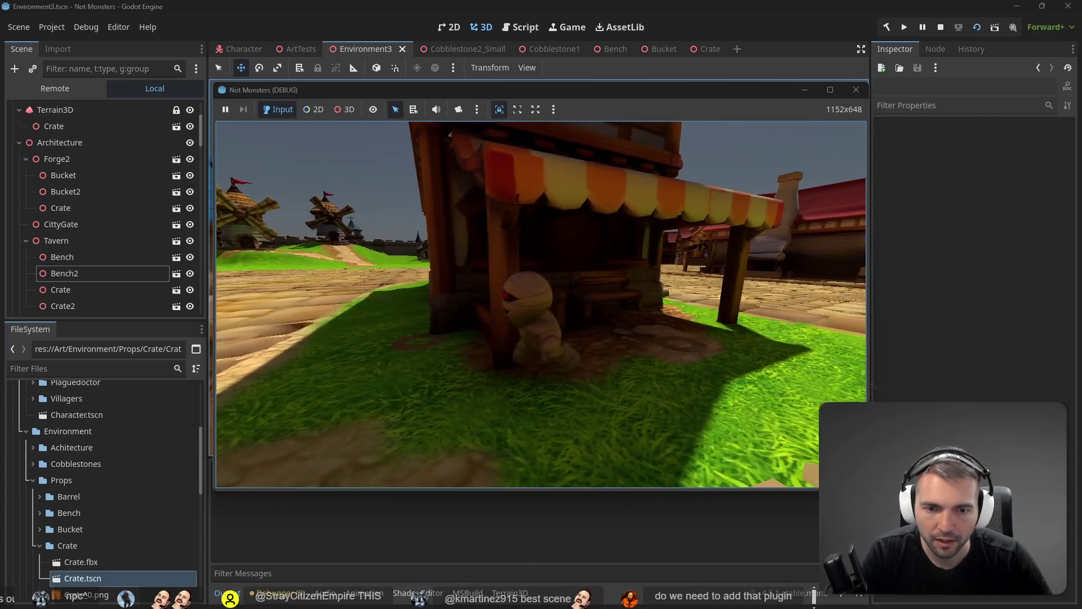
pyautogui.press('w')
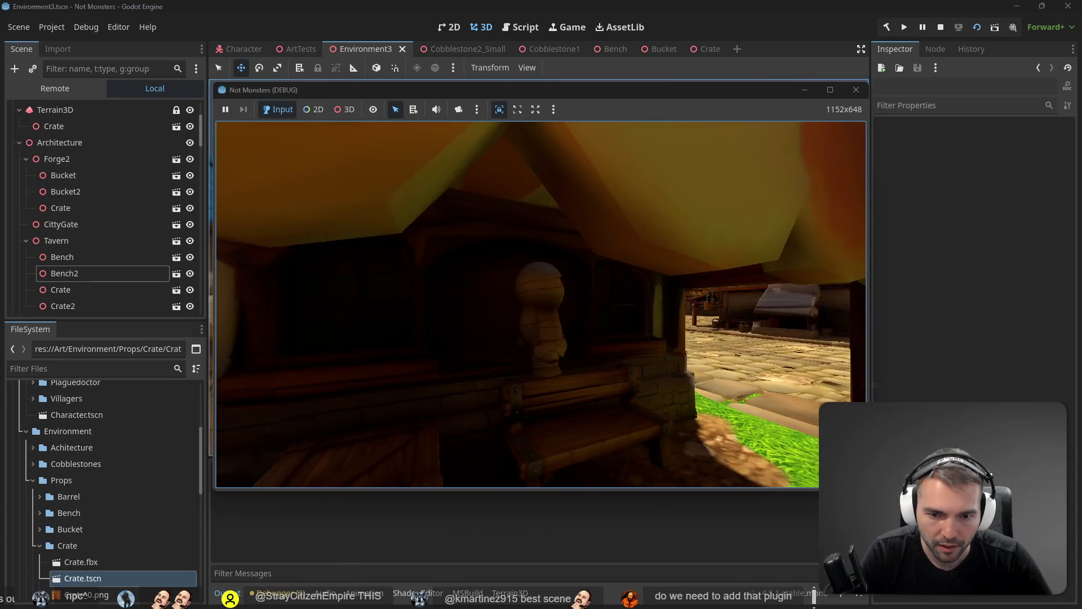
pyautogui.press('s')
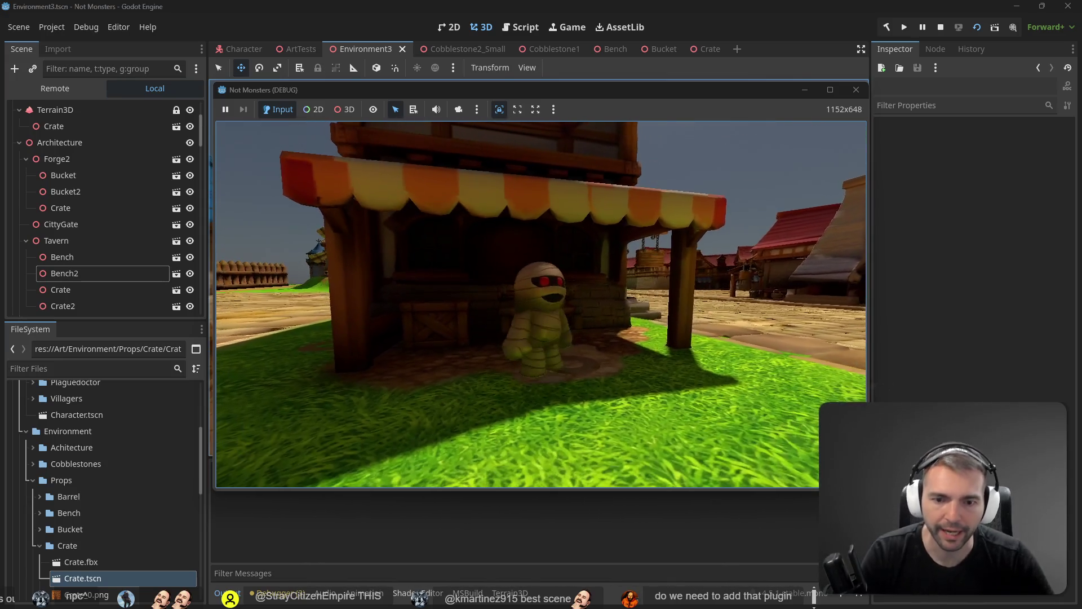
pyautogui.press('F8')
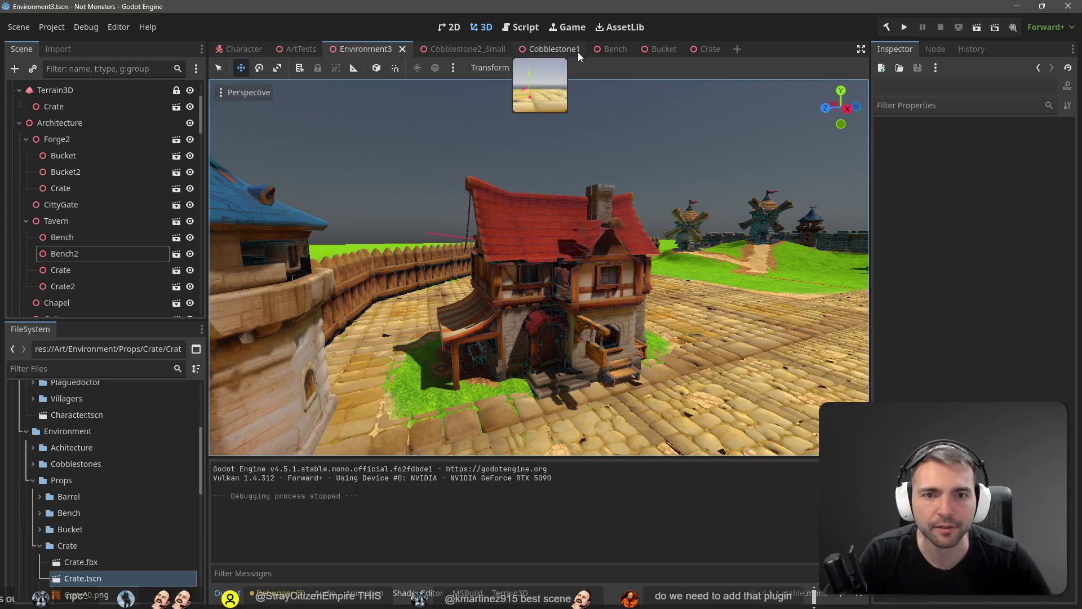
# In the Bench scene, delete the extra collision shape and generate a trimesh collision from the mesh
pyautogui.click(619, 49)
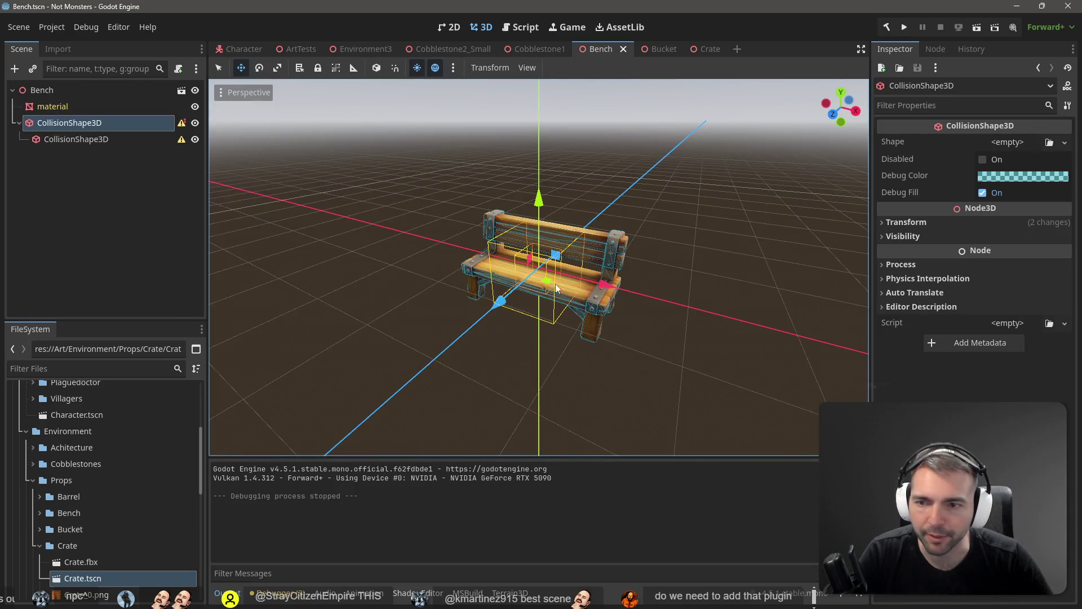
pyautogui.click(79, 138)
pyautogui.press('Delete')
pyautogui.press('Return')
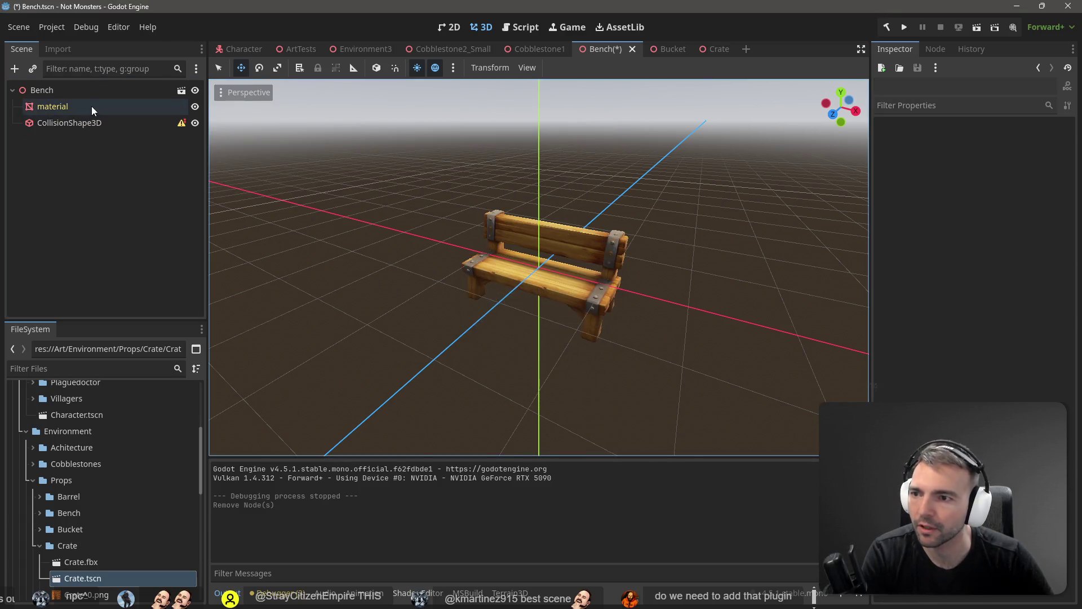
pyautogui.click(92, 106)
pyautogui.click(576, 65)
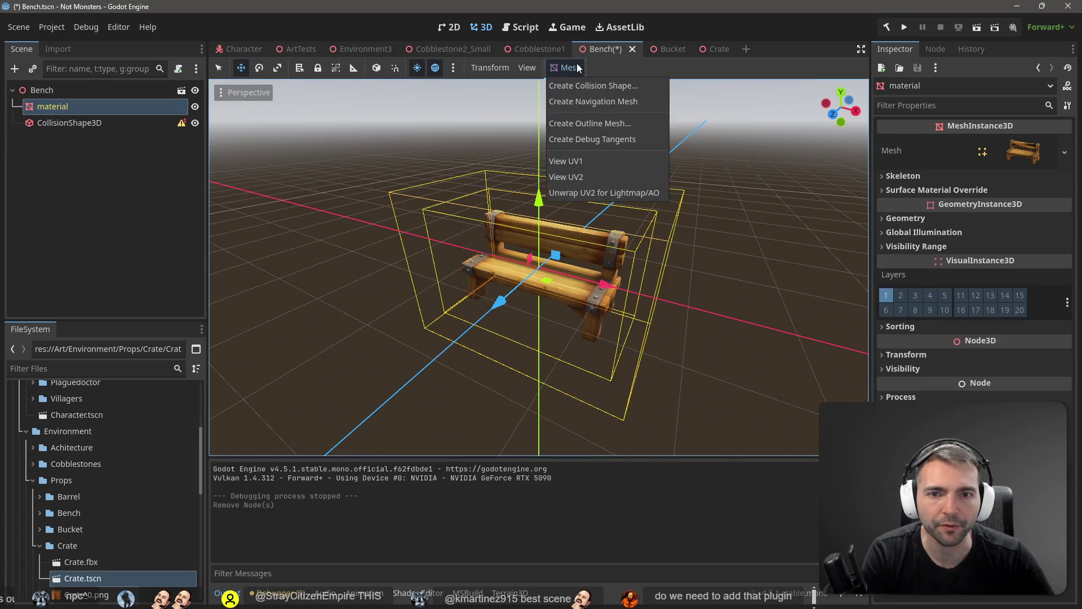
pyautogui.click(597, 85)
pyautogui.click(510, 341)
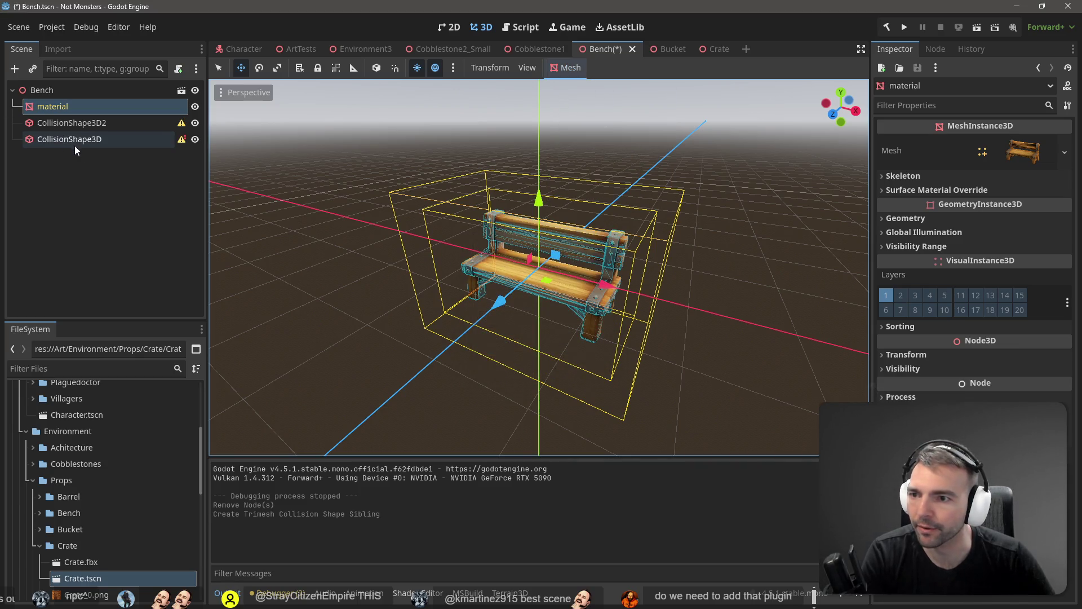
# Delete both CollisionShape3D2 and CollisionShape3D nodes from the bench
pyautogui.click(86, 129)
pyautogui.press('Delete')
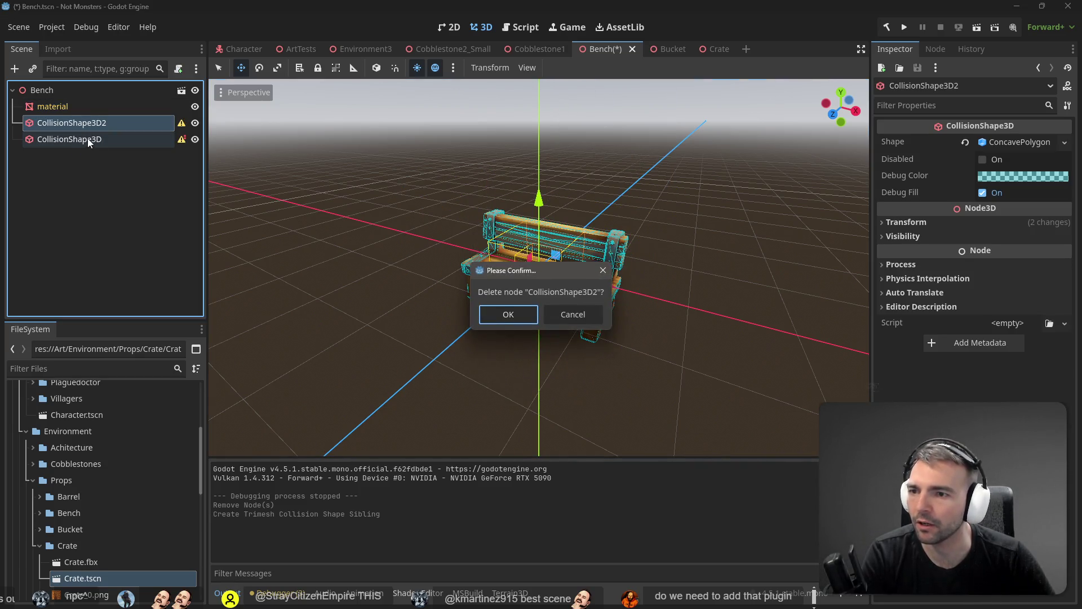
pyautogui.press('Return')
pyautogui.click(81, 120)
pyautogui.press('Delete')
pyautogui.press('Return')
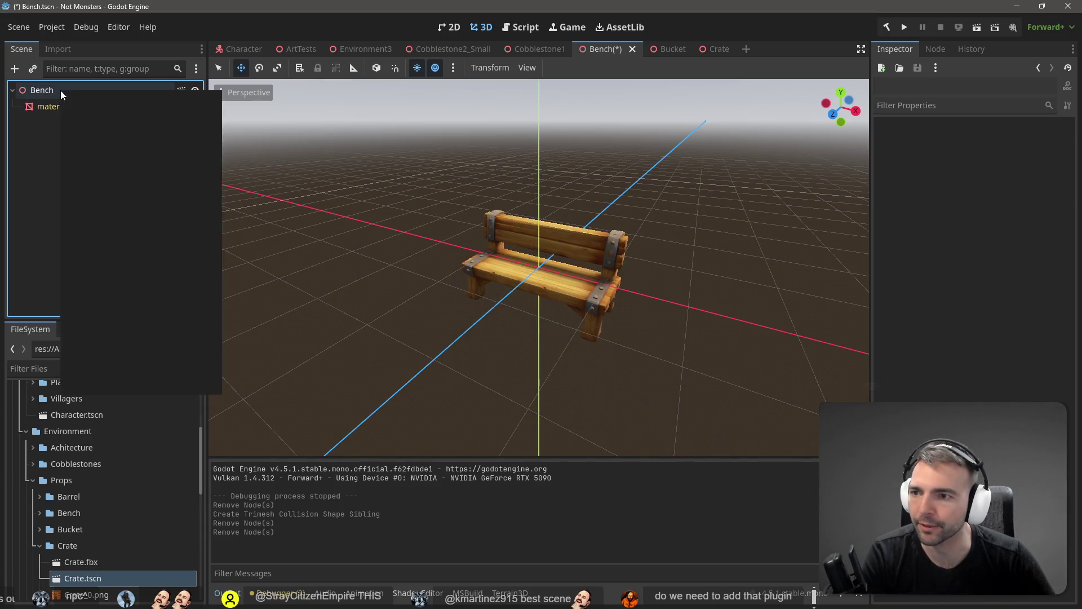
# Add a StaticBody3D child under the Bench root node
pyautogui.rightClick(60, 90)
pyautogui.click(89, 97)
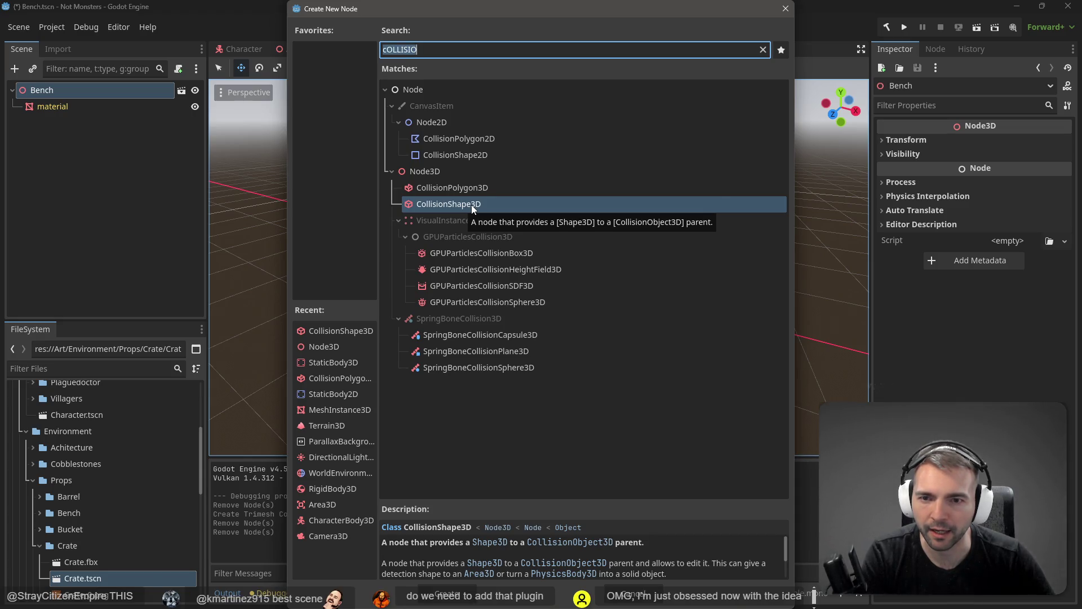
pyautogui.write('Static')
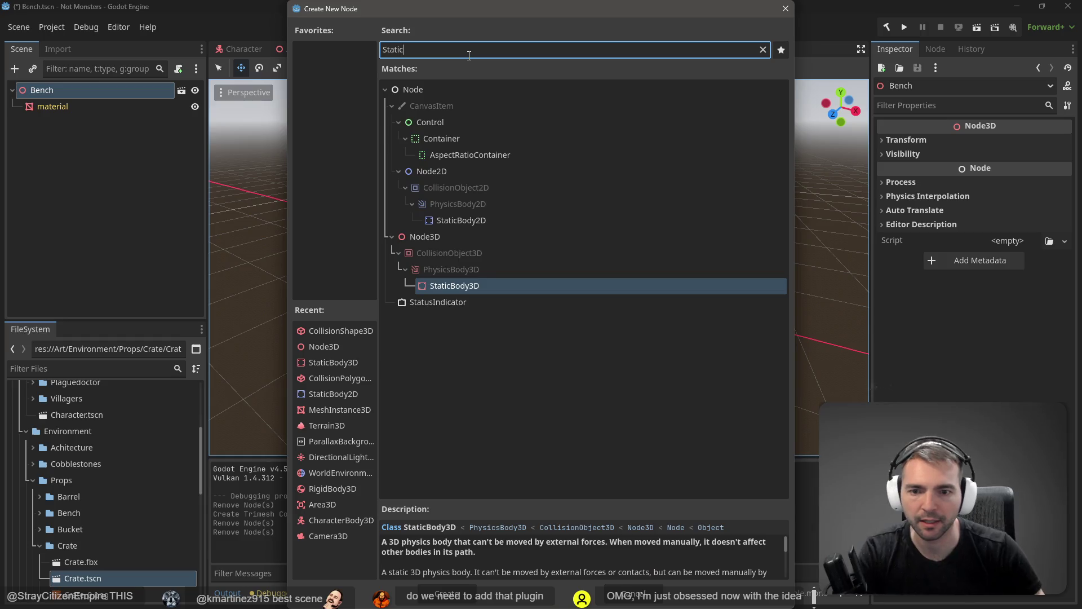
pyautogui.press('Return')
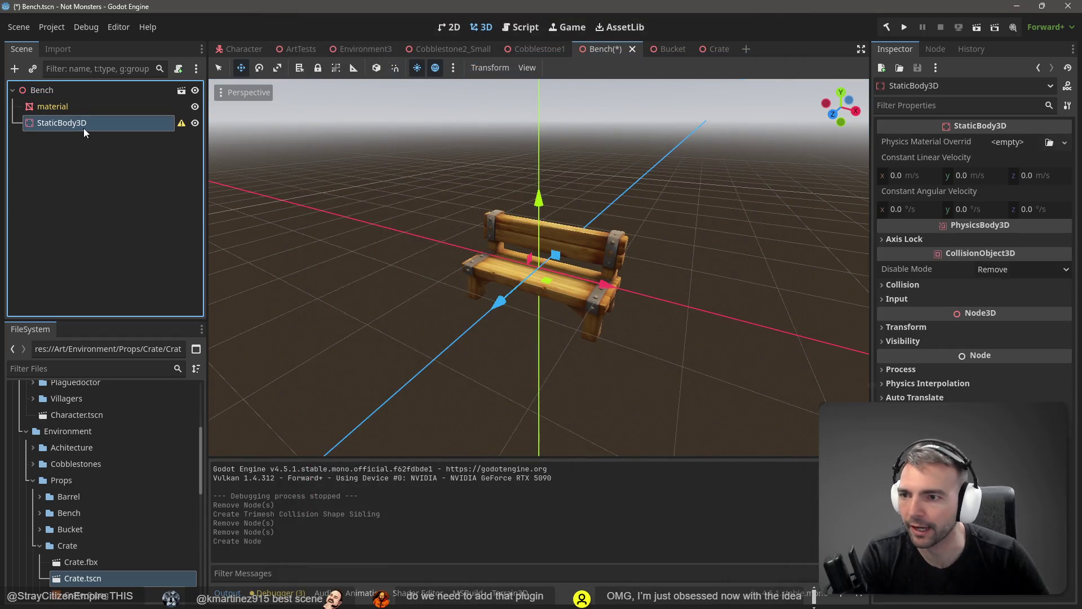
# Generate a collision shape from the bench mesh and move it under StaticBody3D
pyautogui.click(93, 107)
pyautogui.click(580, 70)
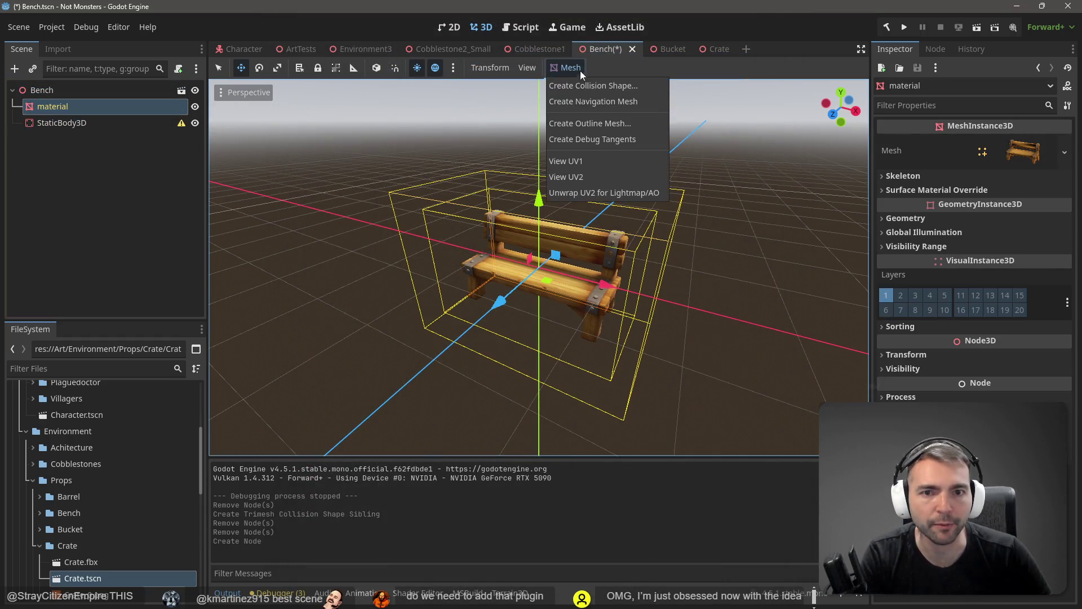
pyautogui.click(593, 86)
pyautogui.click(507, 343)
pyautogui.click(72, 113)
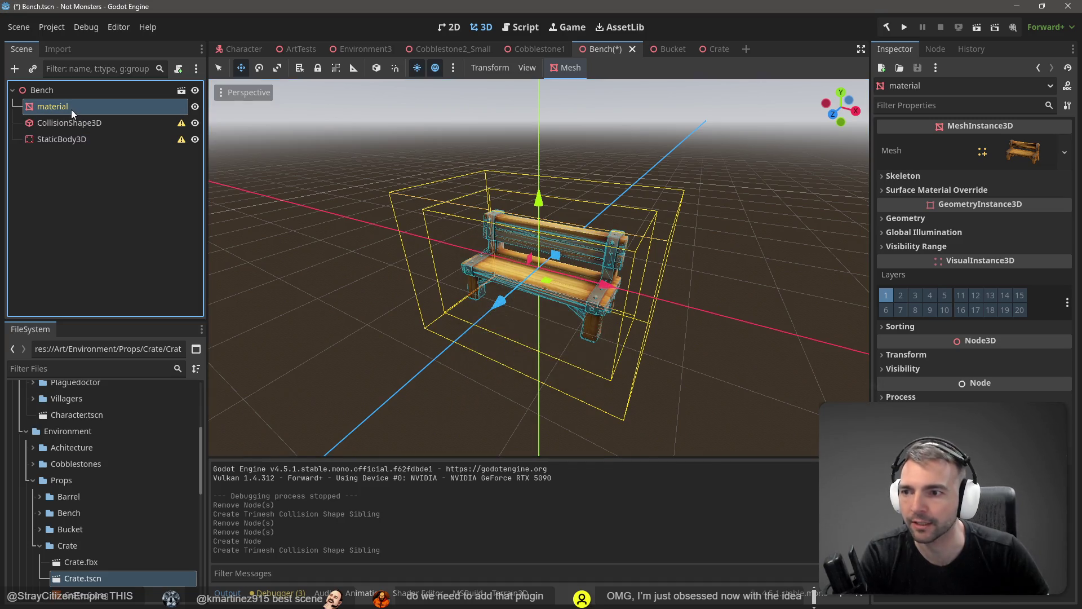
pyautogui.moveTo(78, 122); pyautogui.dragTo(81, 139)
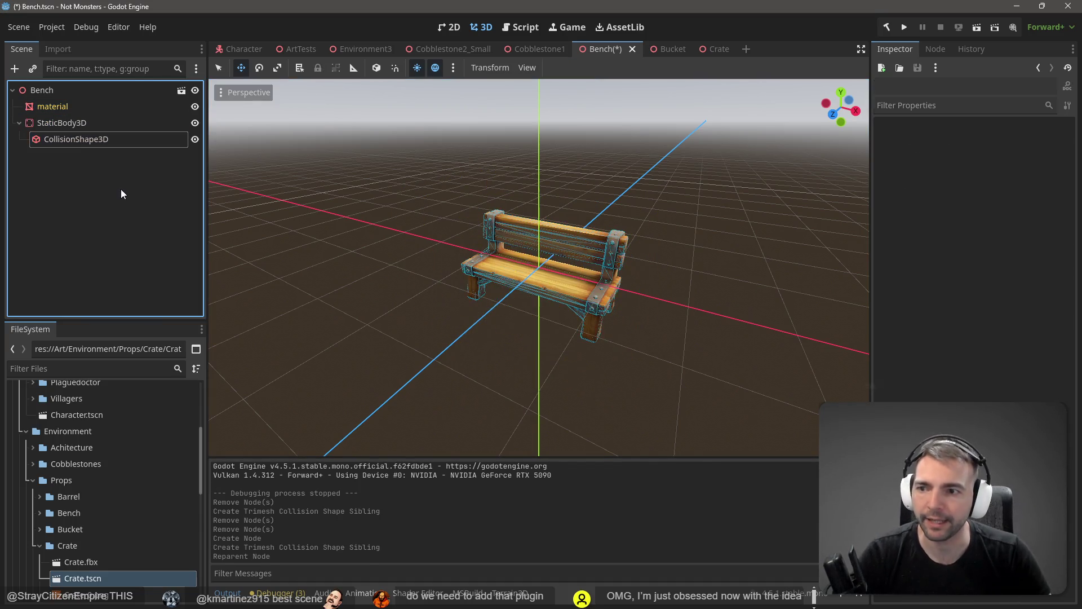
# Save the Bench scene, test-run it, then return to Environment3
pyautogui.hotkey('ctrl', 's')
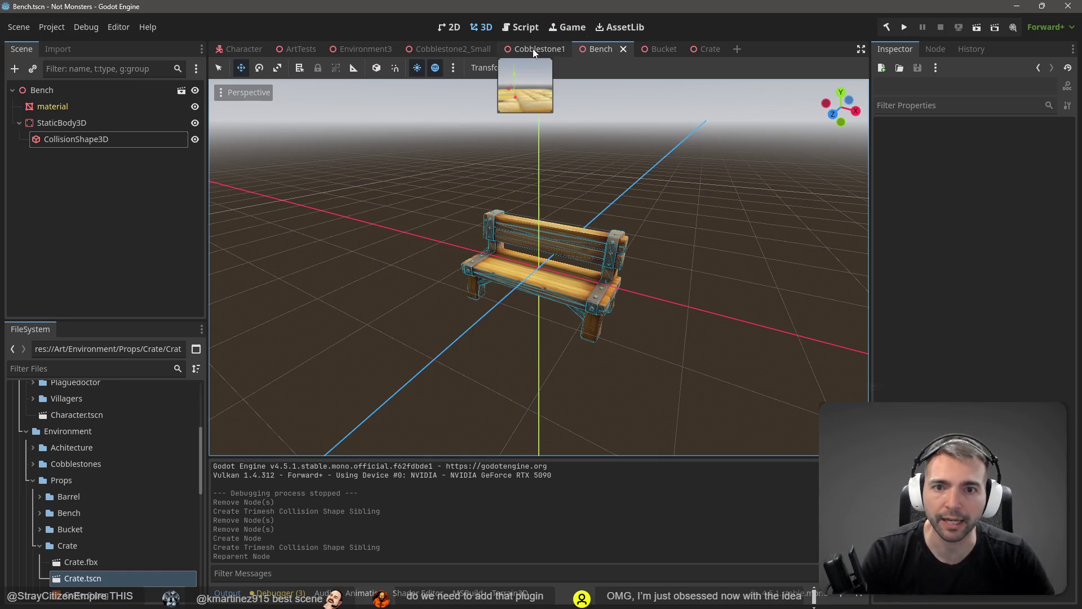
pyautogui.press('F6')
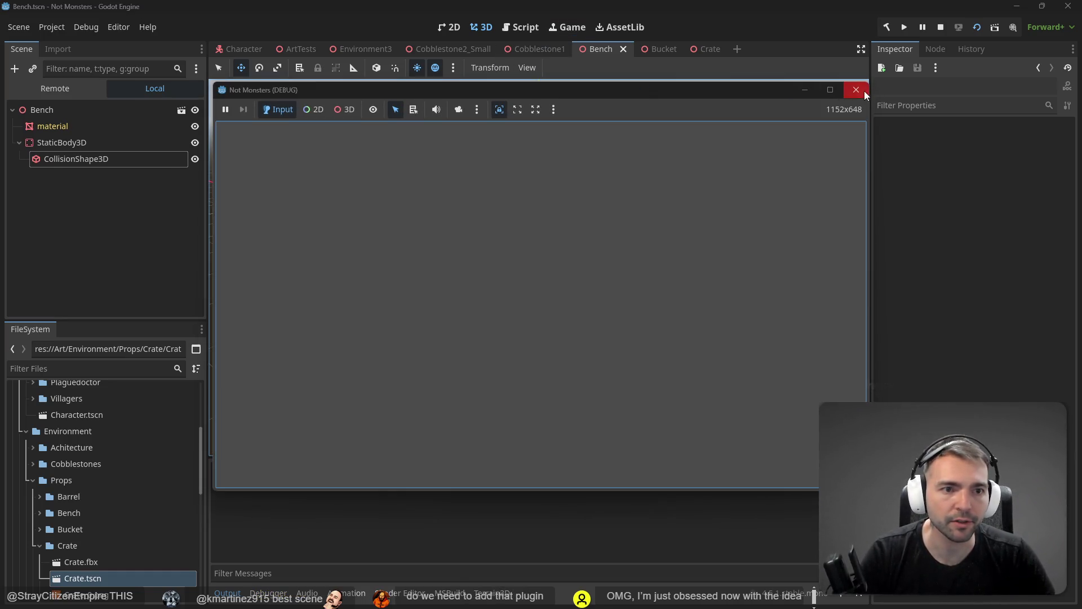
pyautogui.click(864, 91)
pyautogui.click(361, 48)
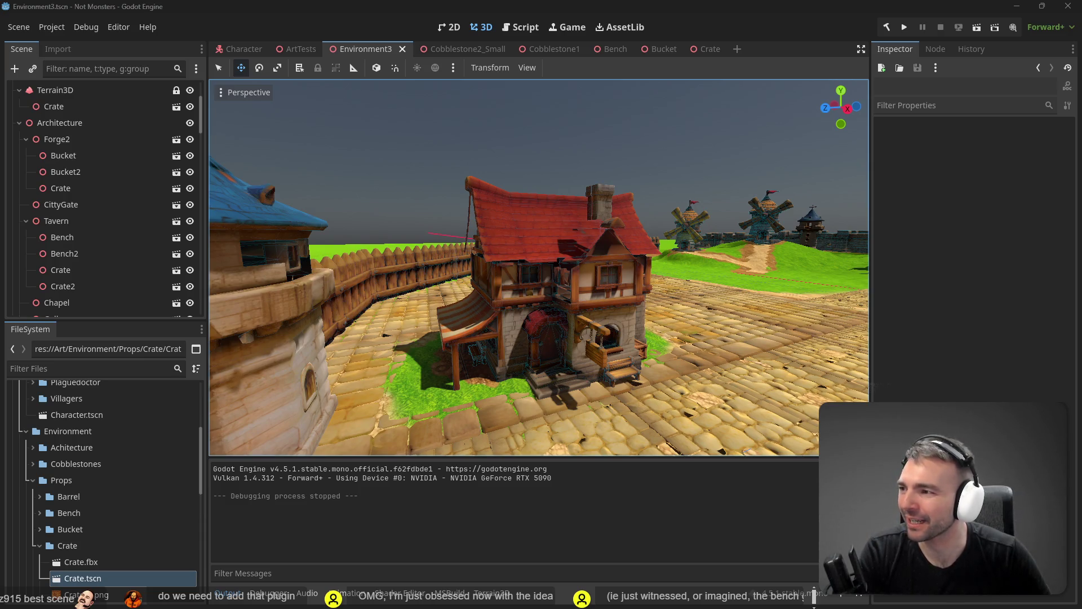
# Select the CittyGate node and launch the village test run with F6
pyautogui.click(570, 109)
pyautogui.press('F6')
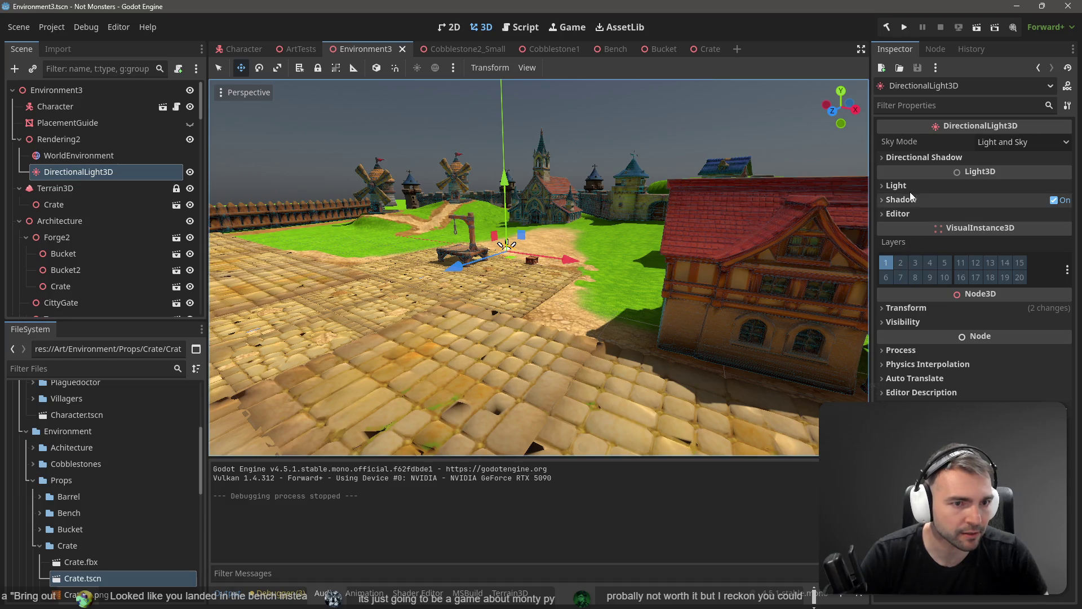
# Enable Volumetric Fog on the WorldEnvironment node
pyautogui.click(897, 186)
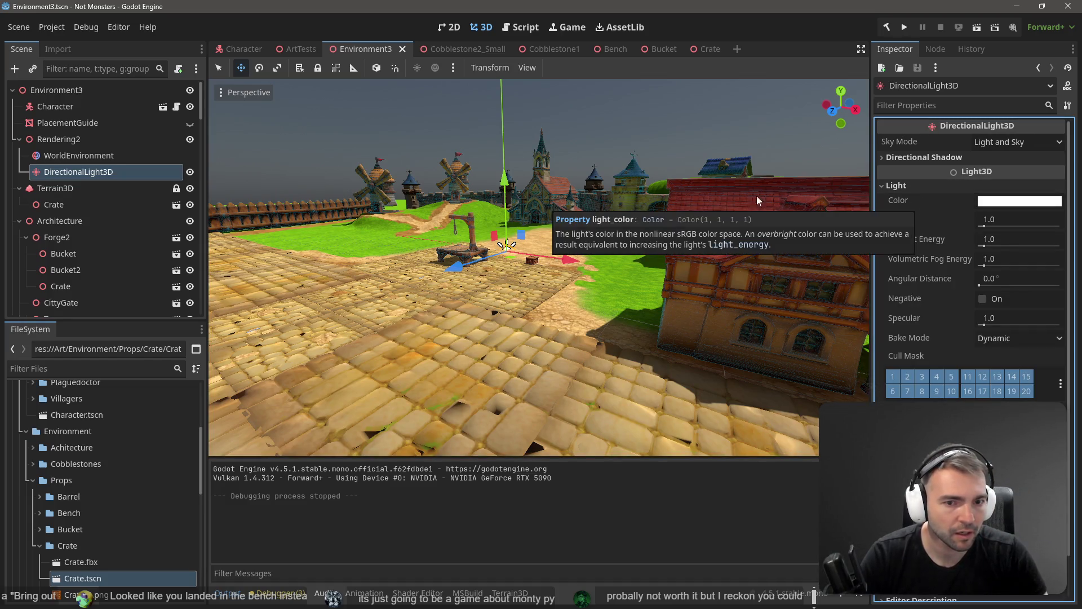
pyautogui.click(89, 157)
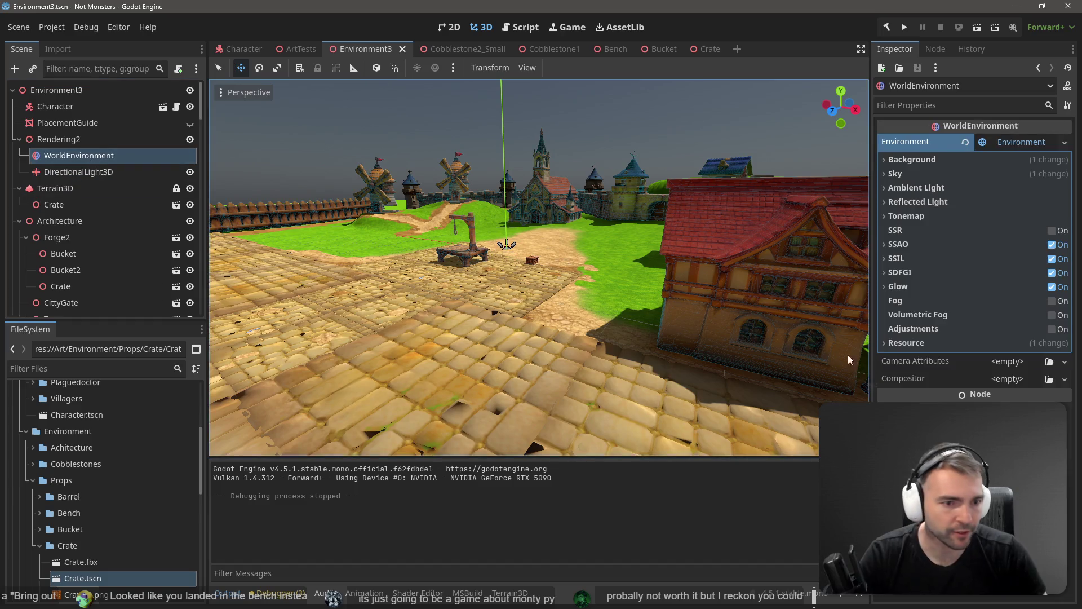
pyautogui.click(1051, 315)
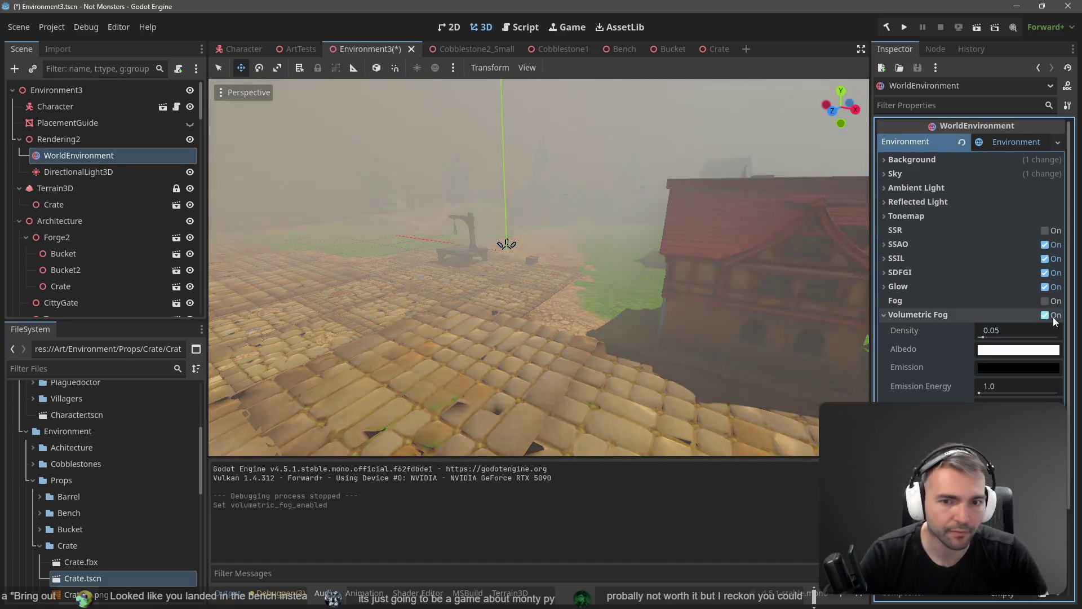
# Fly through the foggy streets toward the gallows and turn to view the houses
pyautogui.press('w')
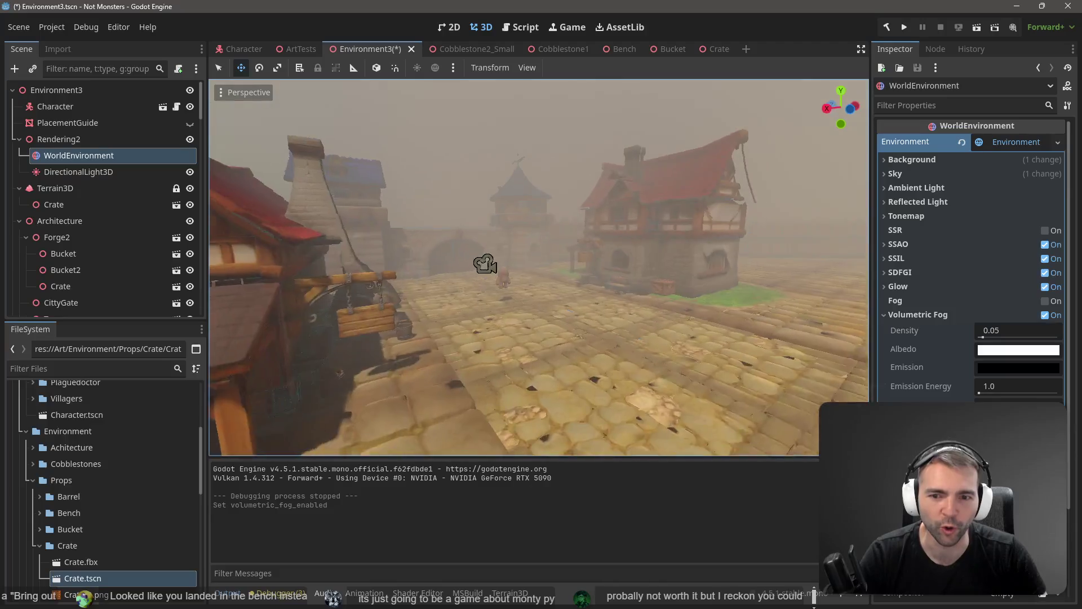
pyautogui.press('w')
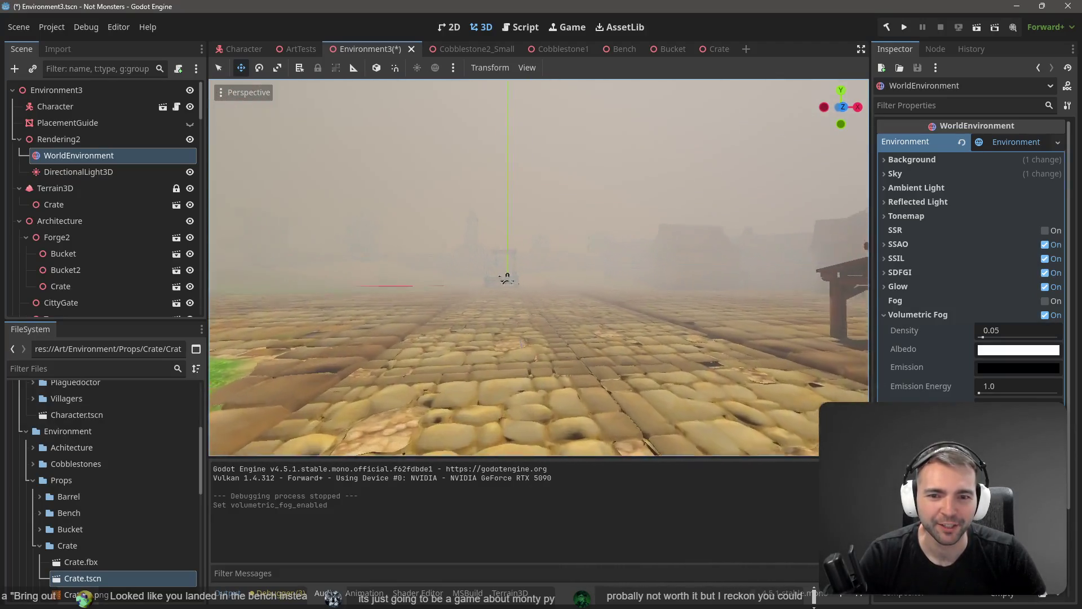
pyautogui.press('w')
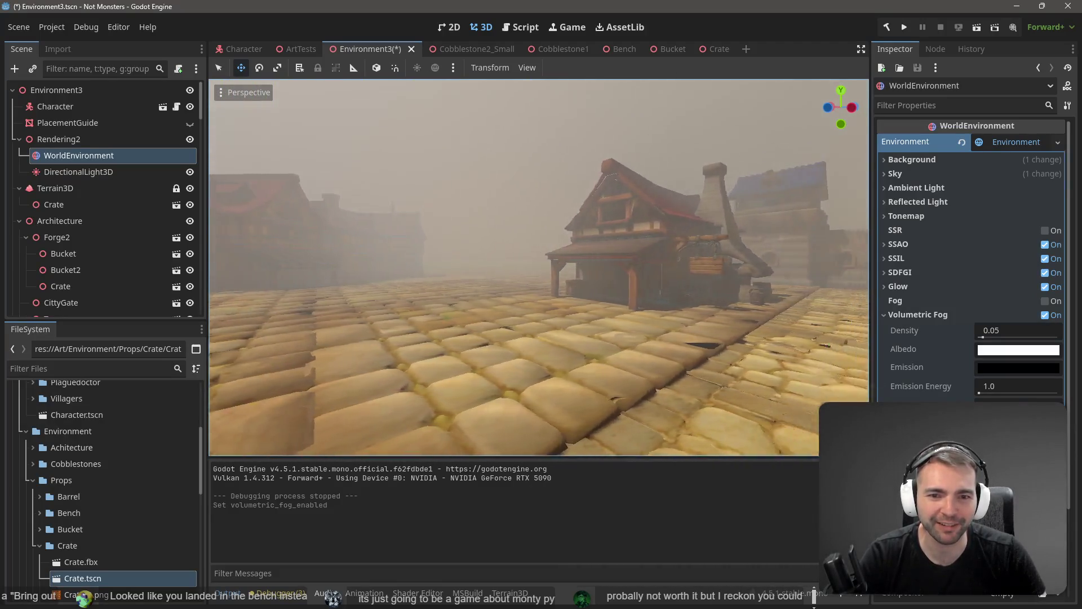
pyautogui.press('w')
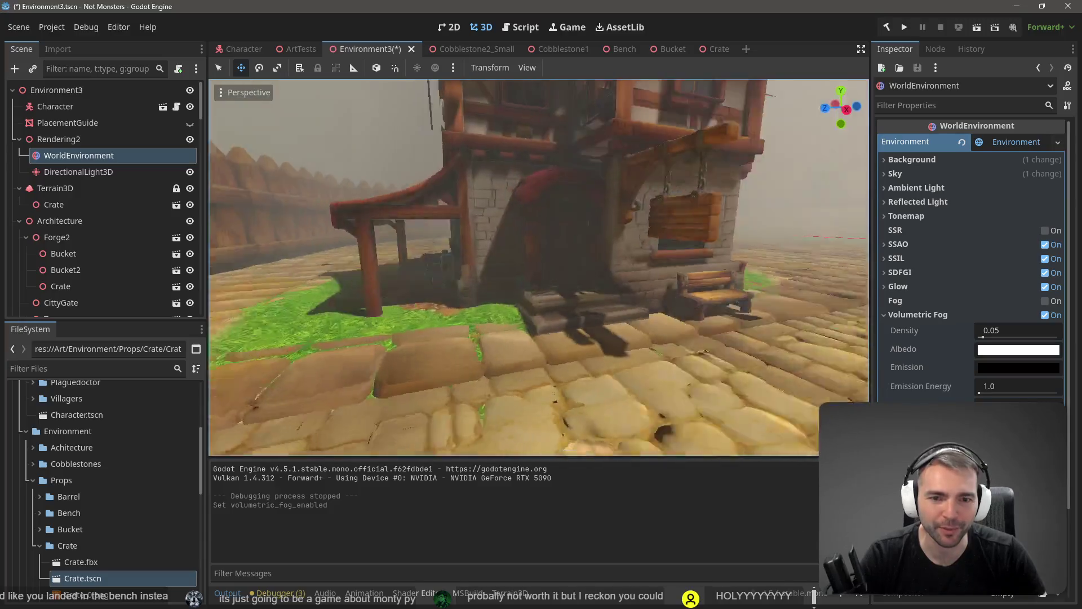
pyautogui.press('w')
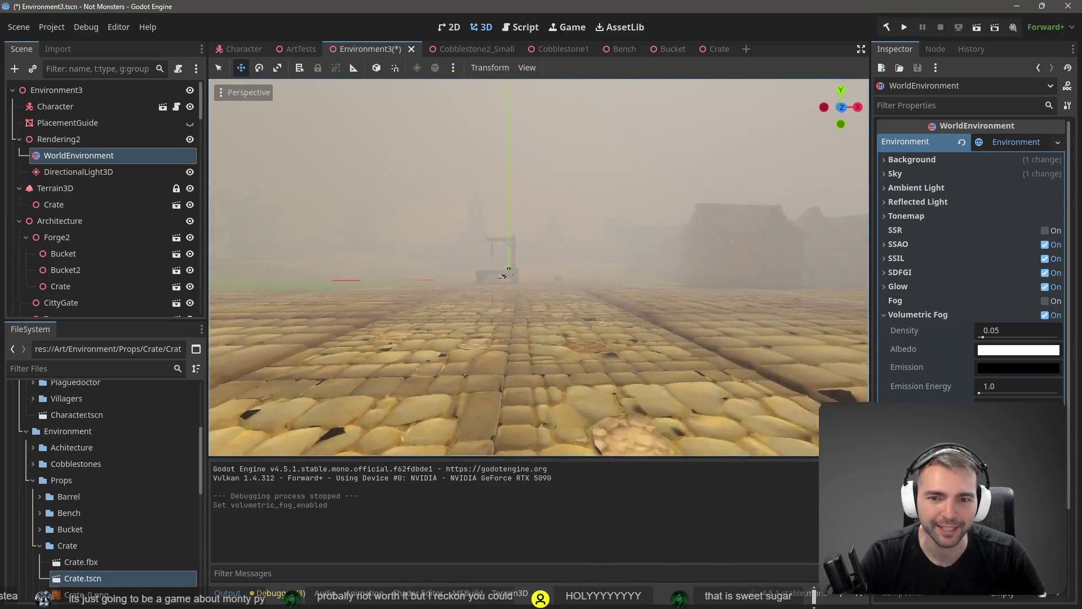
pyautogui.press('w')
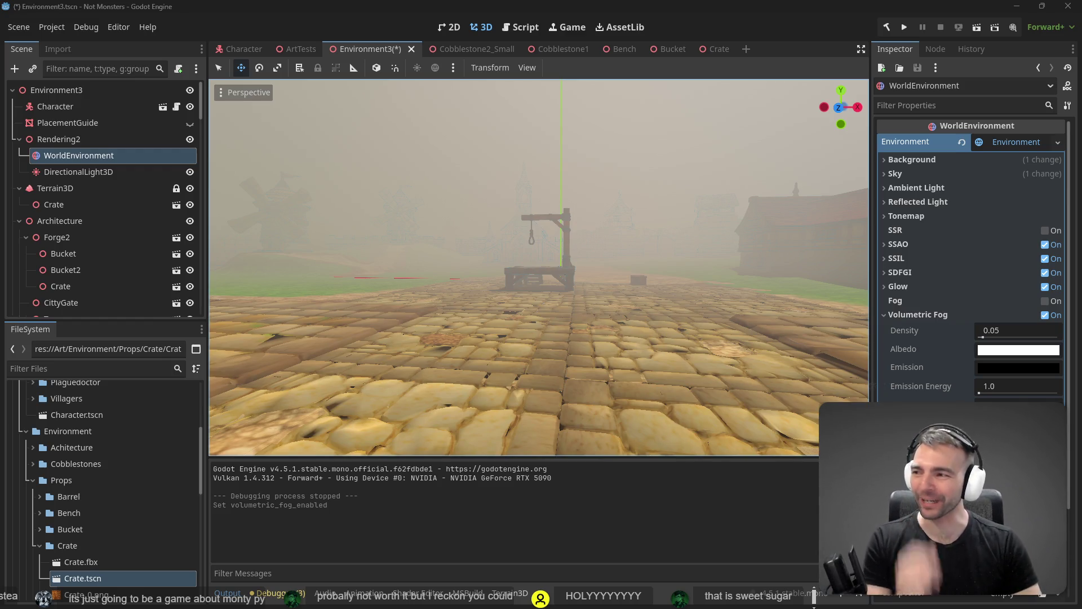
pyautogui.moveTo(473, 292); pyautogui.dragTo(732, 292)
pyautogui.moveTo(557, 266)
pyautogui.mouseDown()
pyautogui.moveTo(462, 270)
pyautogui.moveTo(557, 266)
pyautogui.moveTo(468, 270)
pyautogui.moveTo(451, 281)
pyautogui.moveTo(553, 276)
pyautogui.mouseUp()
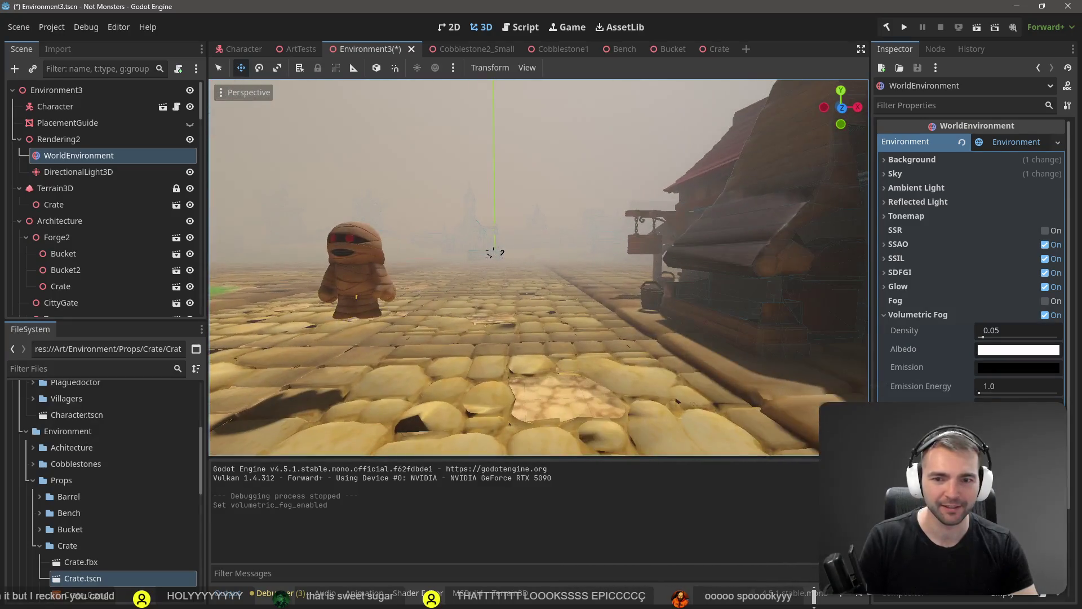
# Run the foggy village, send the mummy down the street, then stop with F8
pyautogui.press('F5')
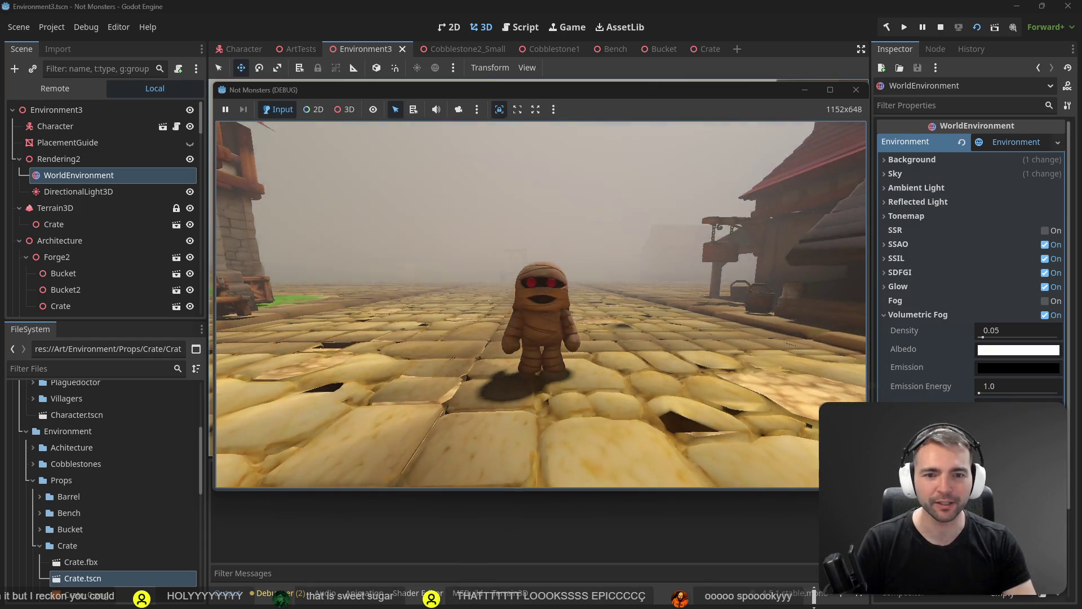
pyautogui.press('w')
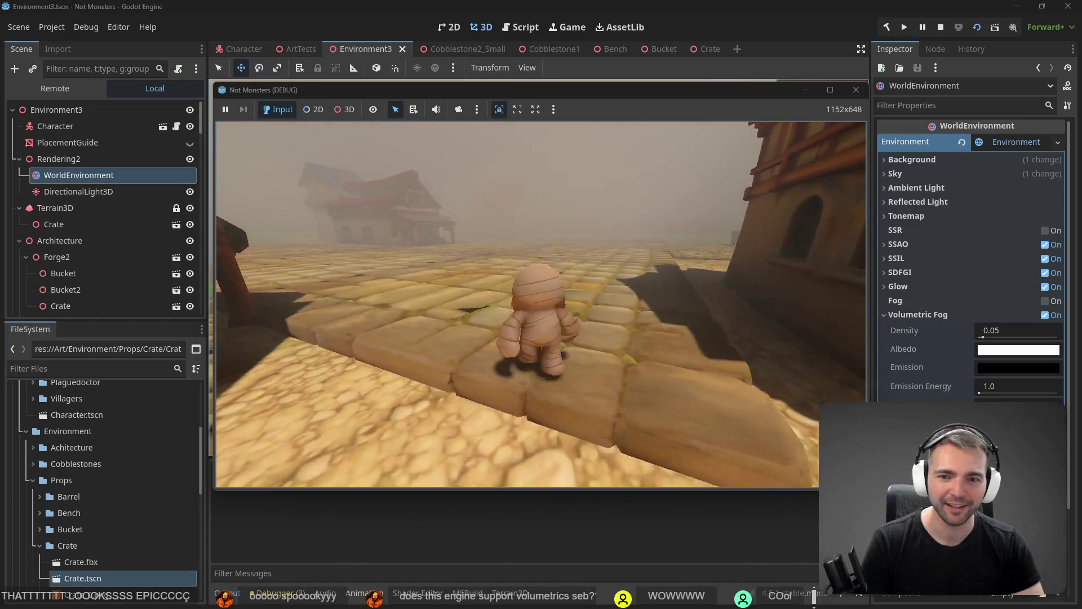
pyautogui.press('F8')
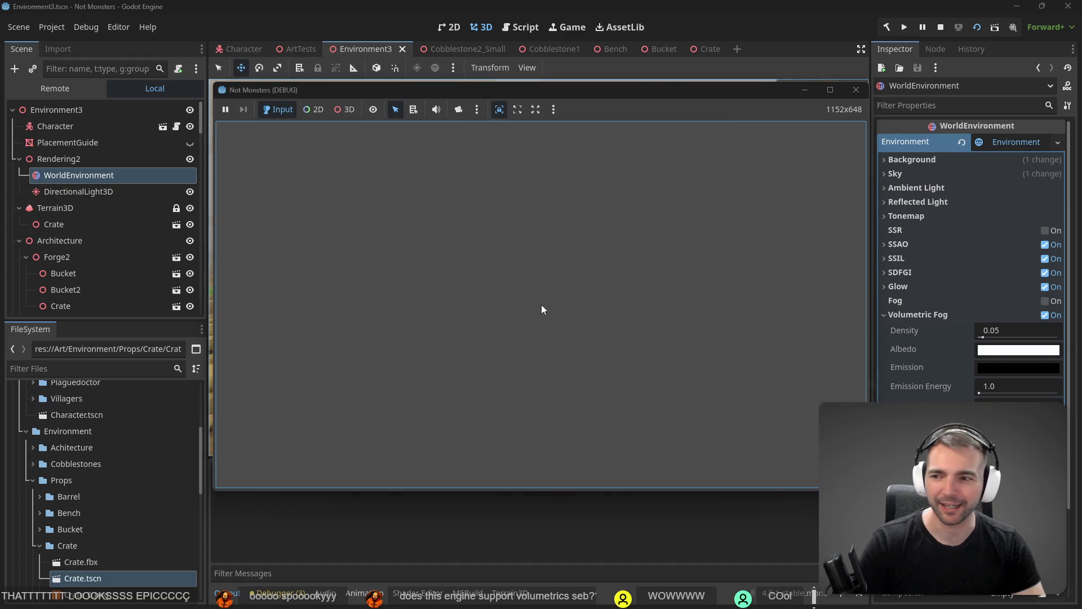
# Darken the DirectionalLight3D's Light Color almost to black
pyautogui.click(85, 173)
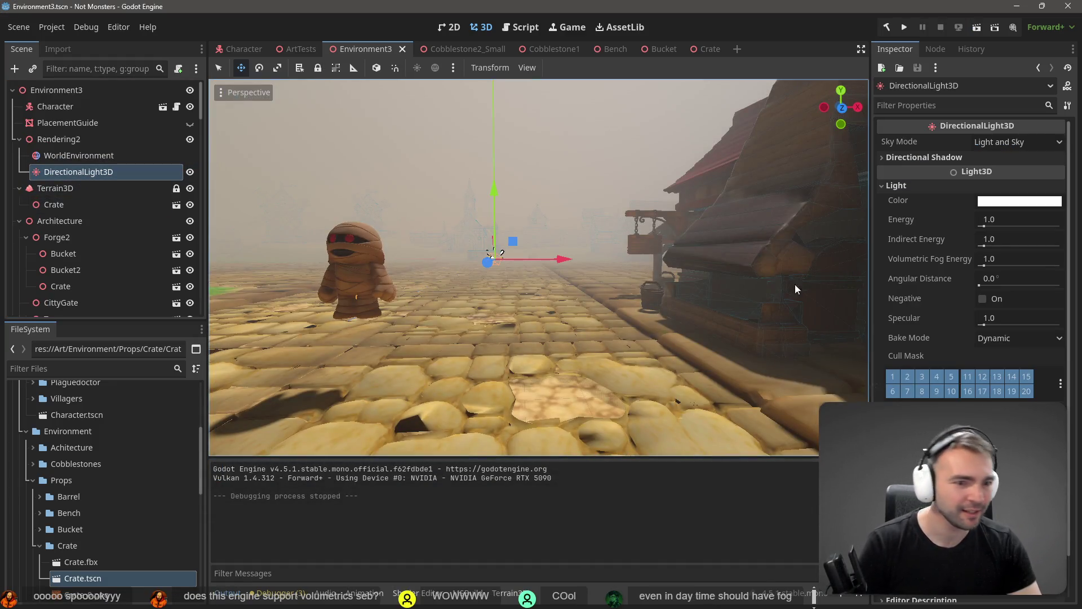
pyautogui.click(1020, 201)
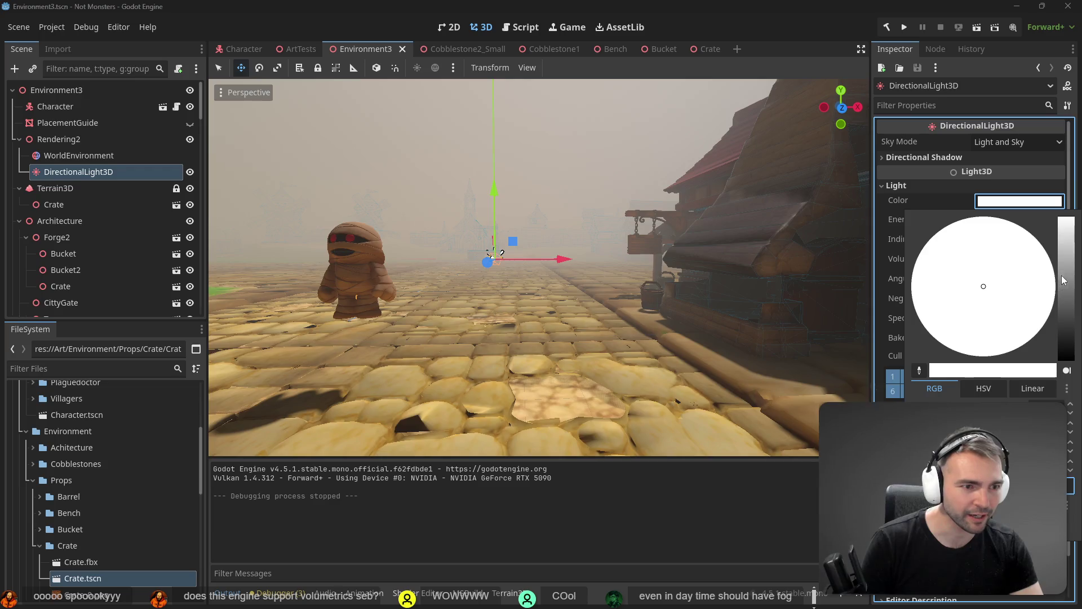
pyautogui.moveTo(1063, 280); pyautogui.dragTo(1069, 335)
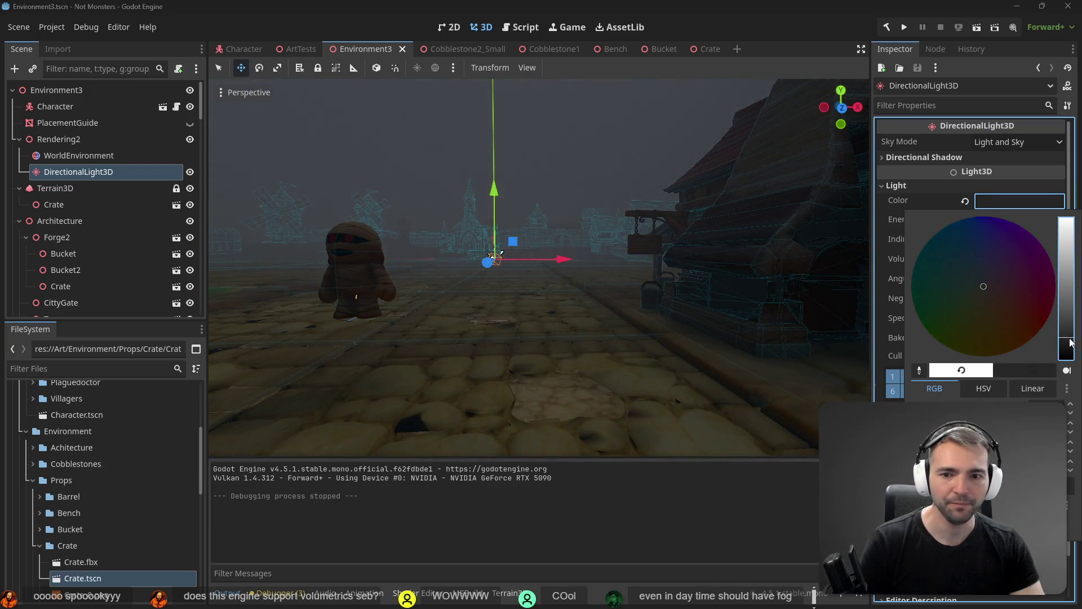
pyautogui.click(654, 164)
# Play-test the gloomy village, walking the character through the fog toward the stone tower, then stop
pyautogui.press('F6')
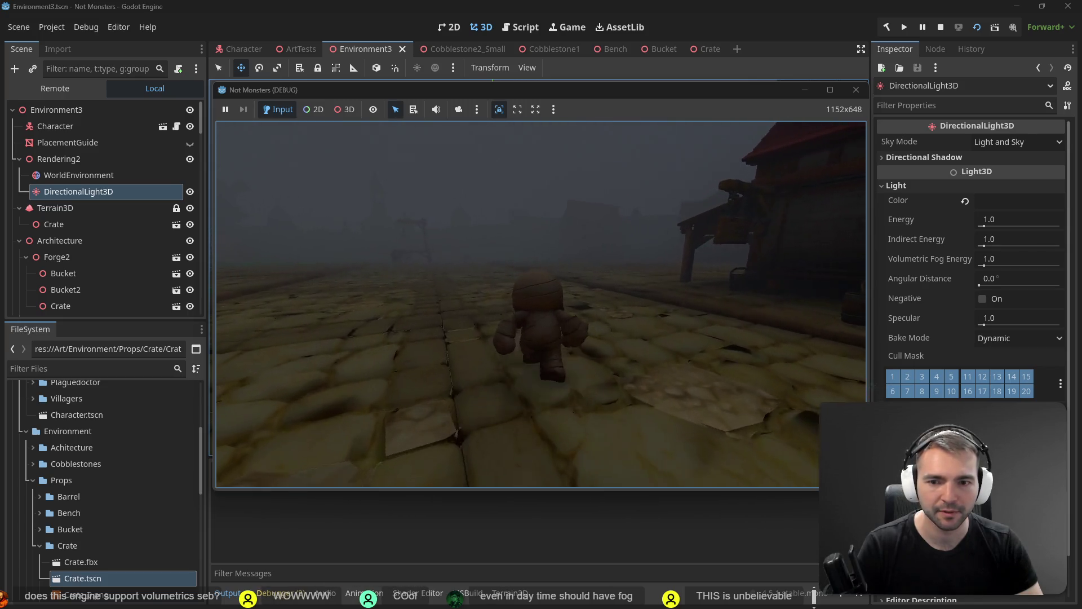
pyautogui.press('w')
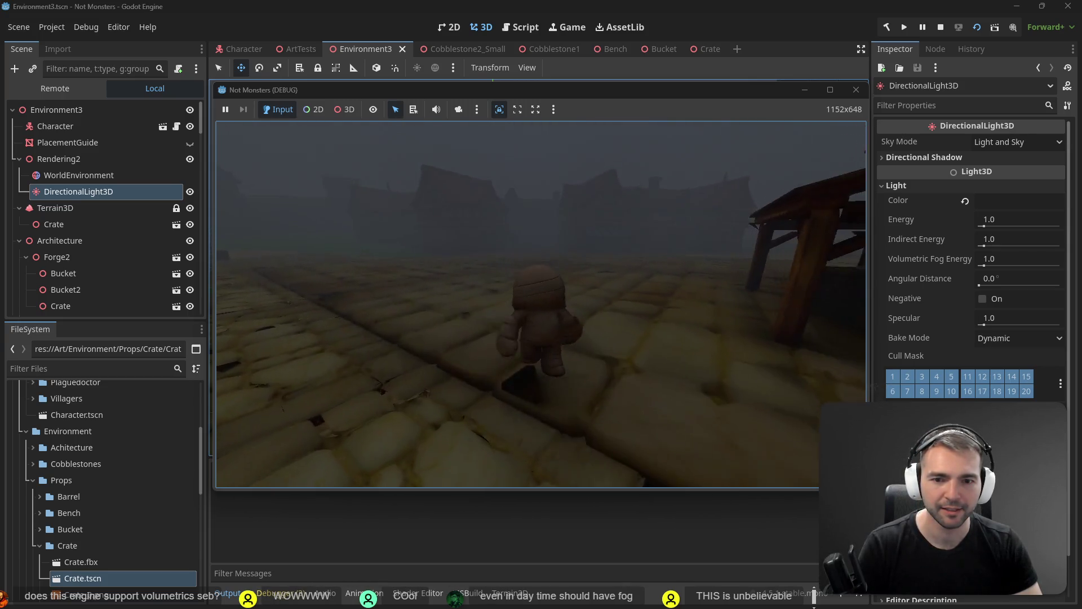
pyautogui.press('d')
pyautogui.press('w')
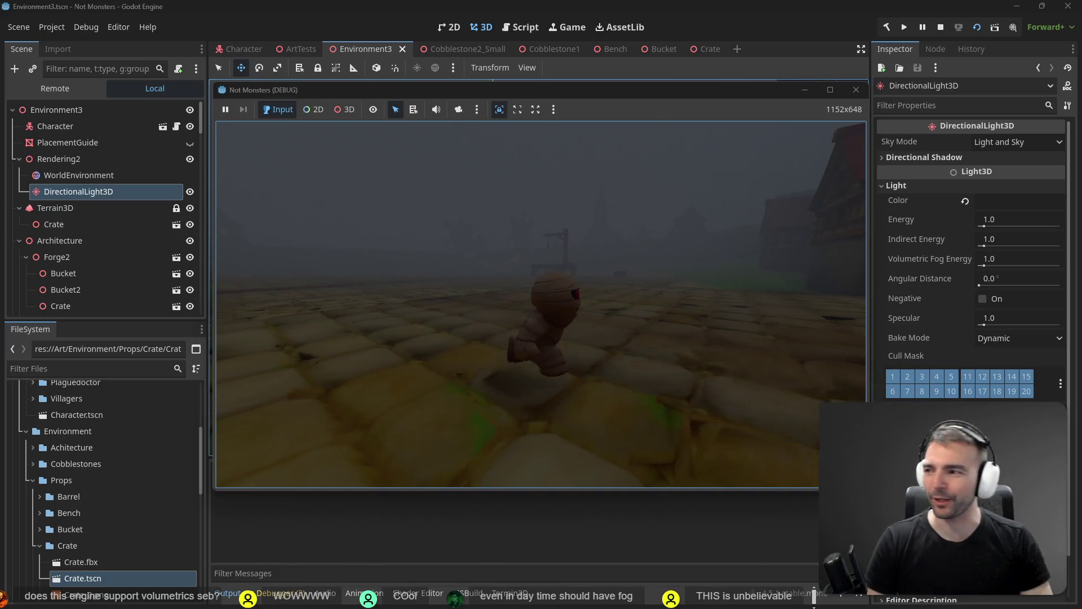
pyautogui.press('w')
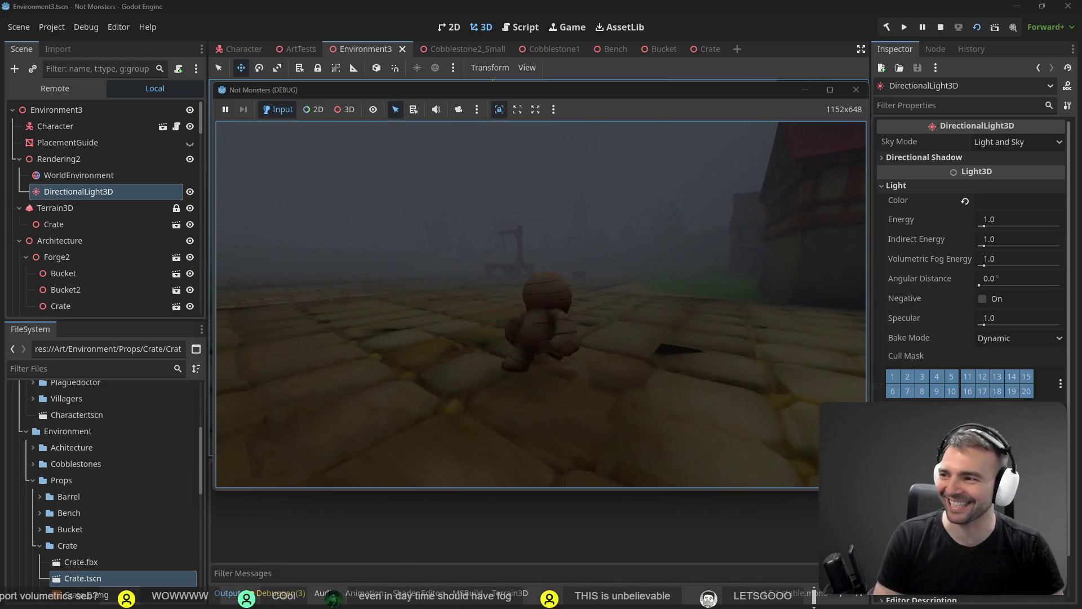
pyautogui.press('d')
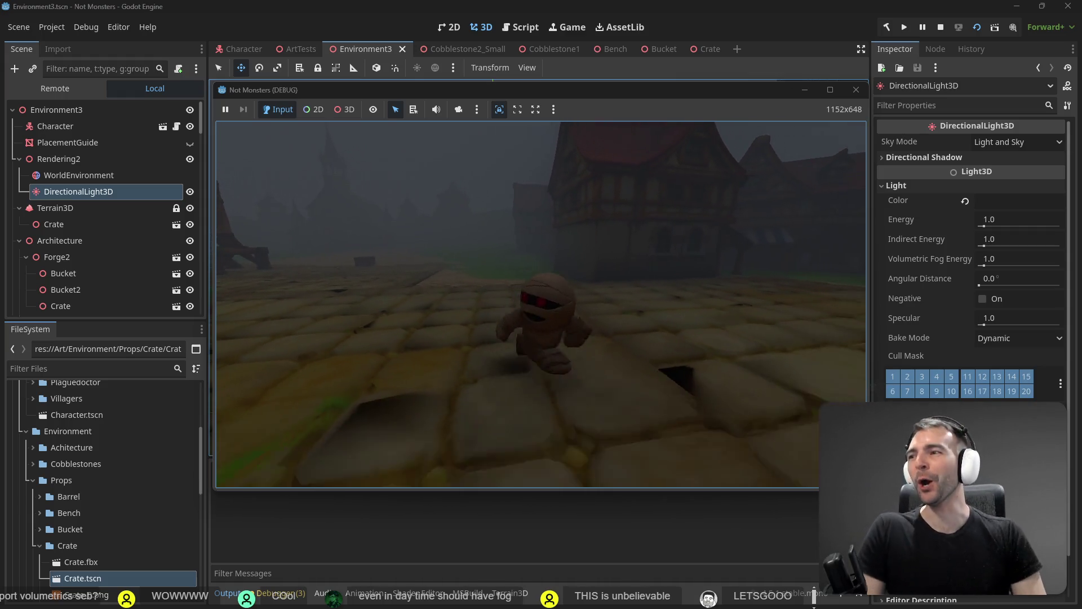
pyautogui.press('s')
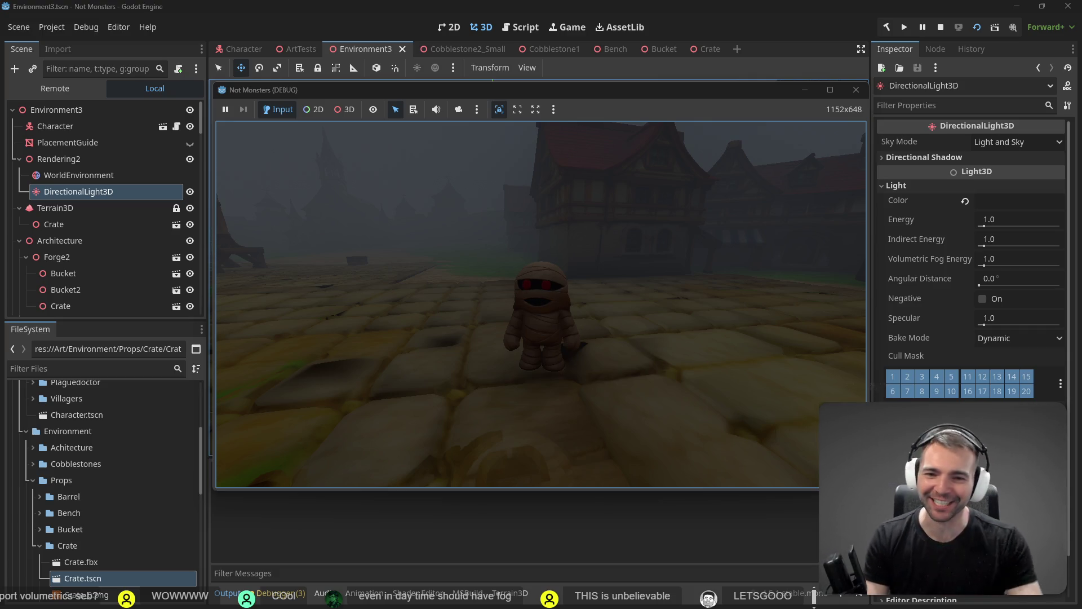
pyautogui.press('w')
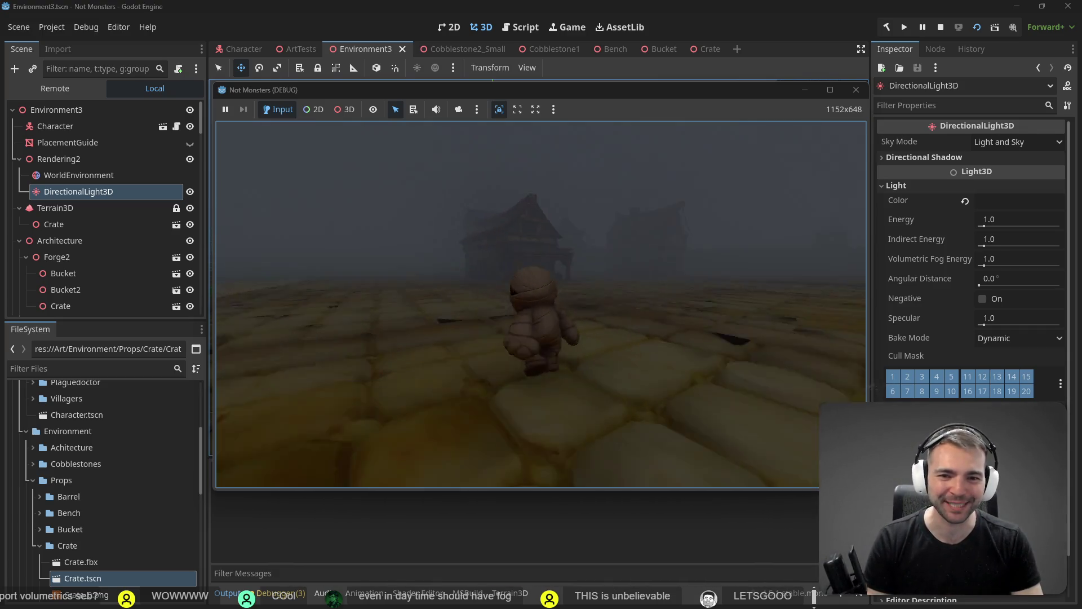
pyautogui.press('a')
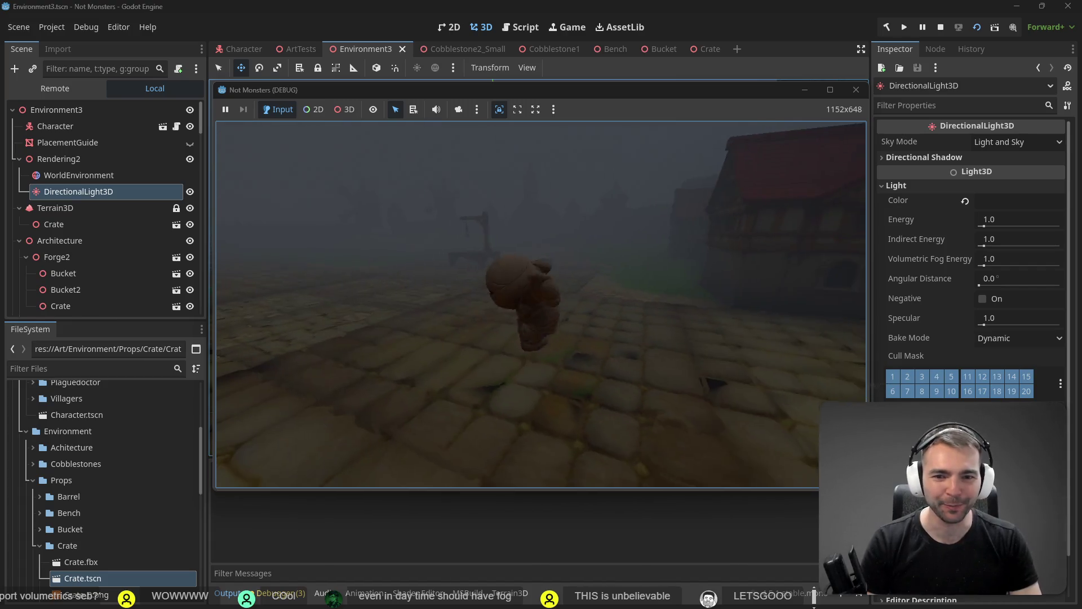
pyautogui.press('w')
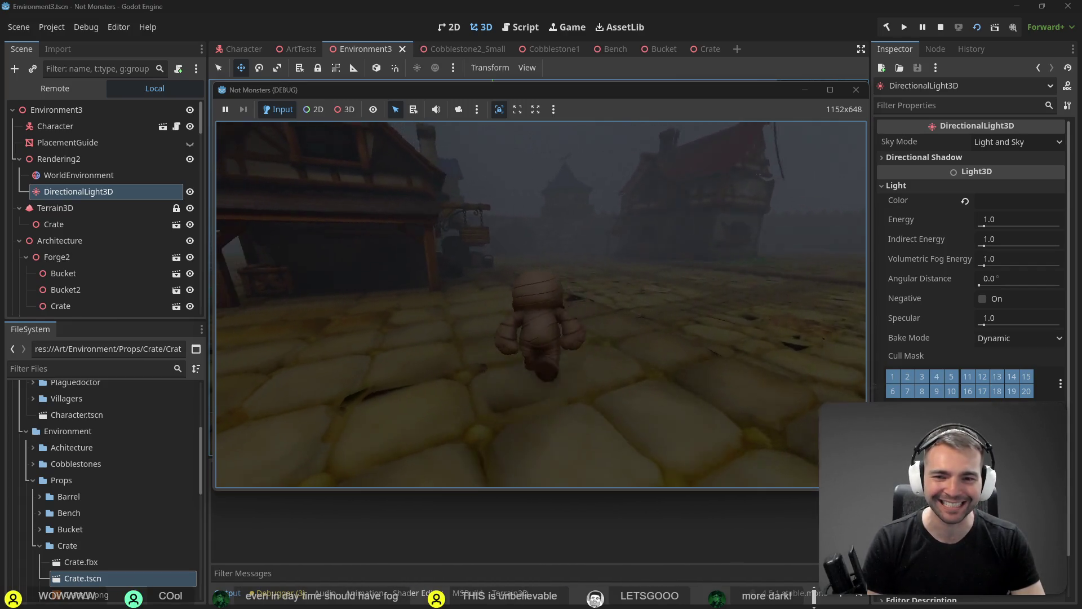
pyautogui.press('w')
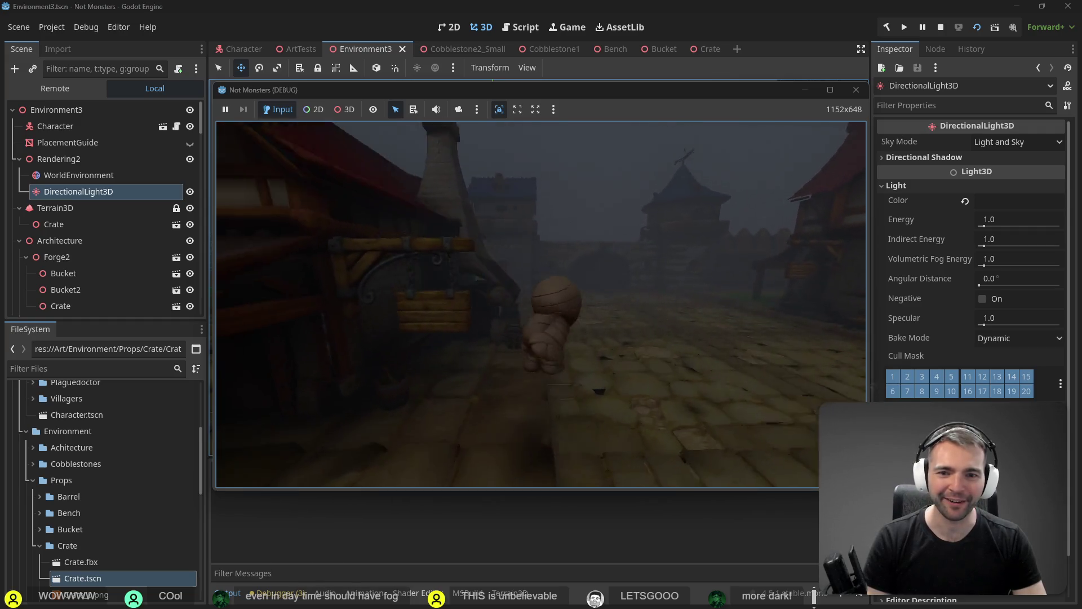
pyautogui.press('w')
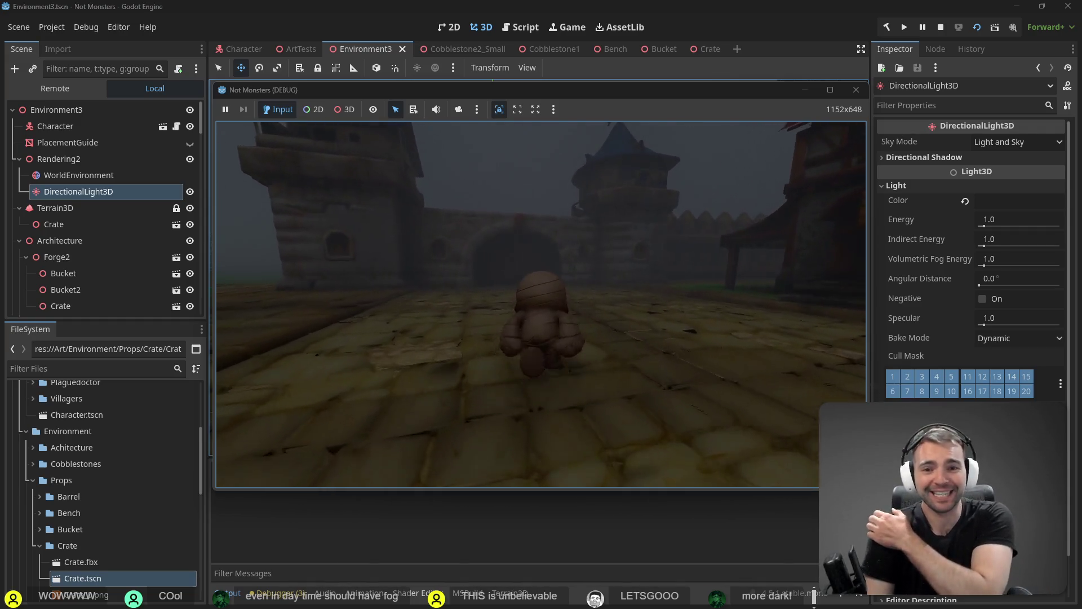
pyautogui.press('s')
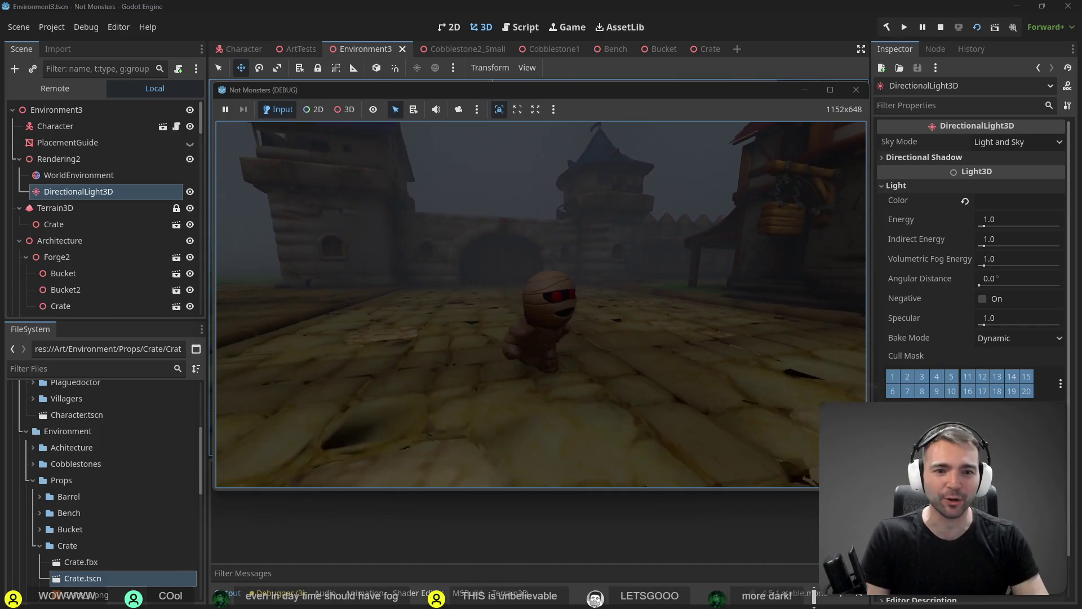
pyautogui.press('w')
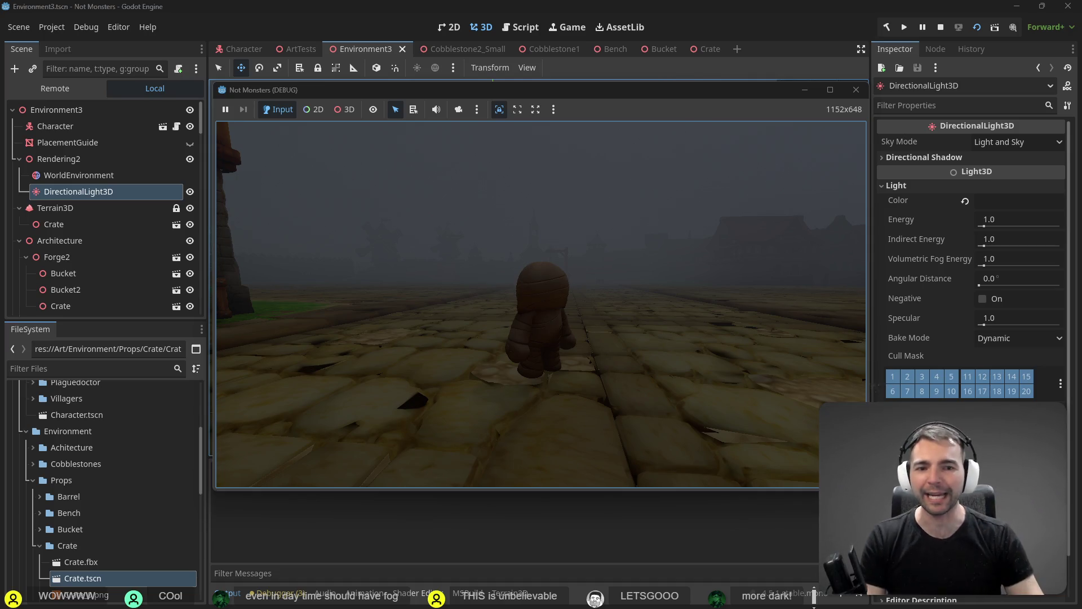
pyautogui.press('s')
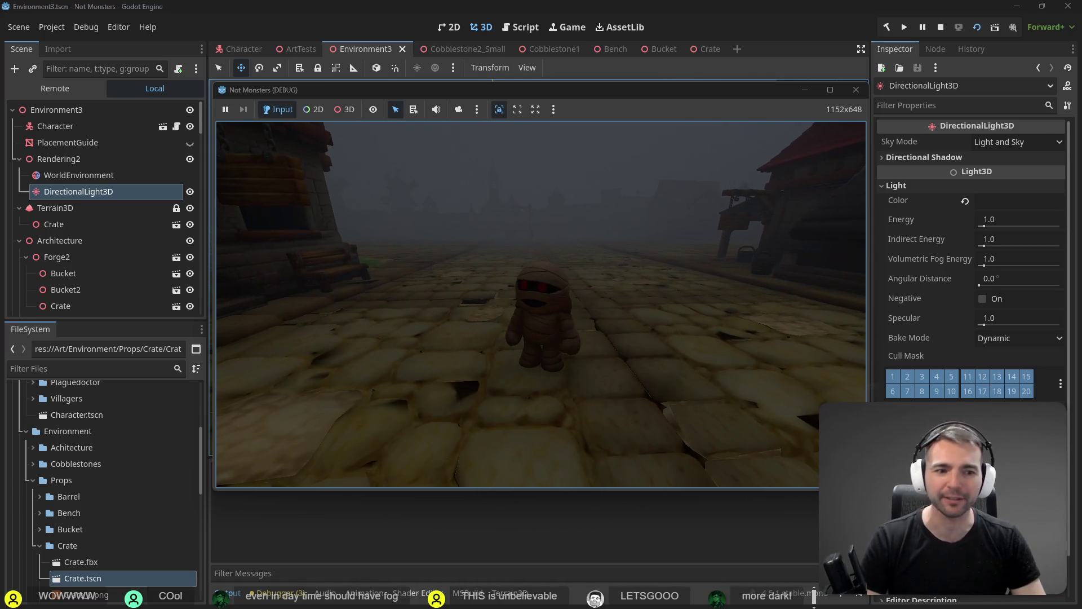
pyautogui.press('F8')
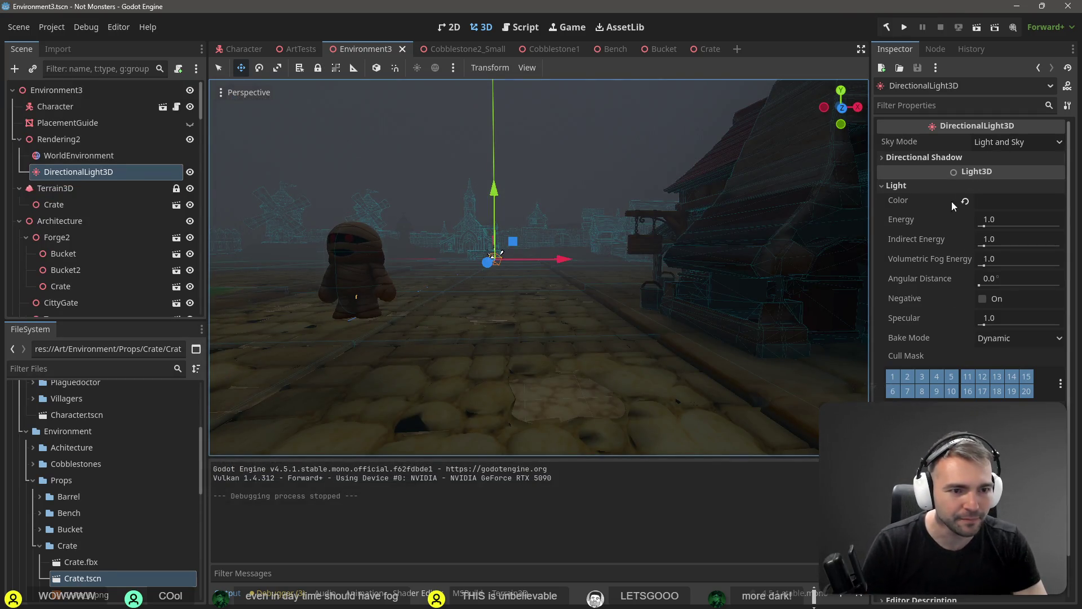
# Rotate the directional light to about 159 degrees and test-run the scene
pyautogui.click(66, 158)
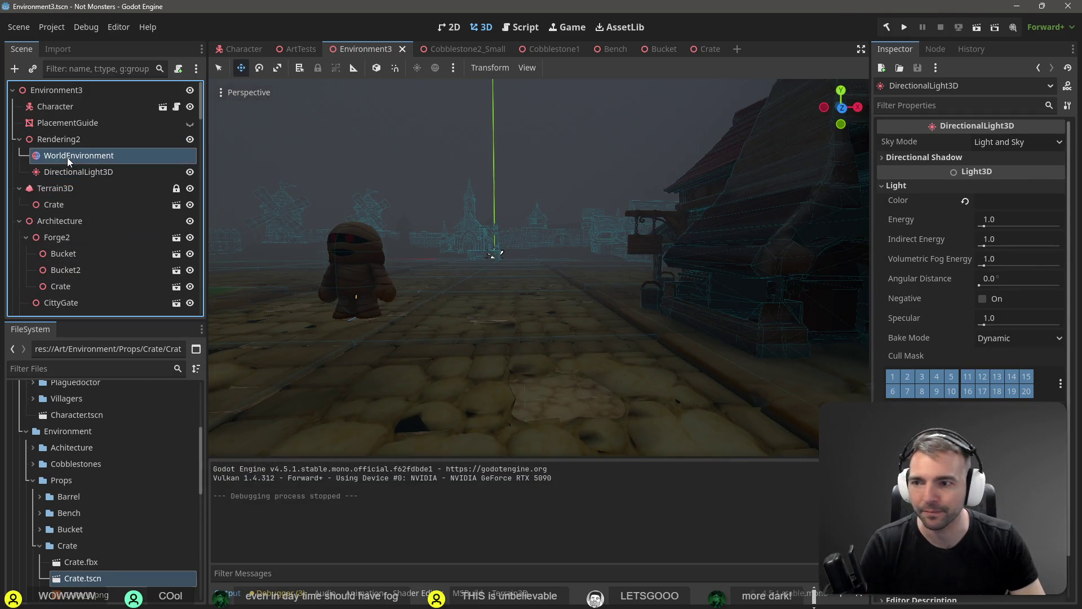
pyautogui.click(91, 175)
pyautogui.press('e')
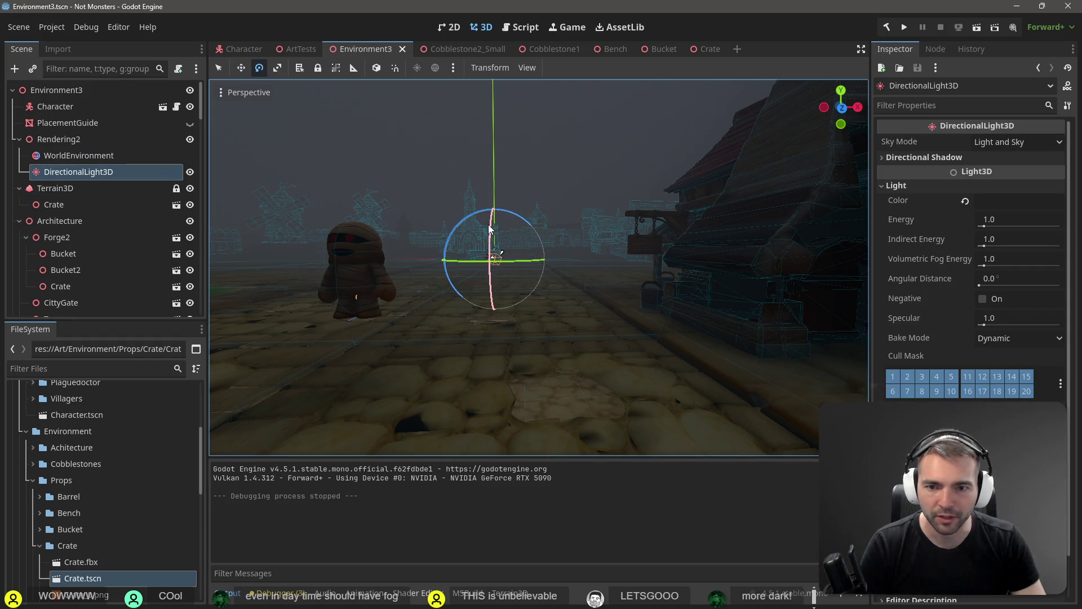
pyautogui.moveTo(488, 268)
pyautogui.mouseDown()
pyautogui.moveTo(492, 288)
pyautogui.moveTo(488, 268)
pyautogui.mouseUp()
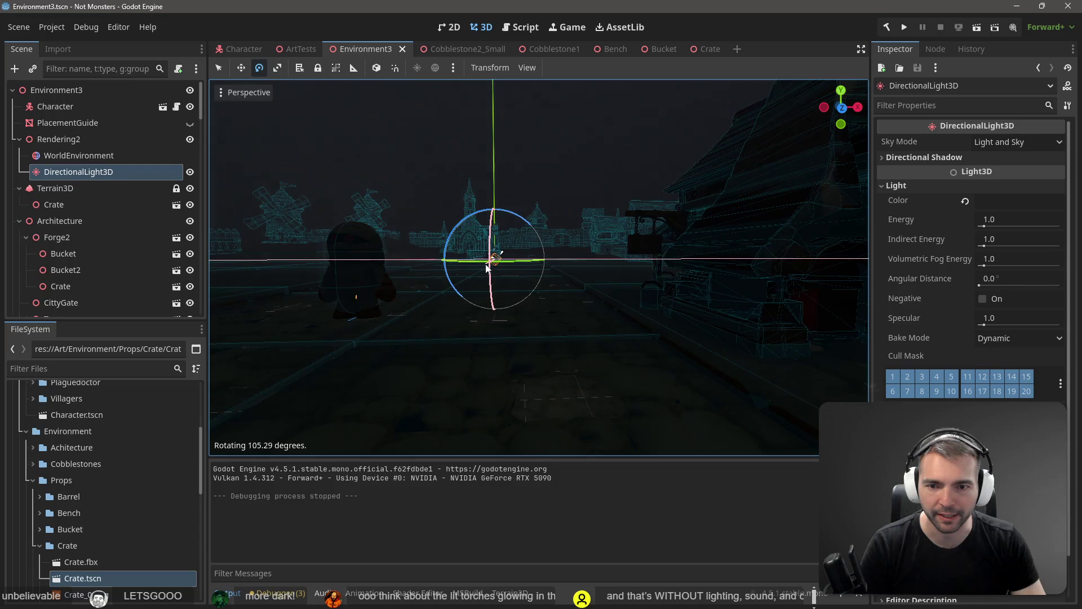
pyautogui.press('F6')
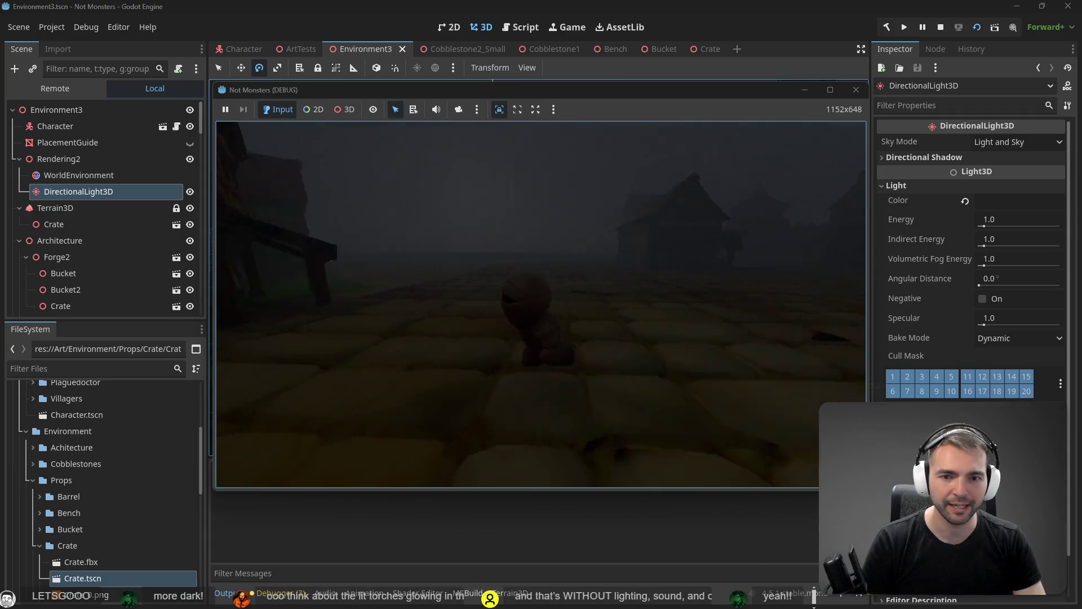
pyautogui.press('F8')
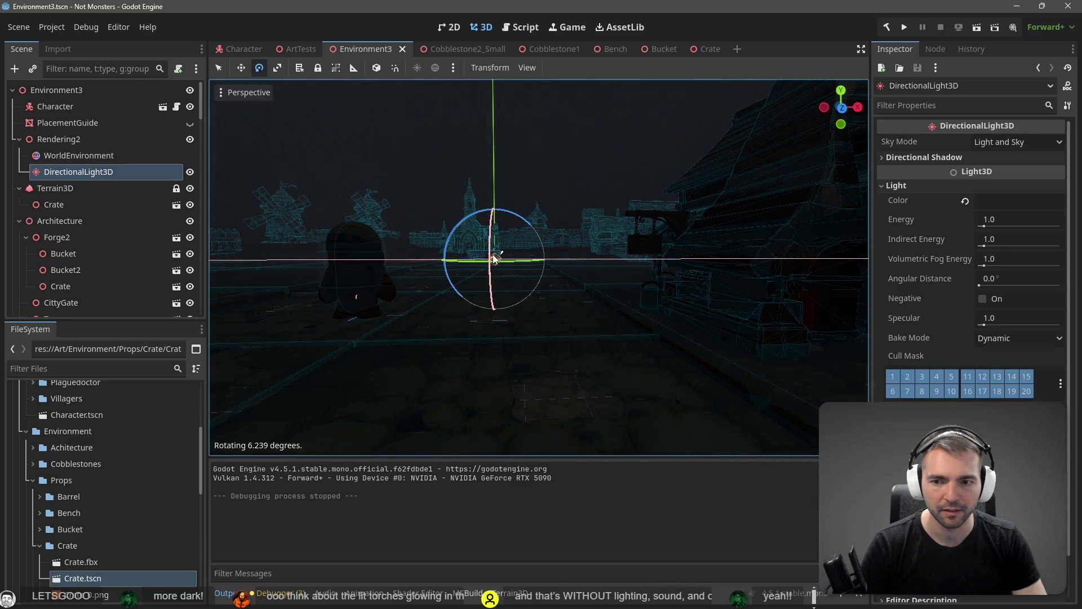
# Tweak the light angle, re-test, then raise volumetric fog density to about 0.14
pyautogui.moveTo(493, 259); pyautogui.dragTo(494, 258)
pyautogui.press('F5')
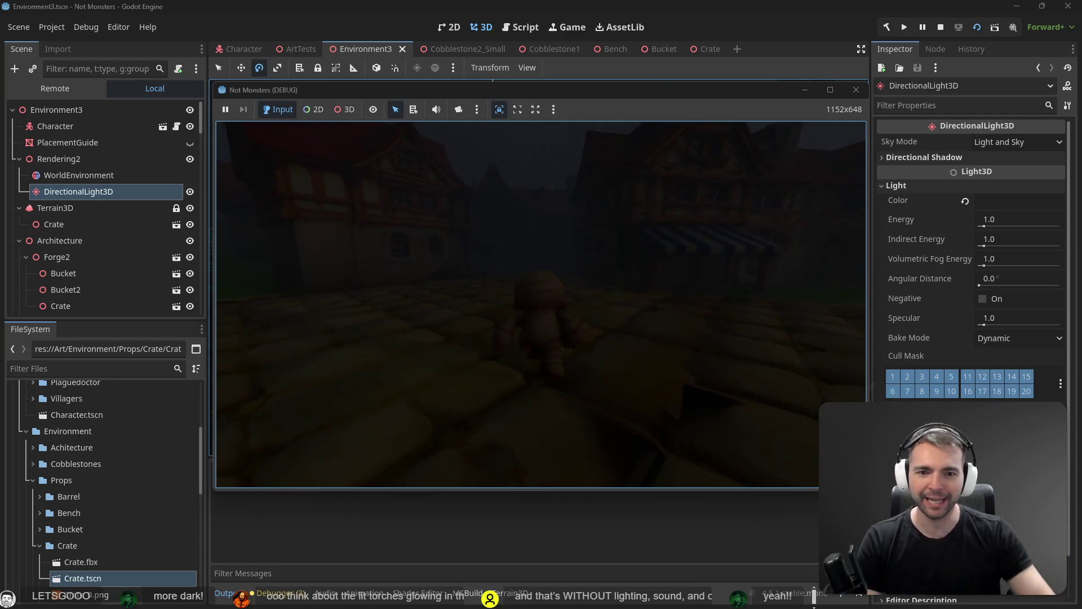
pyautogui.press('F8')
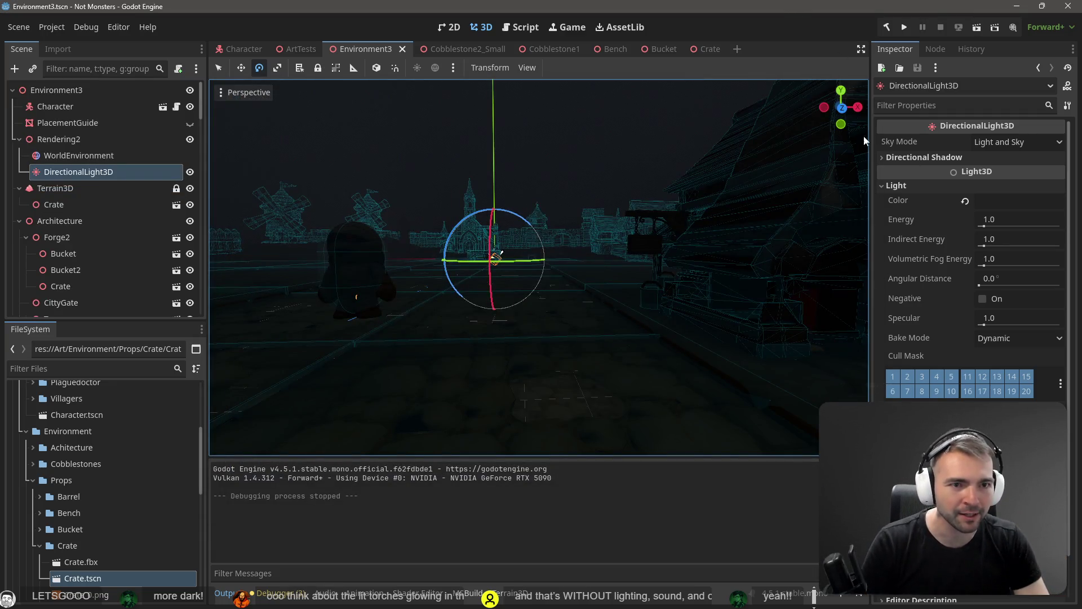
pyautogui.click(79, 157)
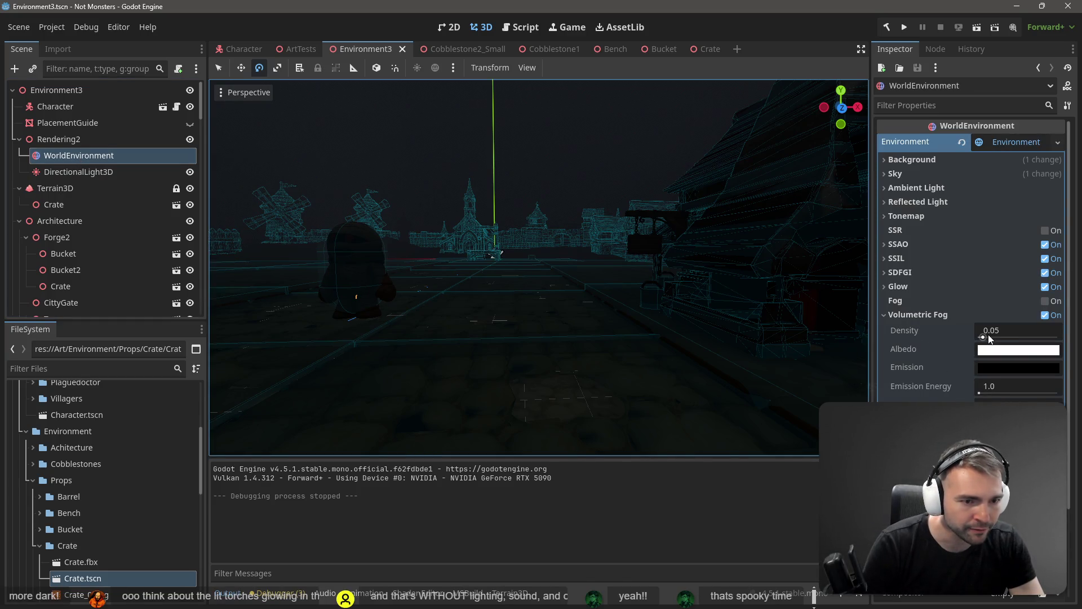
pyautogui.moveTo(984, 337); pyautogui.dragTo(988, 338)
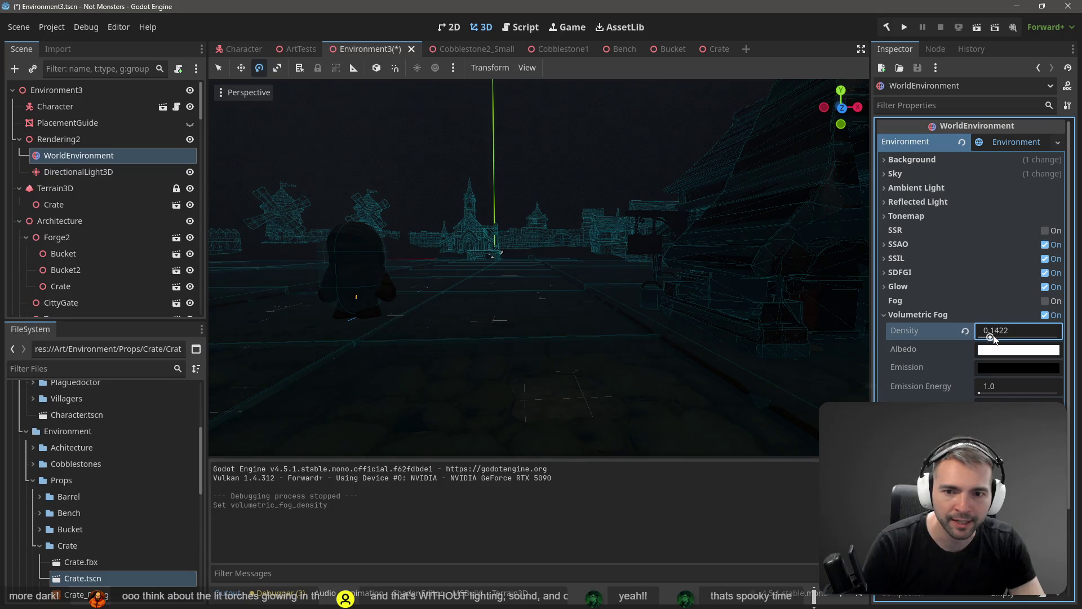
# Test-run the 0.14 fog, then undo the density back to 0.05
pyautogui.press('F5')
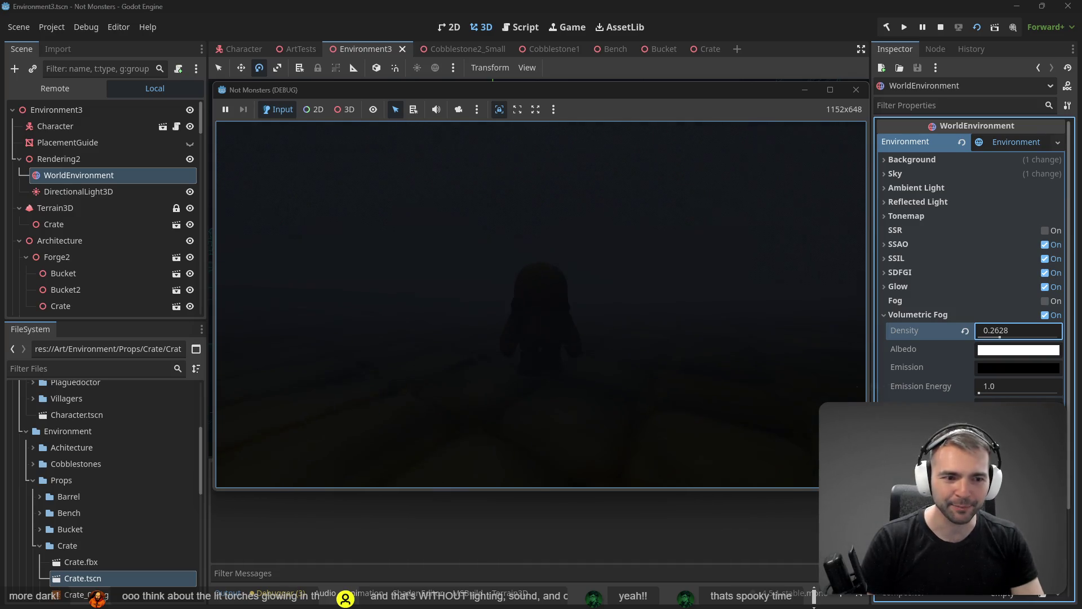
pyautogui.press('F8')
pyautogui.hotkey('ctrl', 'z')
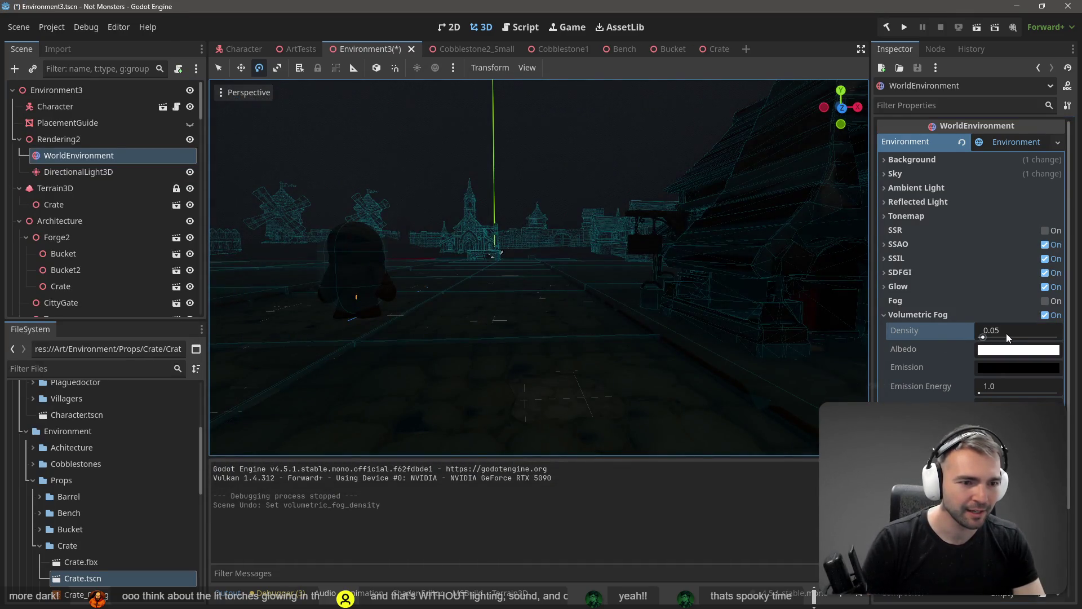
# Set fog density to 0.1, play-test it, then undo back to 0.05
pyautogui.click(993, 332)
pyautogui.write('0.1')
pyautogui.press('Return')
pyautogui.hotkey('ctrl', 's')
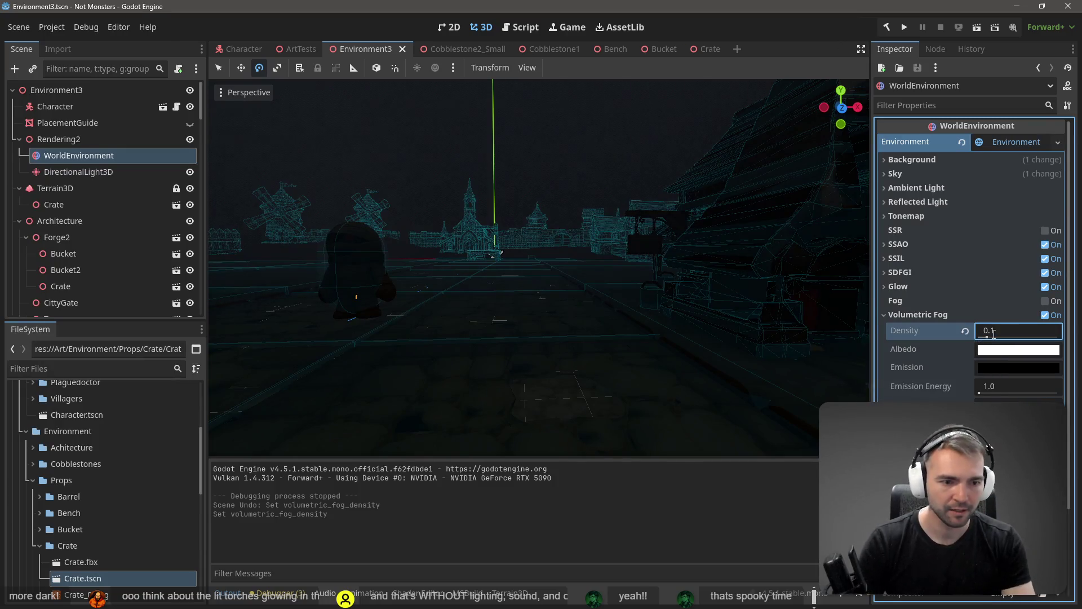
pyautogui.press('F6')
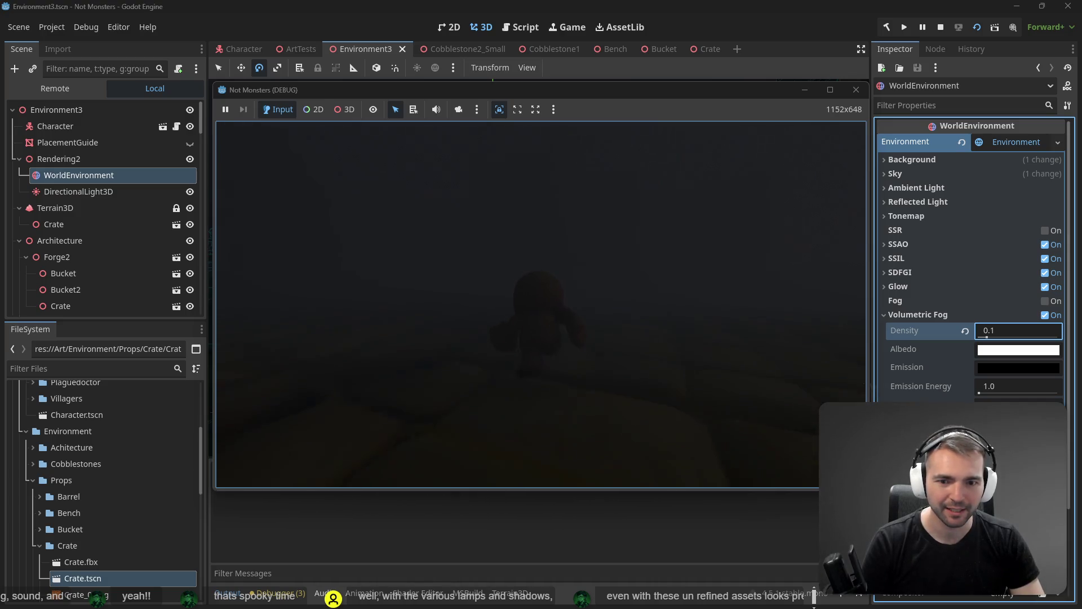
pyautogui.press('F8')
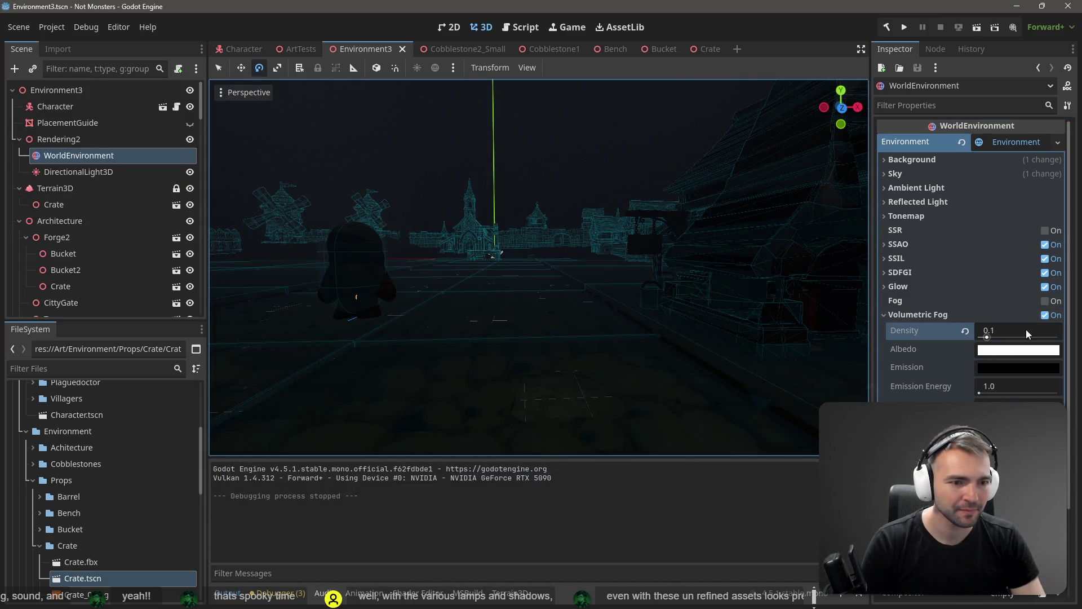
pyautogui.press('Delete')
pyautogui.press('Return')
pyautogui.hotkey('ctrl', 'z')
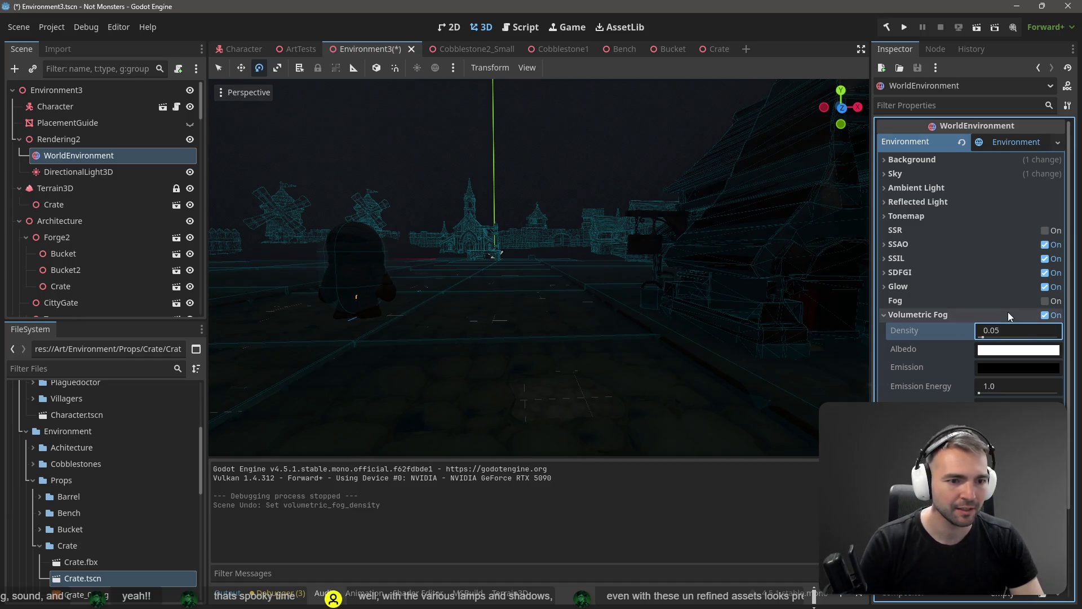
# Change fog density to 0.08, play-test it, then undo back to 0.05
pyautogui.click(1006, 329)
pyautogui.click(1006, 330)
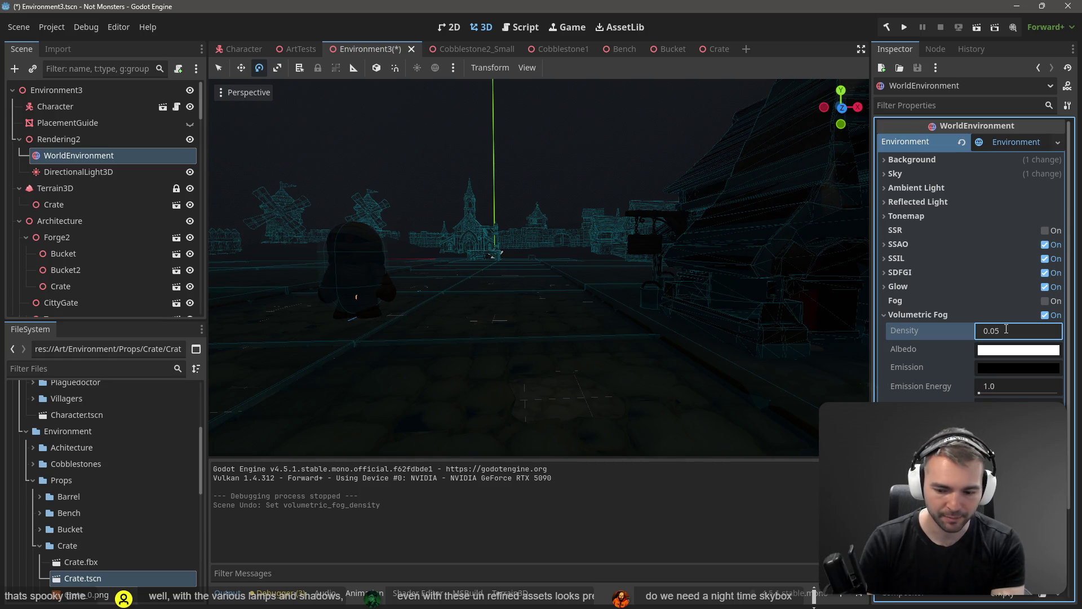
pyautogui.press('BackSpace')
pyautogui.write('8')
pyautogui.press('Return')
pyautogui.press('F6')
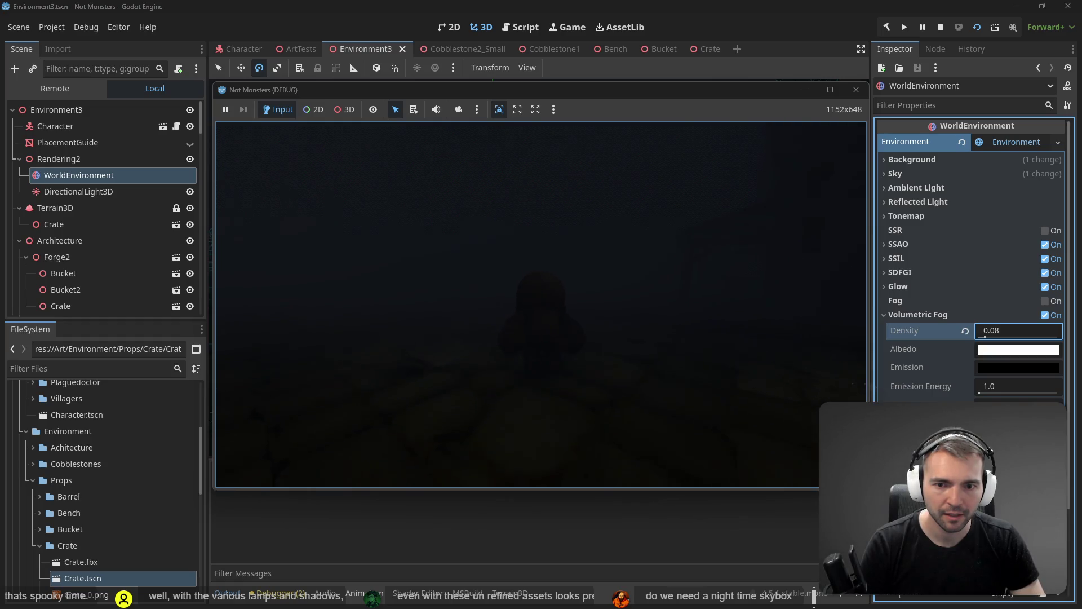
pyautogui.press('F8')
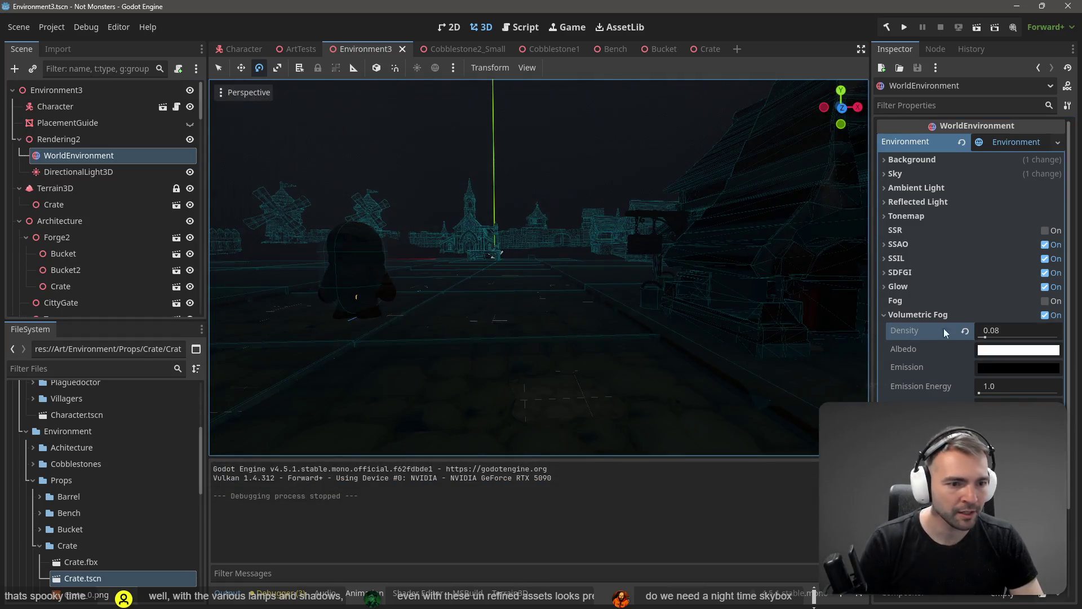
pyautogui.click(1016, 328)
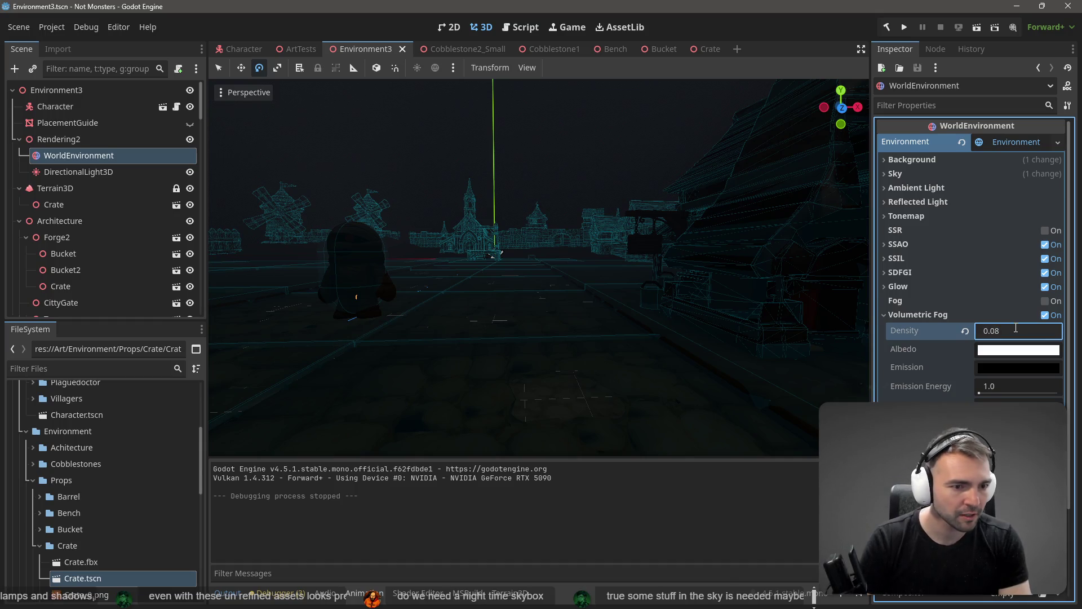
pyautogui.hotkey('ctrl', 'z')
pyautogui.hotkey('ctrl', 'z')
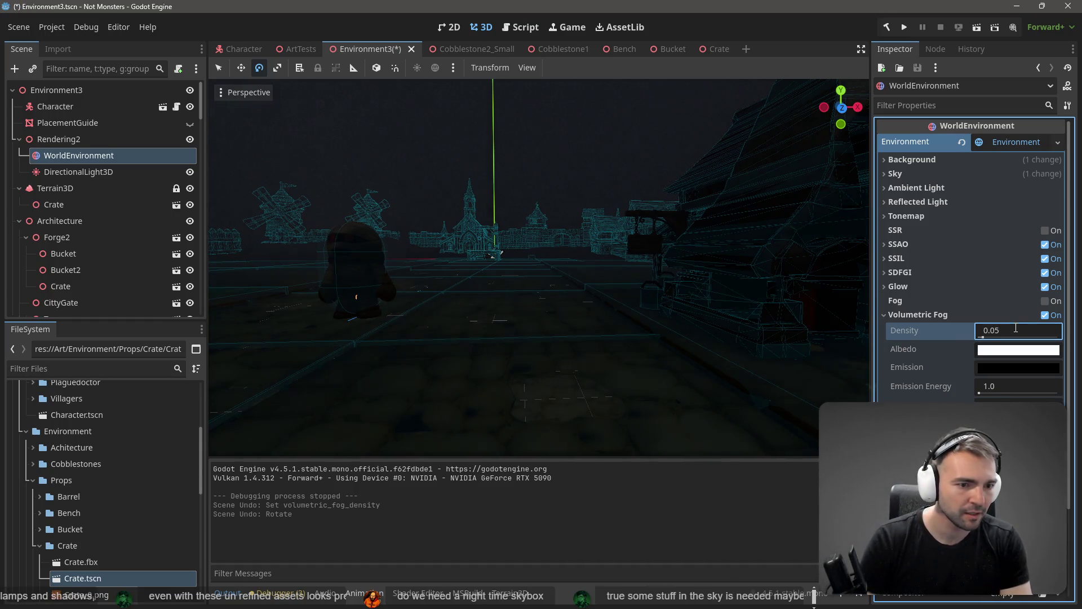
# Undo the night light colour, tilt and volumetric fog, then fly up to a town overview
pyautogui.hotkey('ctrl', 'z')
pyautogui.hotkey('ctrl', 'z')
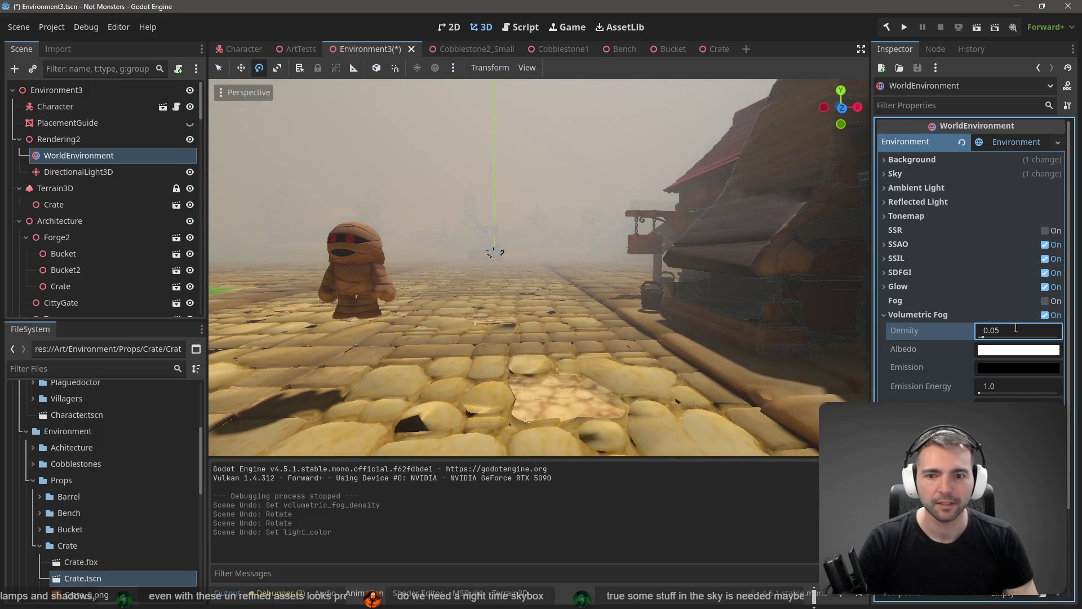
pyautogui.hotkey('ctrl', 'z')
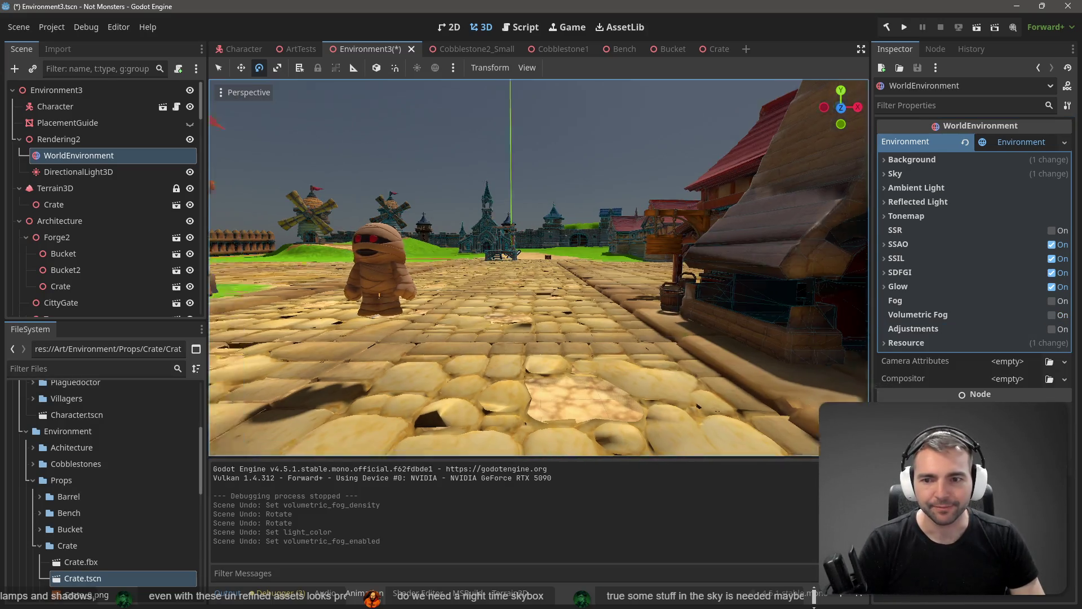
pyautogui.press('s')
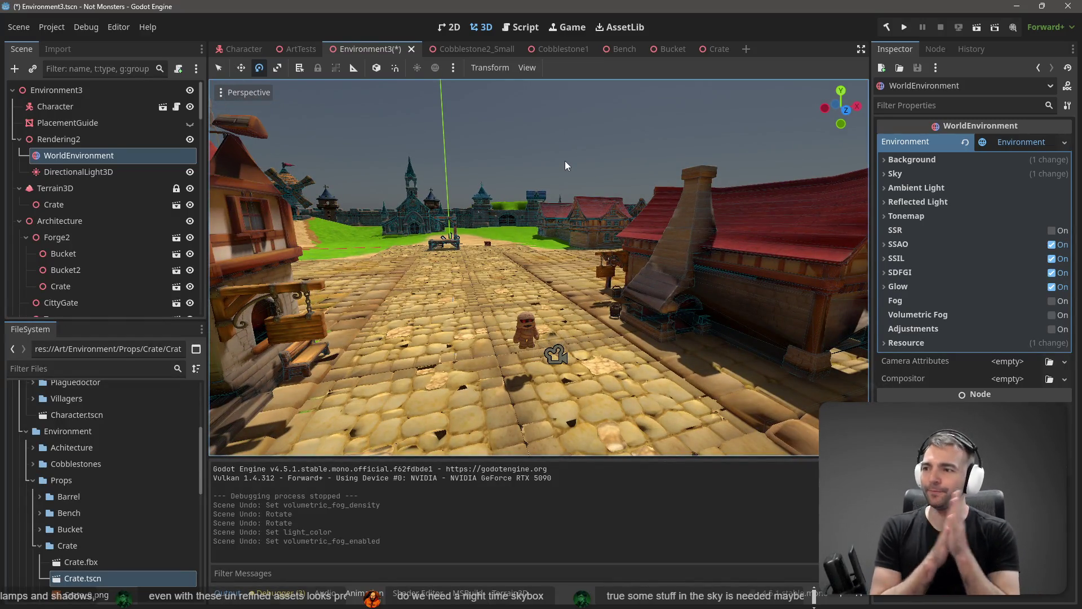
pyautogui.scroll(5, 564, 161)
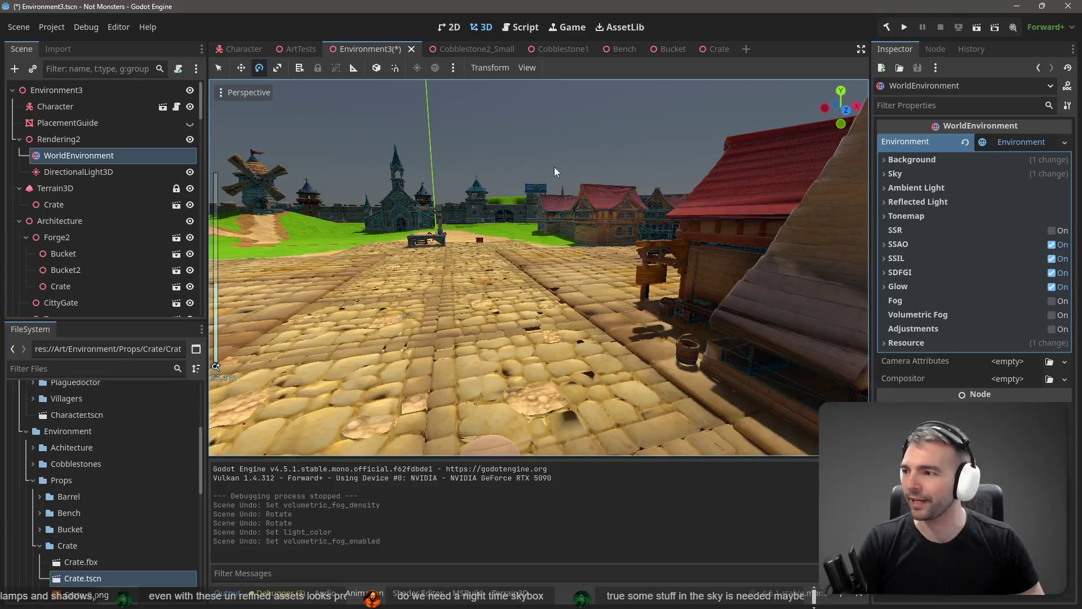
pyautogui.press('s')
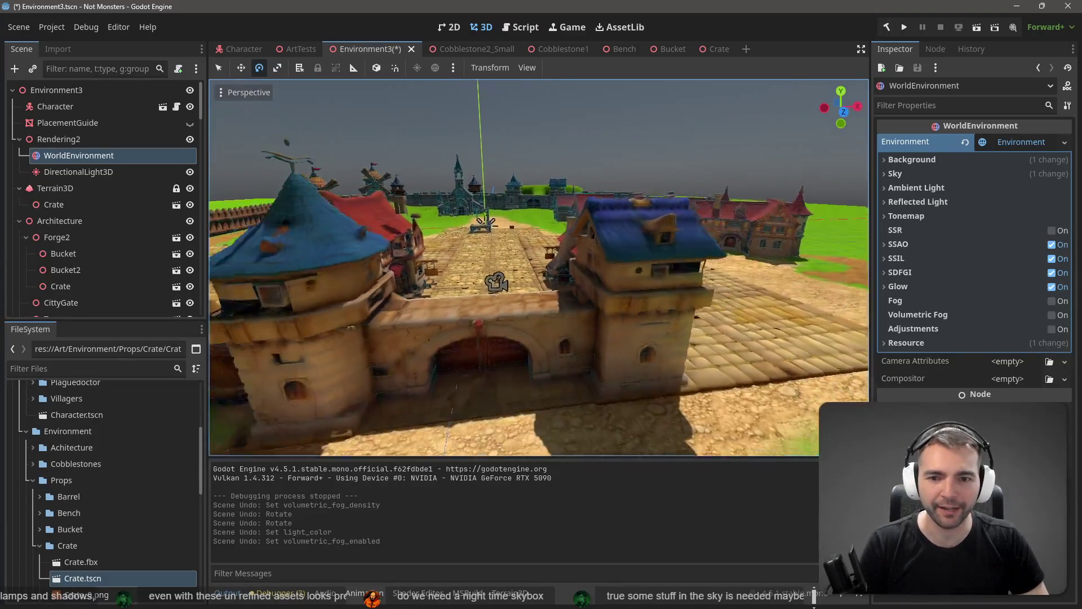
# Clear the selection, save the scene and fly down to street level near the well
pyautogui.click(578, 154)
pyautogui.hotkey('ctrl', 's')
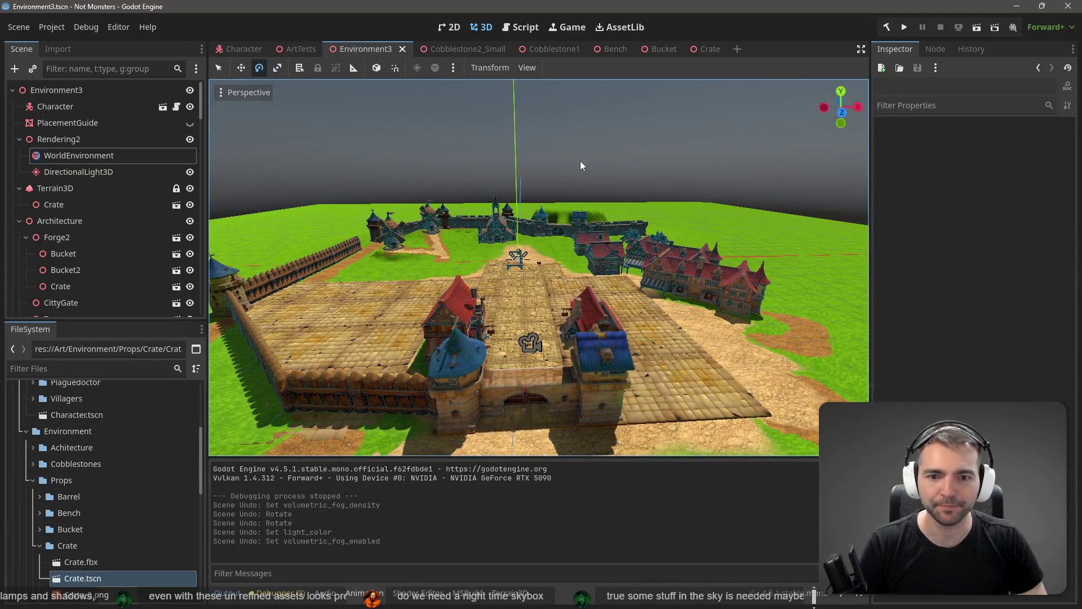
pyautogui.press('w')
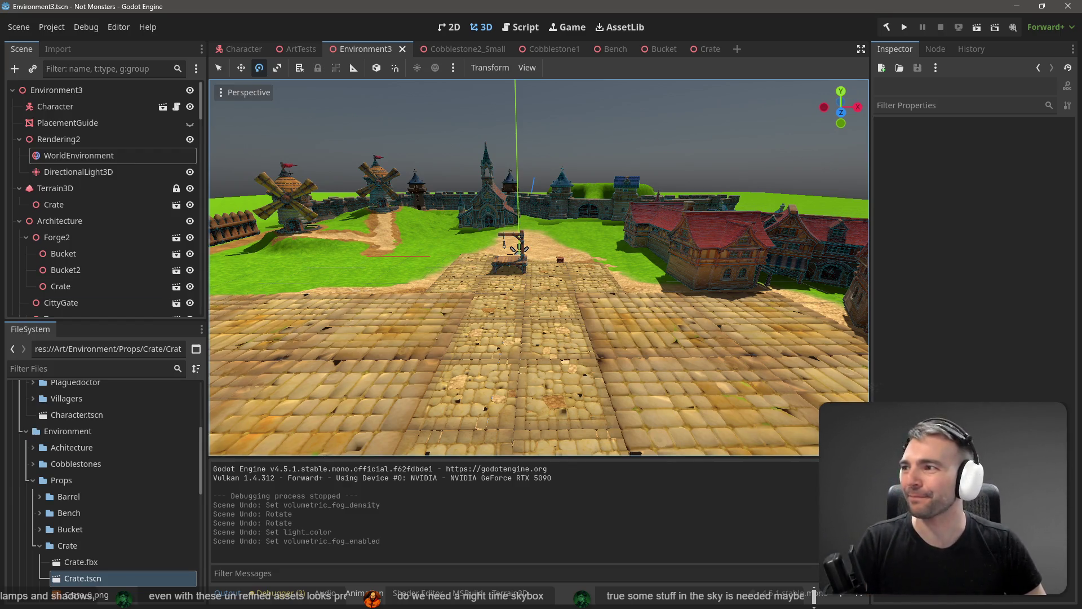
# Orbit around the red-roofed forge house, then select the Terrain3D node
pyautogui.moveTo(538, 268); pyautogui.dragTo(462, 270)
pyautogui.moveTo(396, 338); pyautogui.dragTo(711, 269)
pyautogui.moveTo(539, 268); pyautogui.dragTo(651, 267)
pyautogui.scroll(-6, 557, 219)
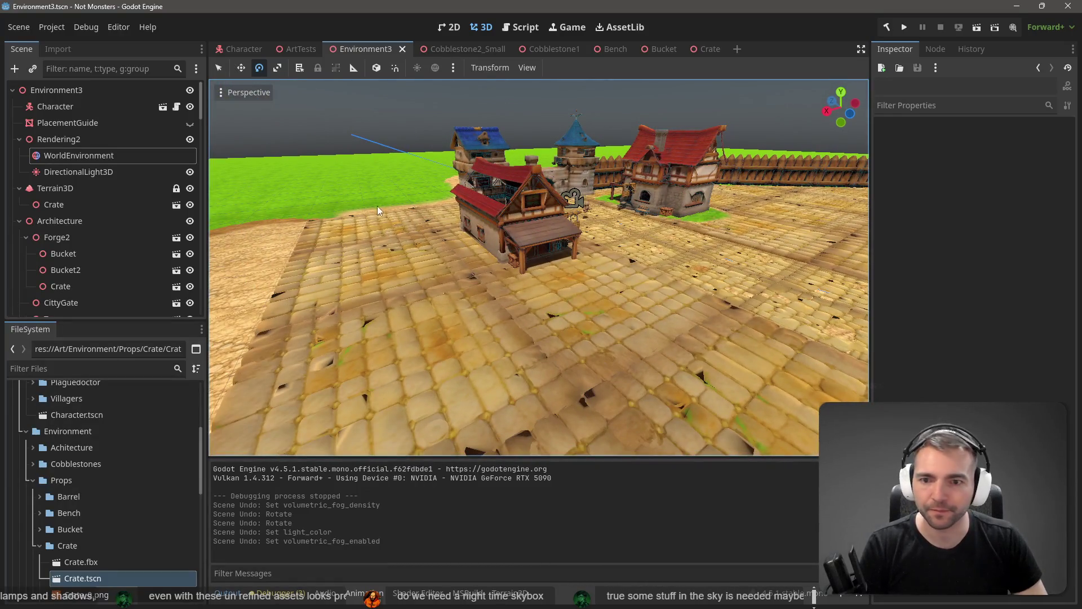
pyautogui.click(66, 188)
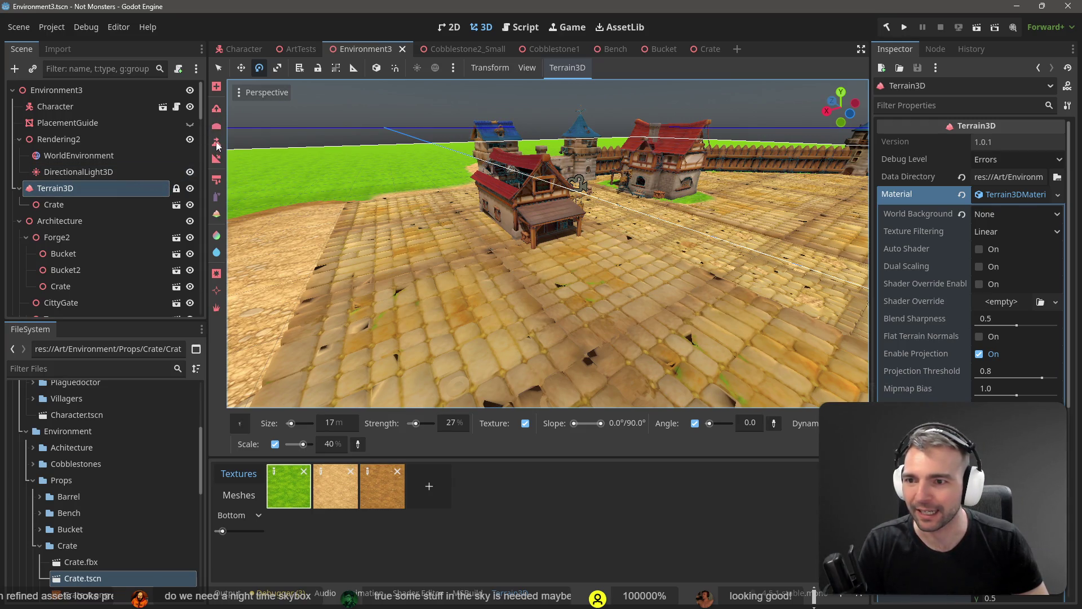
# Try painting a cobblestone patch under the porch, then undo it
pyautogui.click(217, 142)
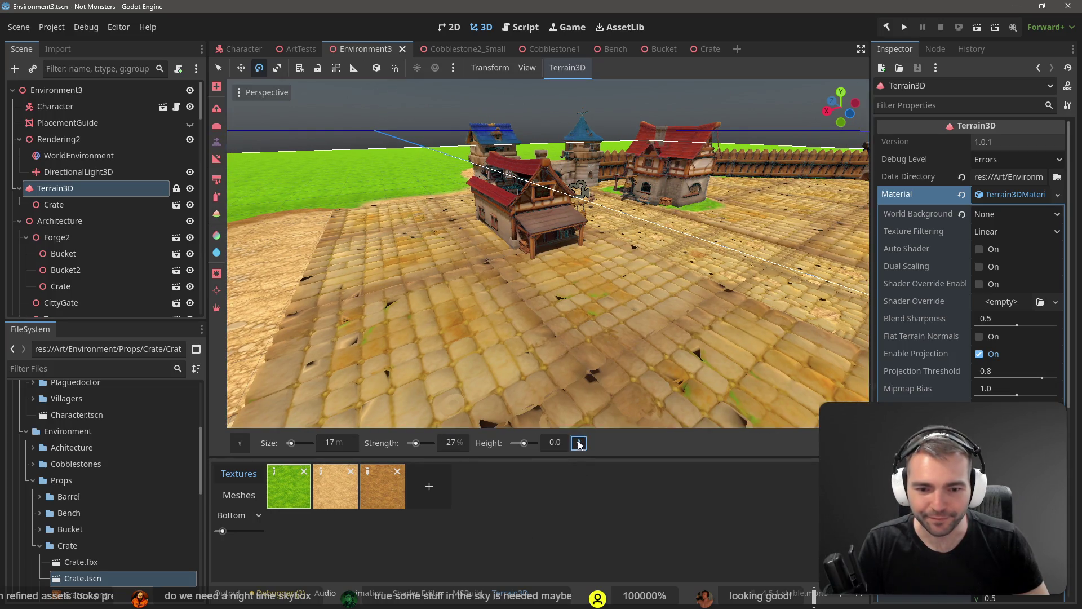
pyautogui.click(698, 208)
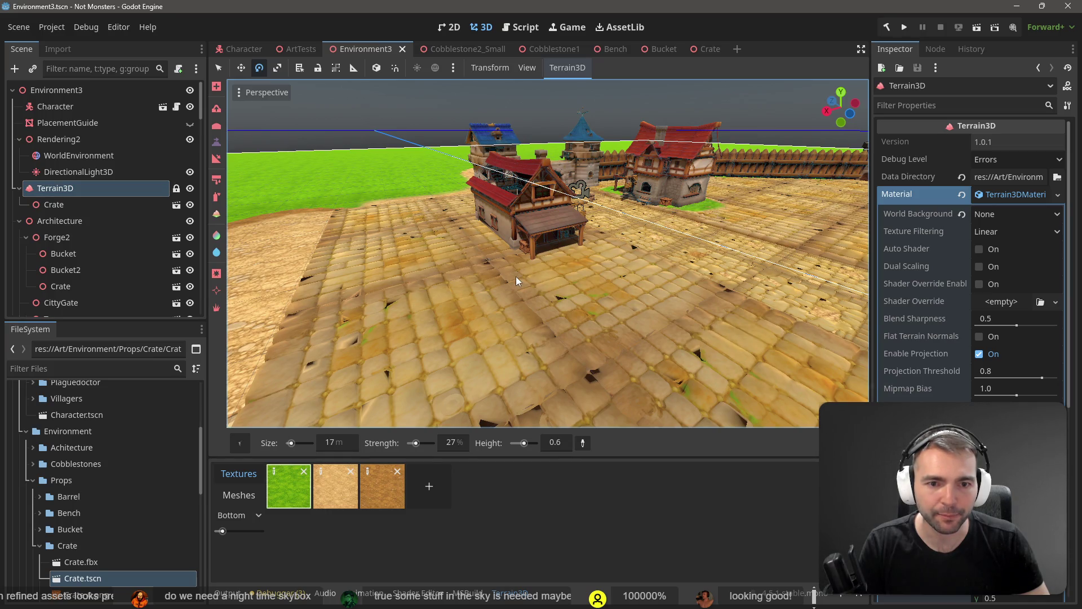
pyautogui.scroll(5, 547, 251)
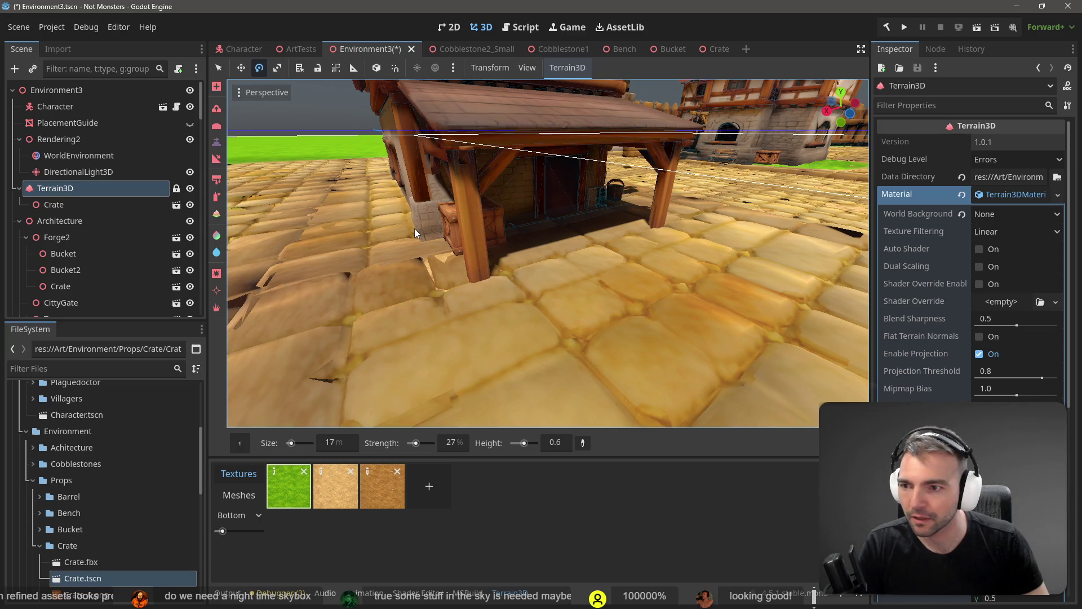
pyautogui.moveTo(410, 227)
pyautogui.mouseDown()
pyautogui.moveTo(453, 242)
pyautogui.moveTo(542, 237)
pyautogui.mouseUp()
pyautogui.hotkey('ctrl', 'z')
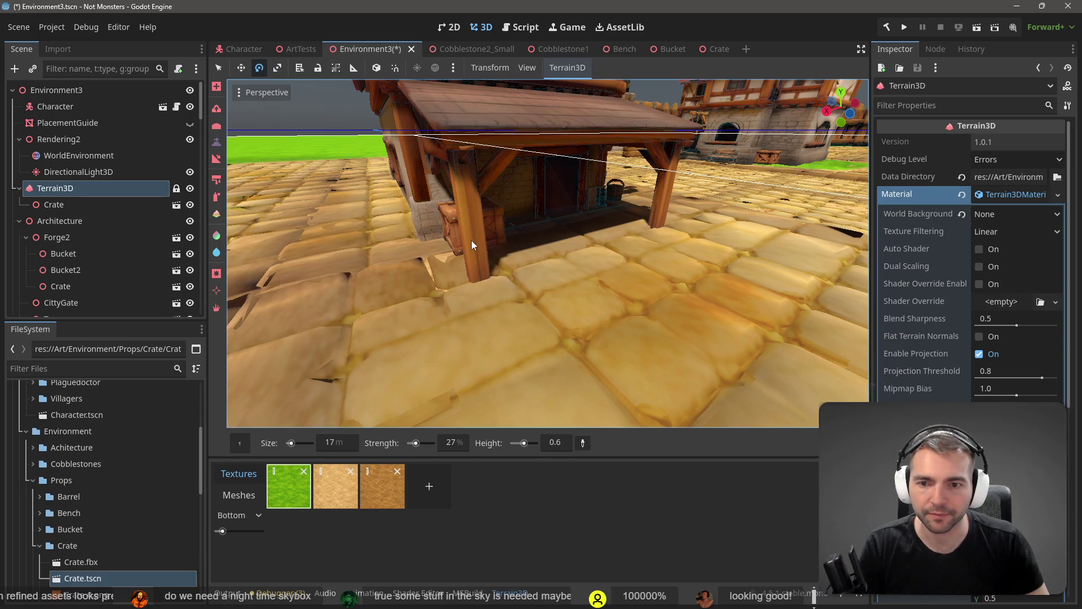
# Reshape the ground by the wall and paint grass from the dirt patch to the house corner
pyautogui.moveTo(797, 172)
pyautogui.mouseDown()
pyautogui.moveTo(732, 225)
pyautogui.moveTo(676, 197)
pyautogui.moveTo(508, 237)
pyautogui.moveTo(395, 282)
pyautogui.mouseUp()
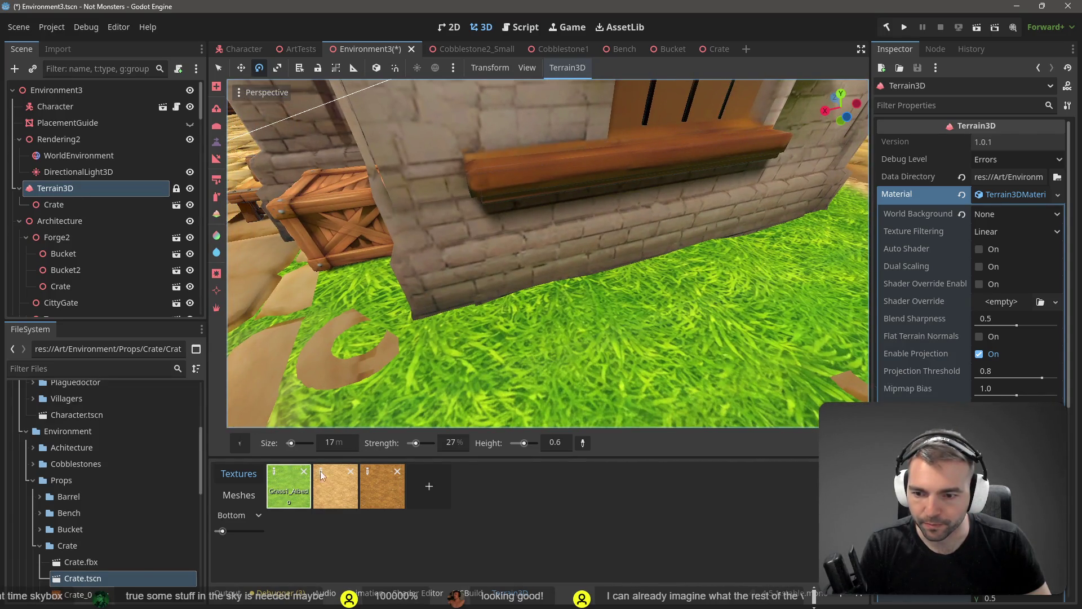
pyautogui.moveTo(800, 417); pyautogui.dragTo(699, 248)
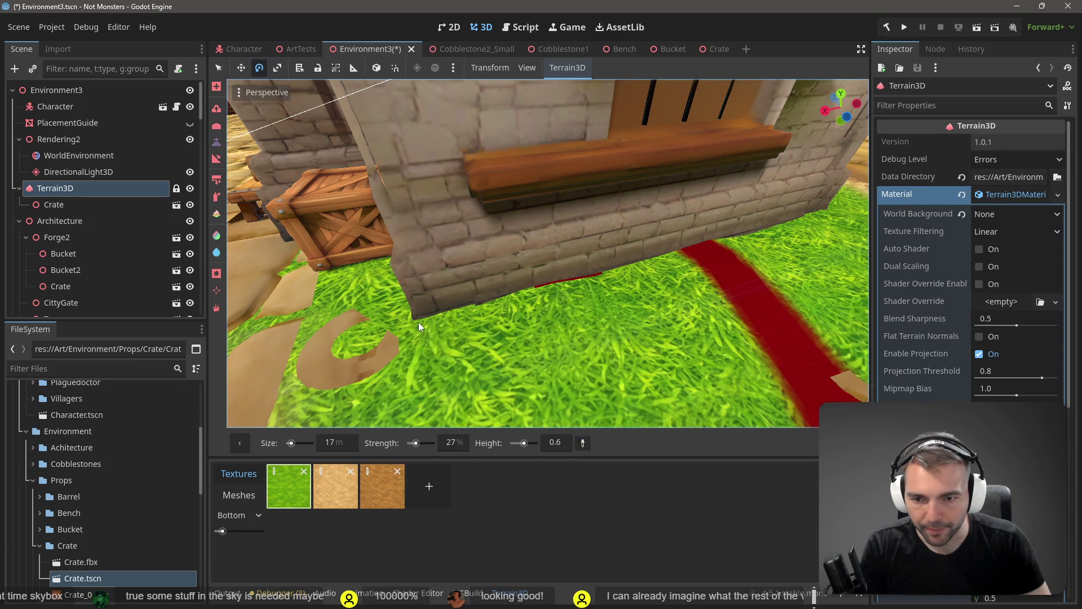
pyautogui.moveTo(418, 322)
pyautogui.mouseDown()
pyautogui.moveTo(394, 316)
pyautogui.moveTo(424, 320)
pyautogui.mouseUp()
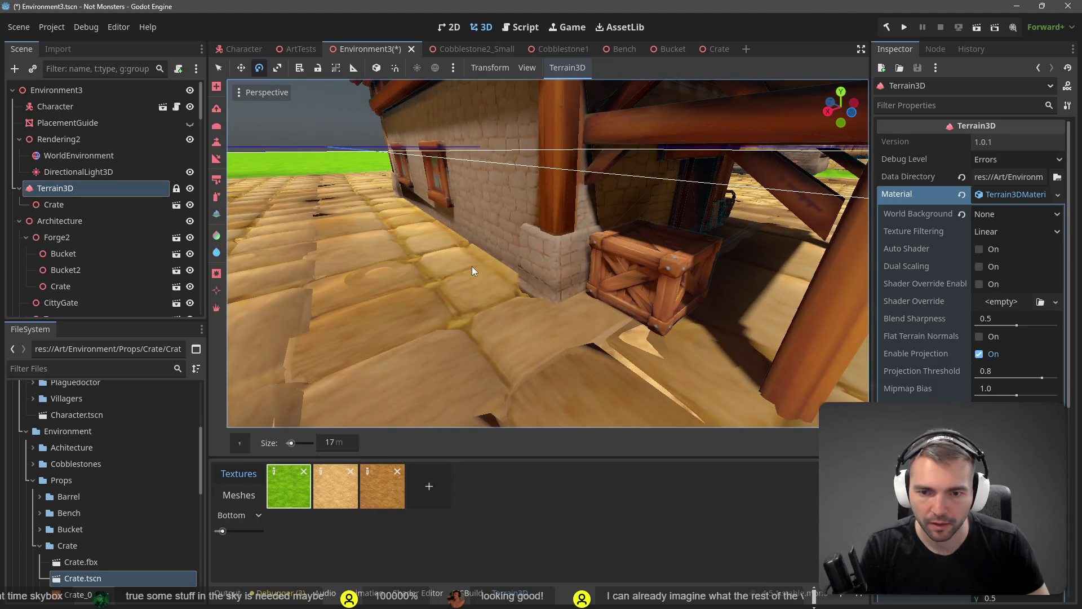
pyautogui.click(217, 142)
pyautogui.moveTo(485, 253)
pyautogui.mouseDown()
pyautogui.moveTo(526, 295)
pyautogui.moveTo(475, 245)
pyautogui.moveTo(406, 291)
pyautogui.moveTo(465, 243)
pyautogui.mouseUp()
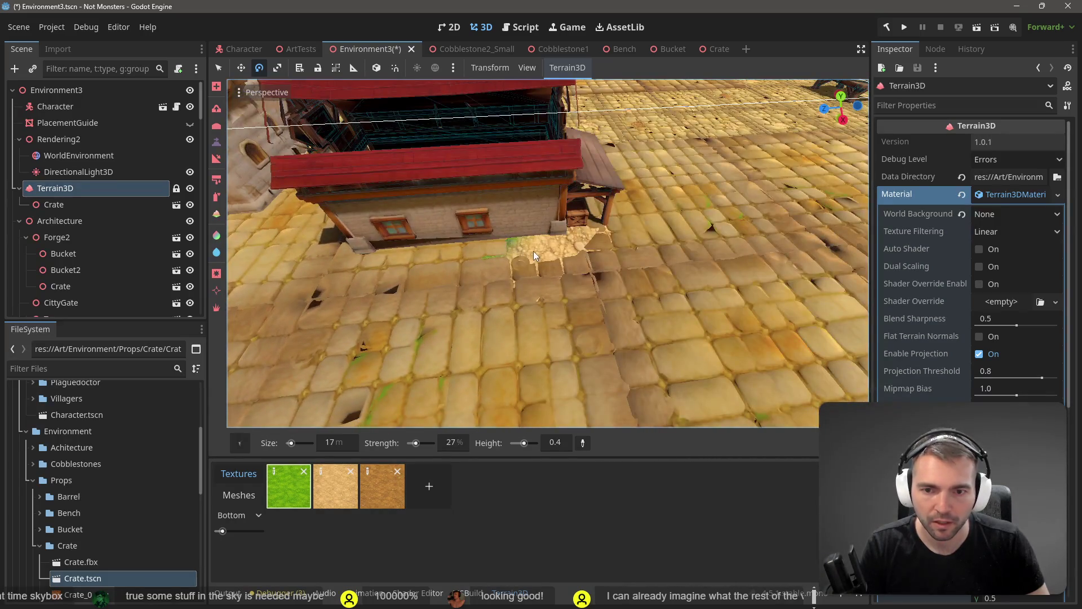
pyautogui.moveTo(533, 252); pyautogui.dragTo(367, 251)
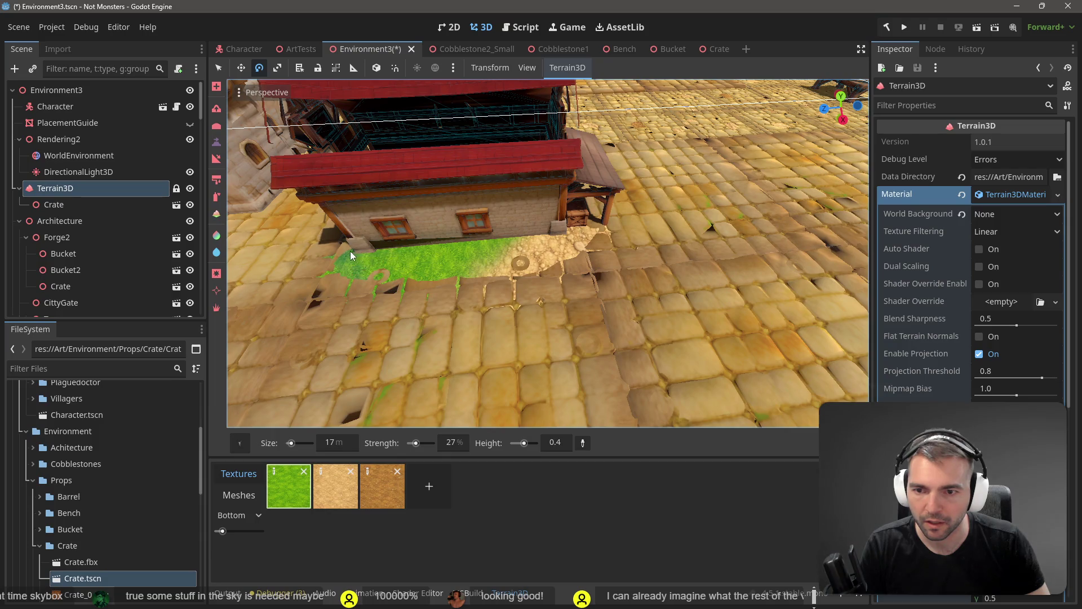
# Paint light sand strips on the cobblestones below and right of the red-roofed house
pyautogui.scroll(2, 372, 253)
pyautogui.scroll(2, 559, 222)
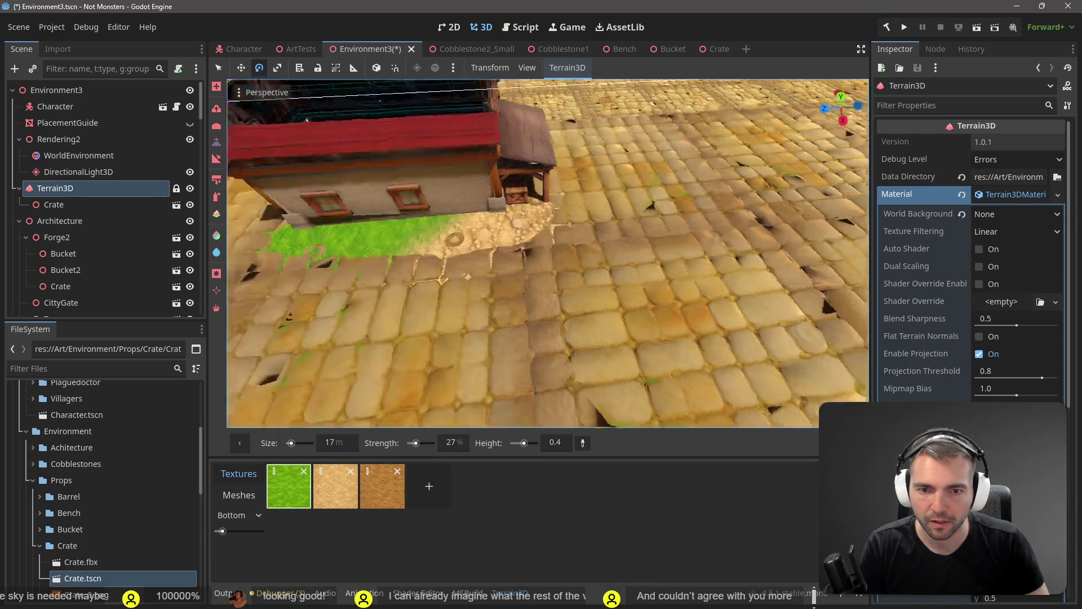
pyautogui.moveTo(620, 214); pyautogui.dragTo(645, 202)
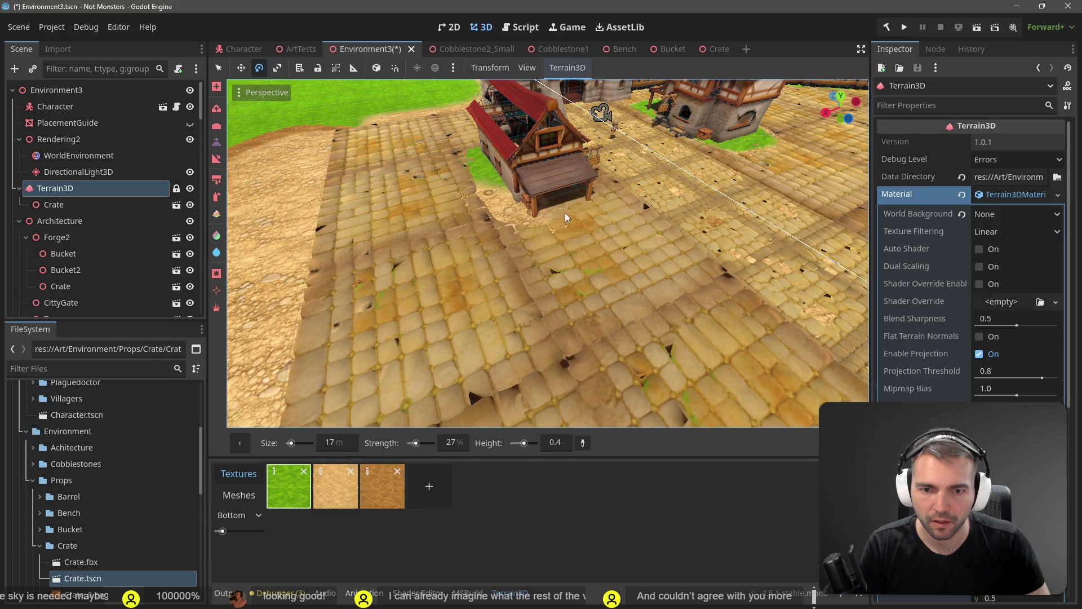
pyautogui.scroll(3, 559, 202)
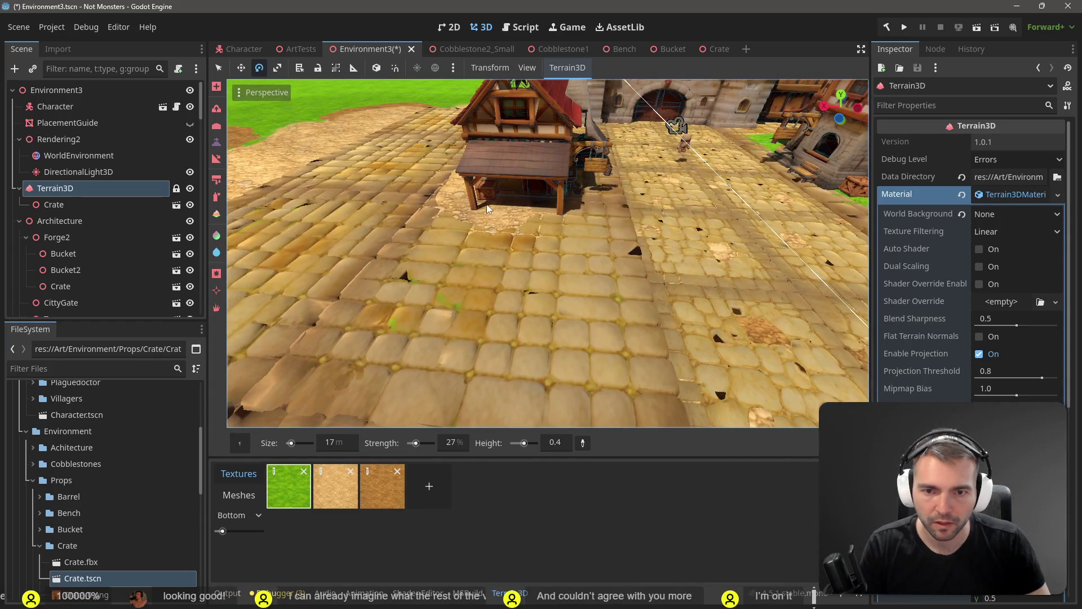
pyautogui.moveTo(590, 198); pyautogui.dragTo(593, 195)
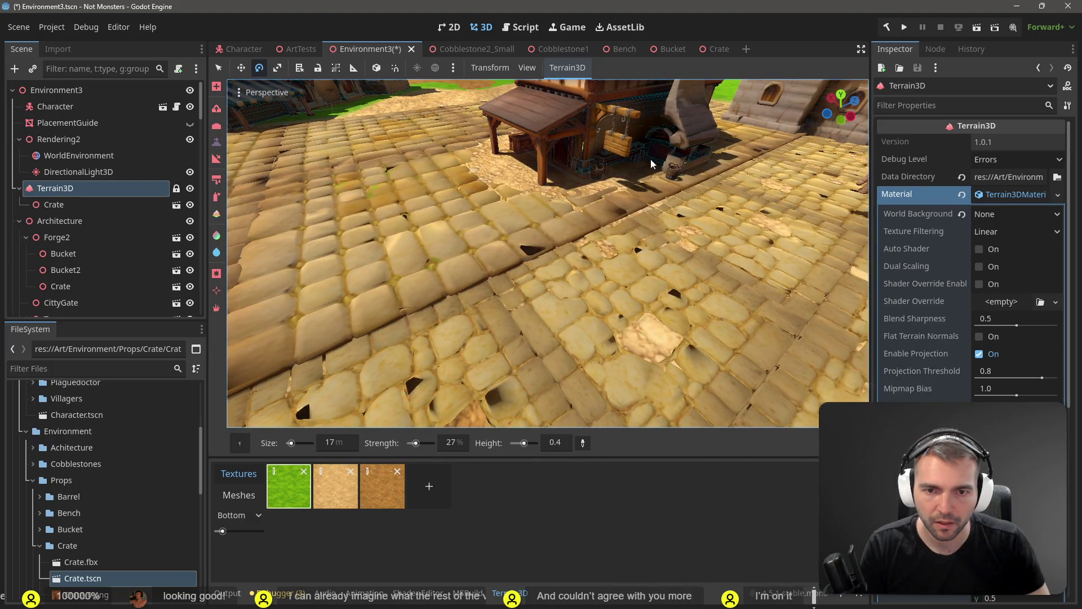
pyautogui.moveTo(651, 159)
pyautogui.mouseDown()
pyautogui.moveTo(792, 314)
pyautogui.moveTo(502, 319)
pyautogui.mouseUp()
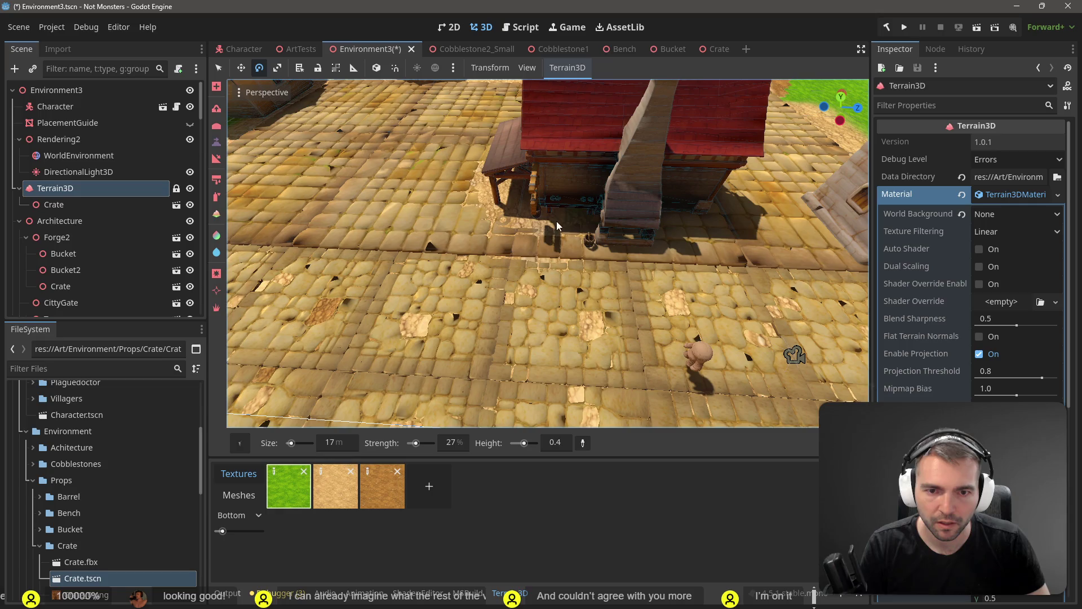
pyautogui.moveTo(558, 228)
pyautogui.mouseDown()
pyautogui.moveTo(700, 214)
pyautogui.moveTo(665, 207)
pyautogui.moveTo(534, 312)
pyautogui.moveTo(611, 221)
pyautogui.mouseUp()
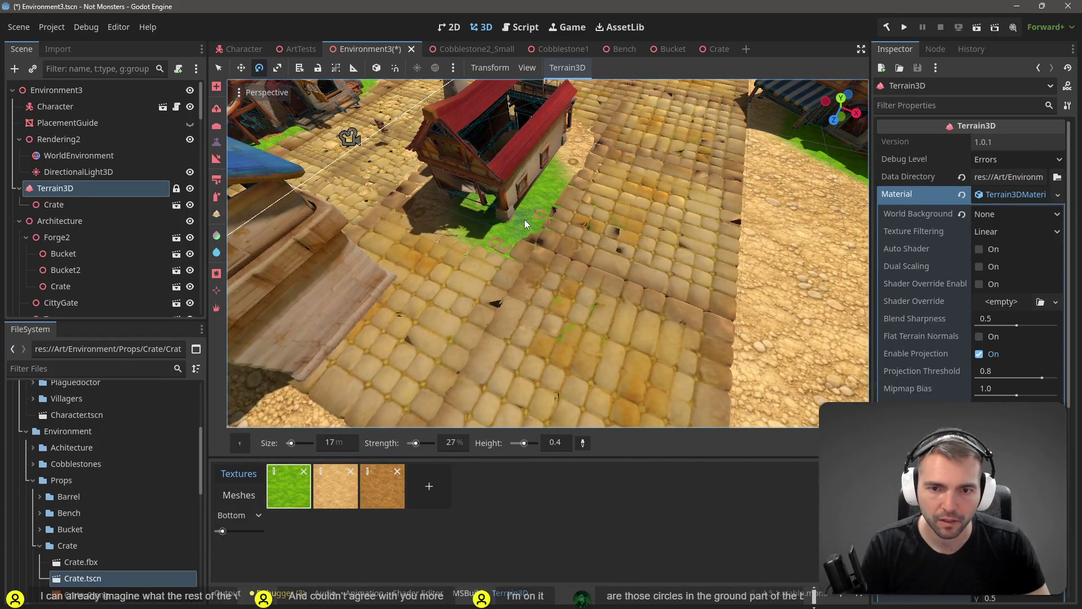
pyautogui.moveTo(565, 189)
pyautogui.mouseDown()
pyautogui.moveTo(589, 144)
pyautogui.moveTo(378, 166)
pyautogui.mouseUp()
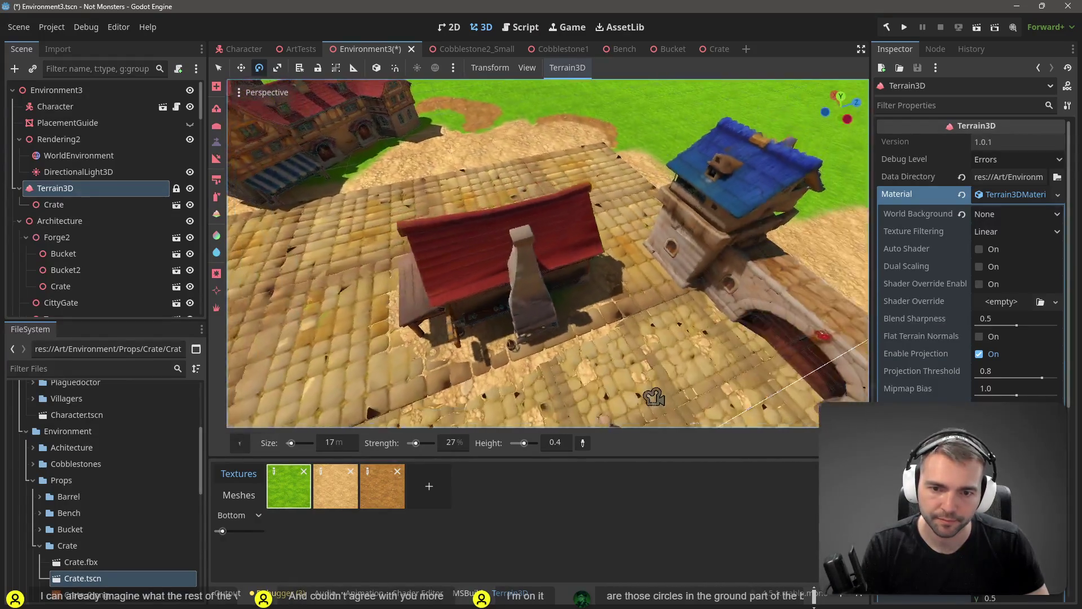
pyautogui.moveTo(654, 397); pyautogui.dragTo(655, 177)
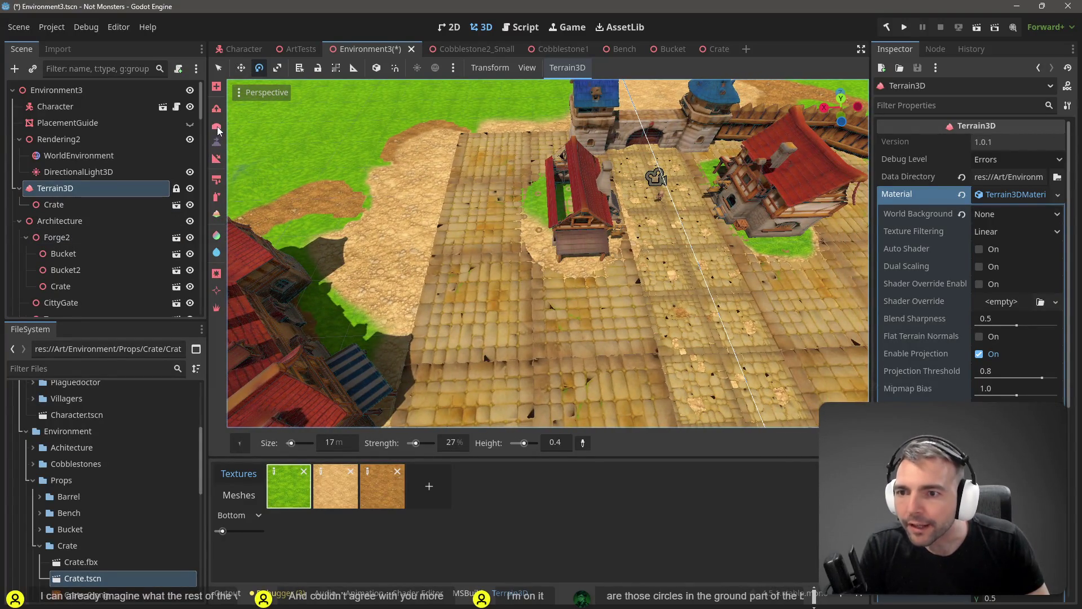
# Repaint the dirt edge beside the house with another terrain tool
pyautogui.click(218, 130)
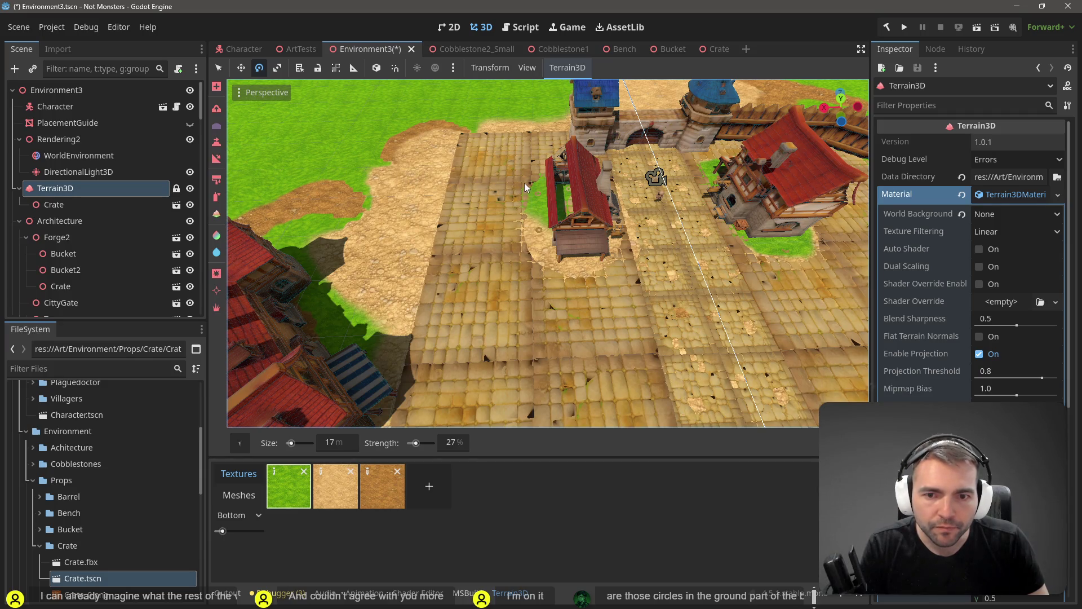
pyautogui.moveTo(526, 239)
pyautogui.mouseDown()
pyautogui.moveTo(535, 228)
pyautogui.moveTo(533, 253)
pyautogui.moveTo(532, 225)
pyautogui.mouseUp()
pyautogui.press('w')
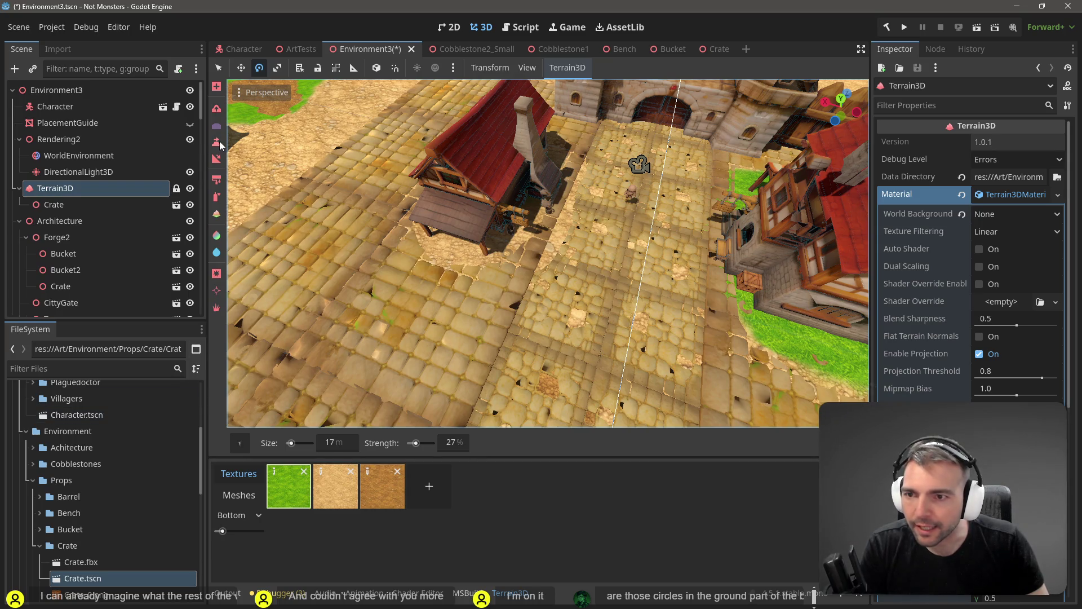
# Select the Height tool and pick the ground height, setting it to 0.0
pyautogui.click(217, 142)
pyautogui.click(583, 442)
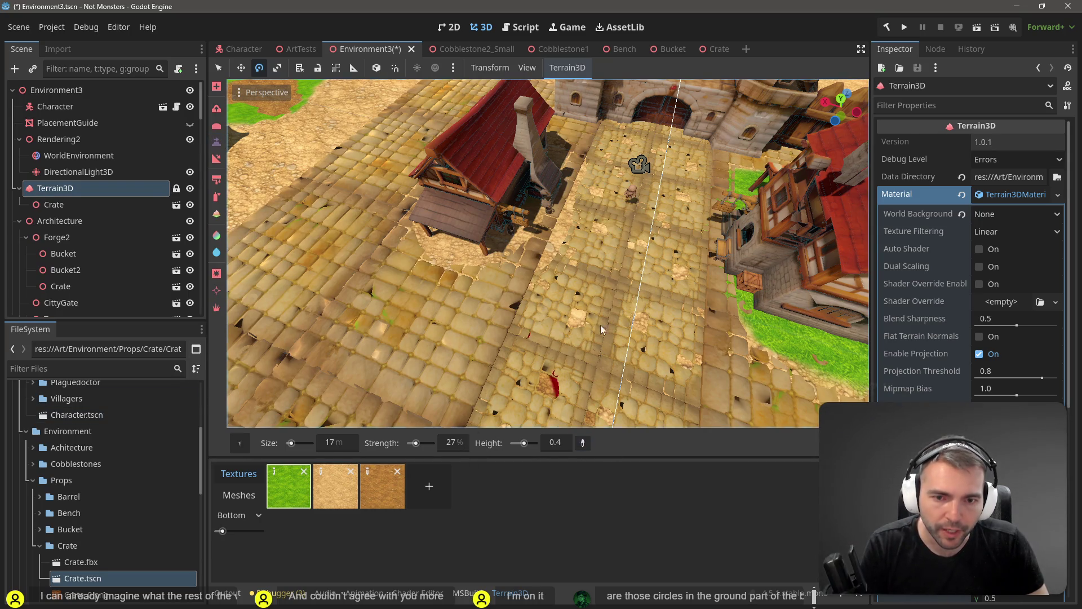
pyautogui.click(597, 189)
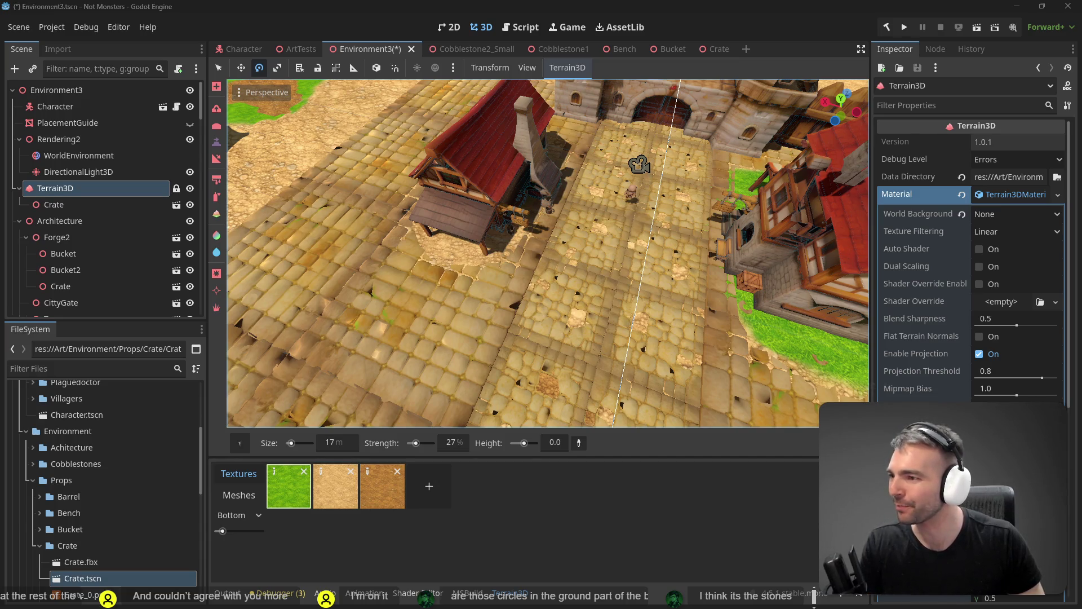
# Fly low over the cobblestone plaza and house, then rise to an overview of plaza and gate
pyautogui.press('w')
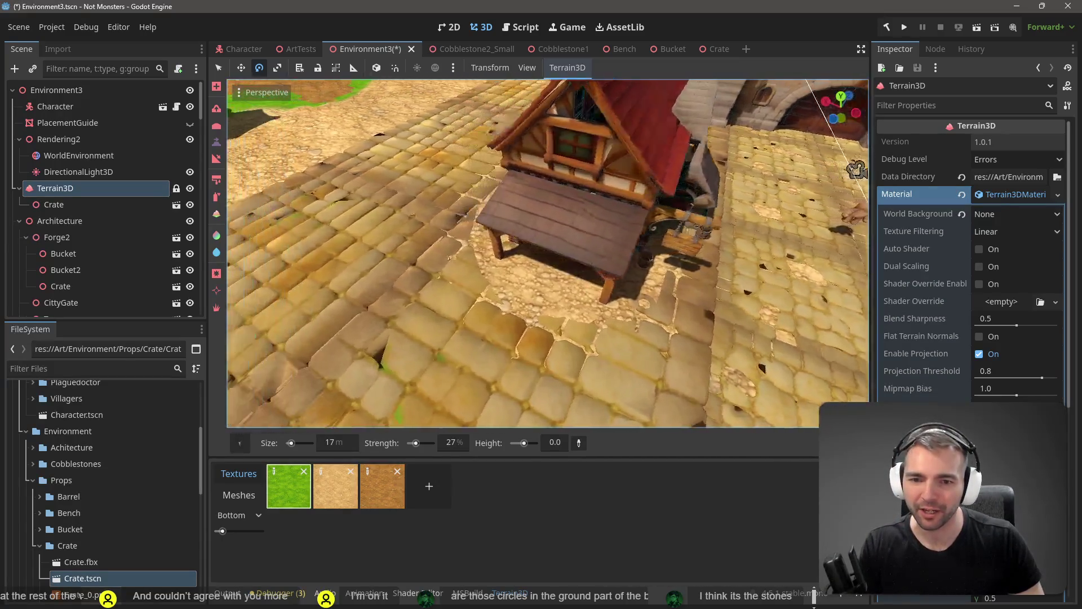
pyautogui.press('s')
pyautogui.press('w')
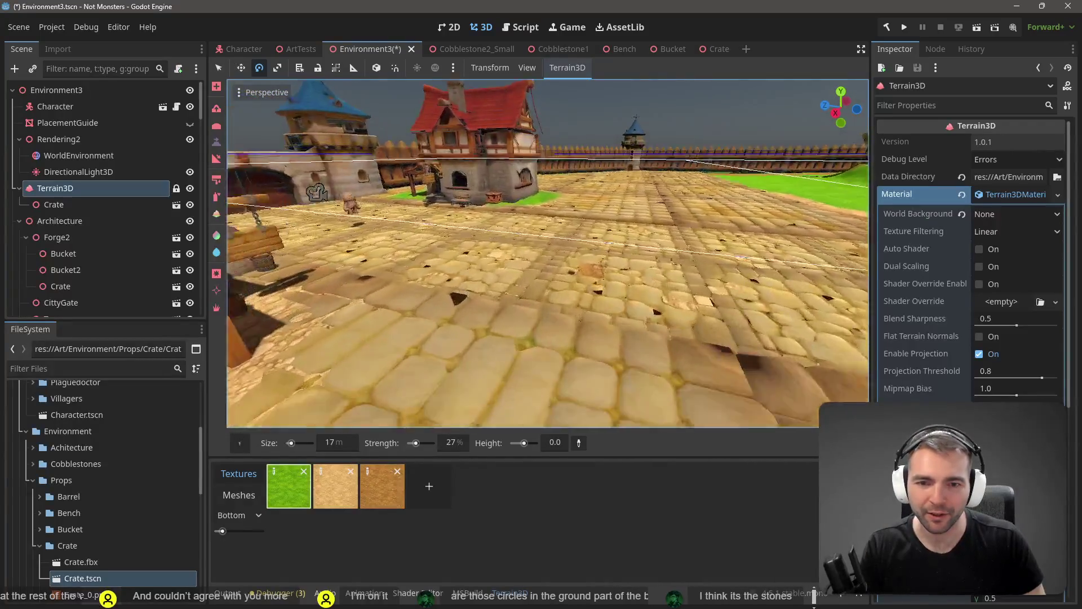
pyautogui.press('e')
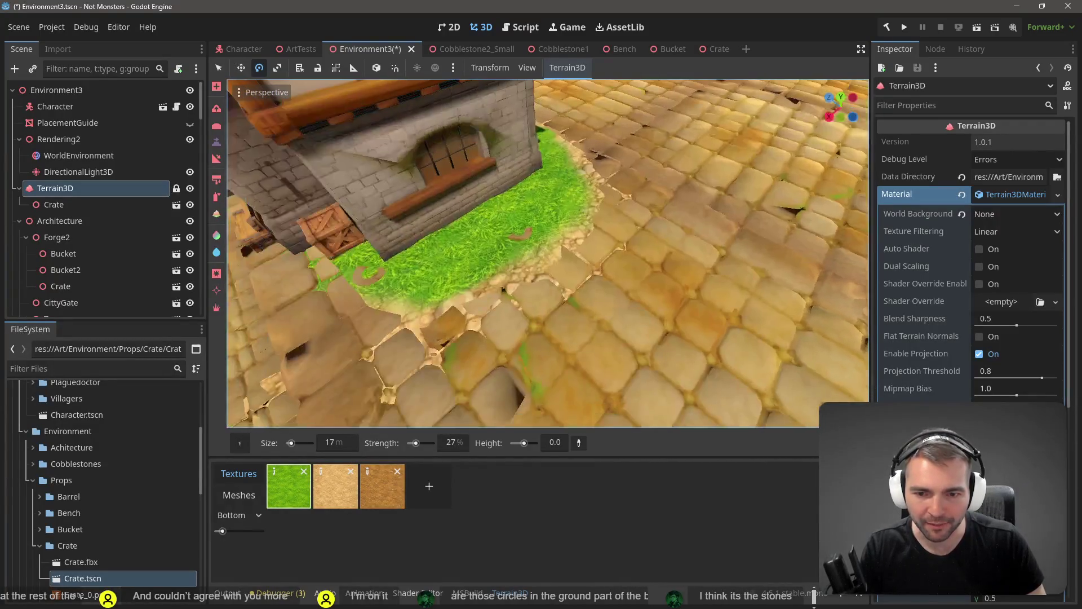
pyautogui.press('s')
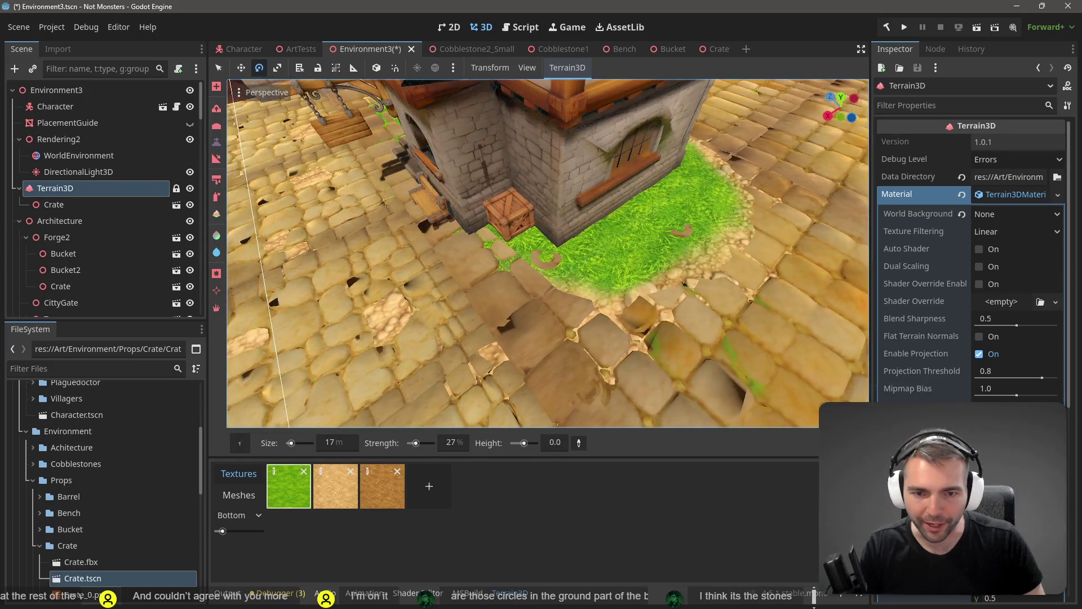
pyautogui.press('w')
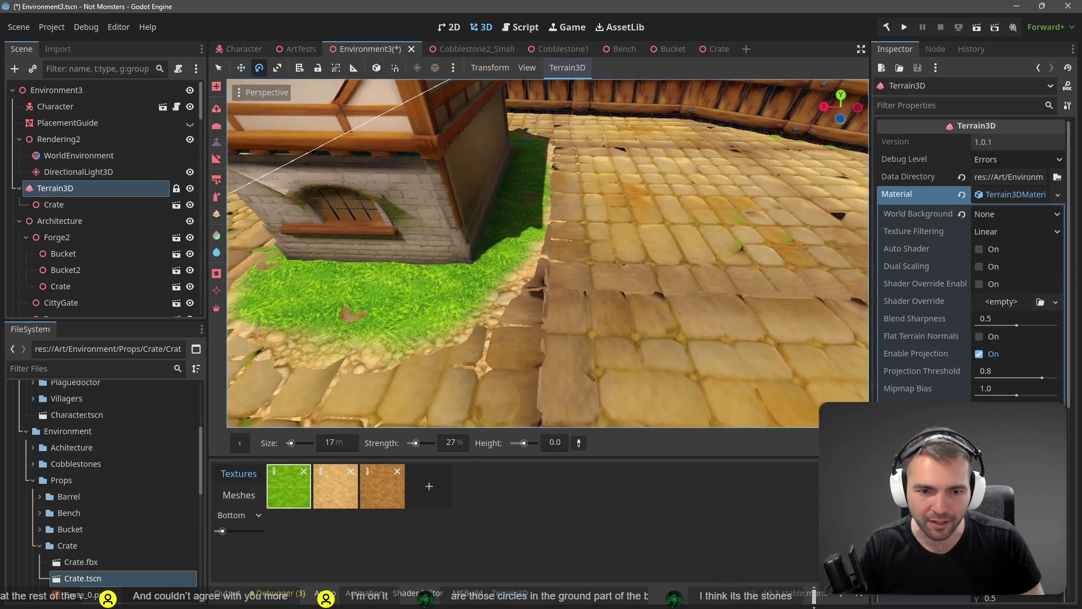
pyautogui.press('w')
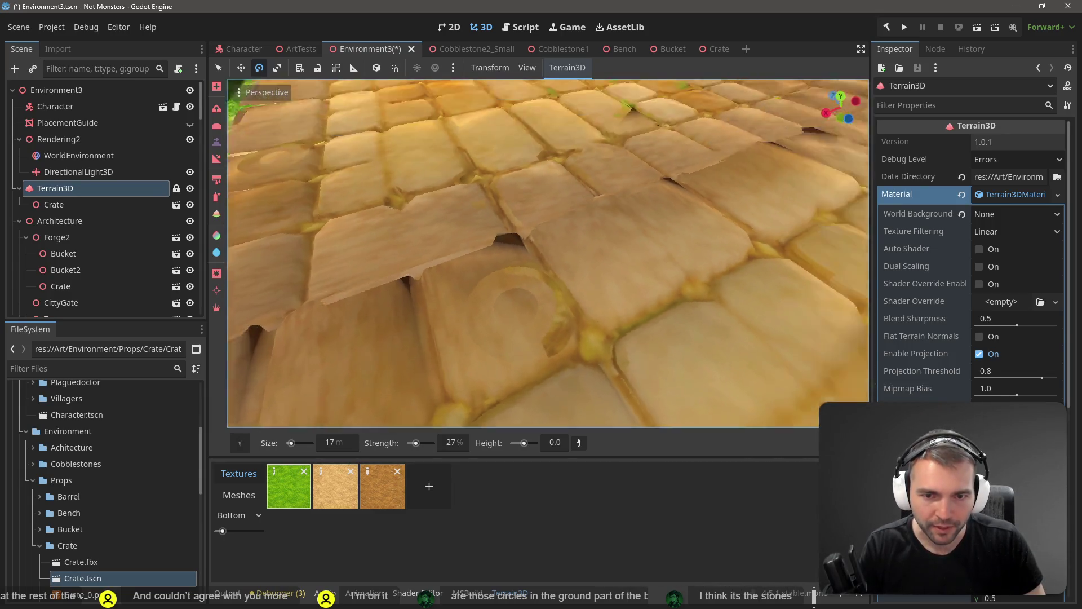
pyautogui.press('q')
pyautogui.press('e')
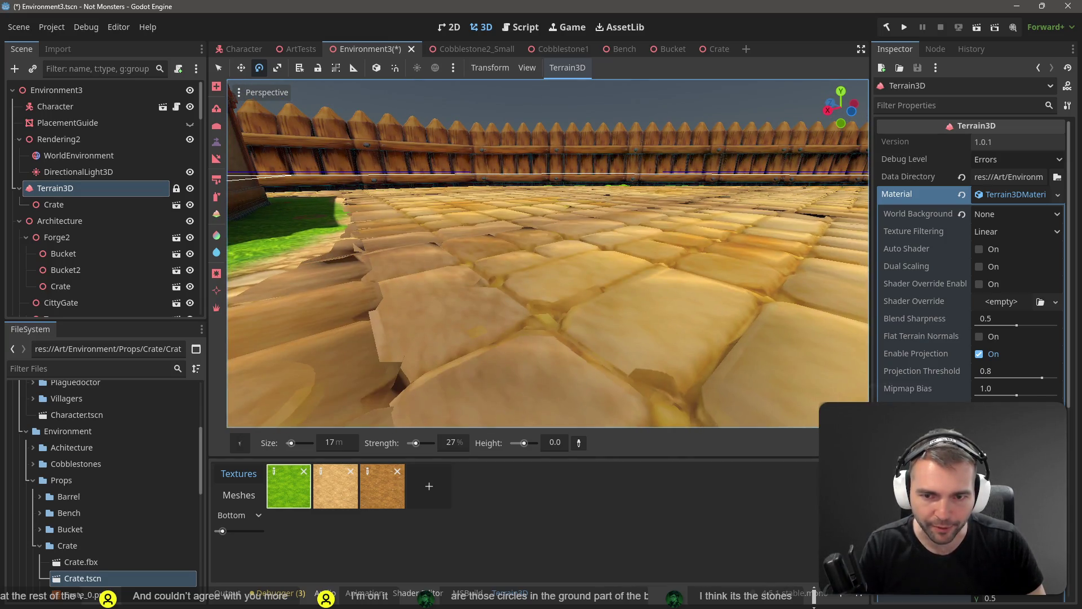
pyautogui.press('s')
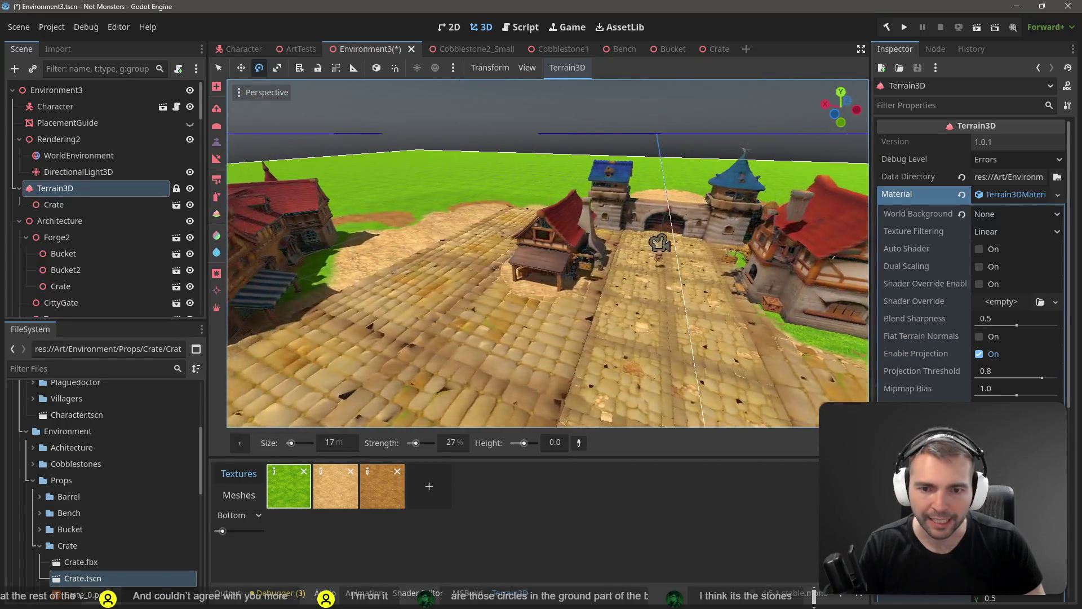
pyautogui.press('s')
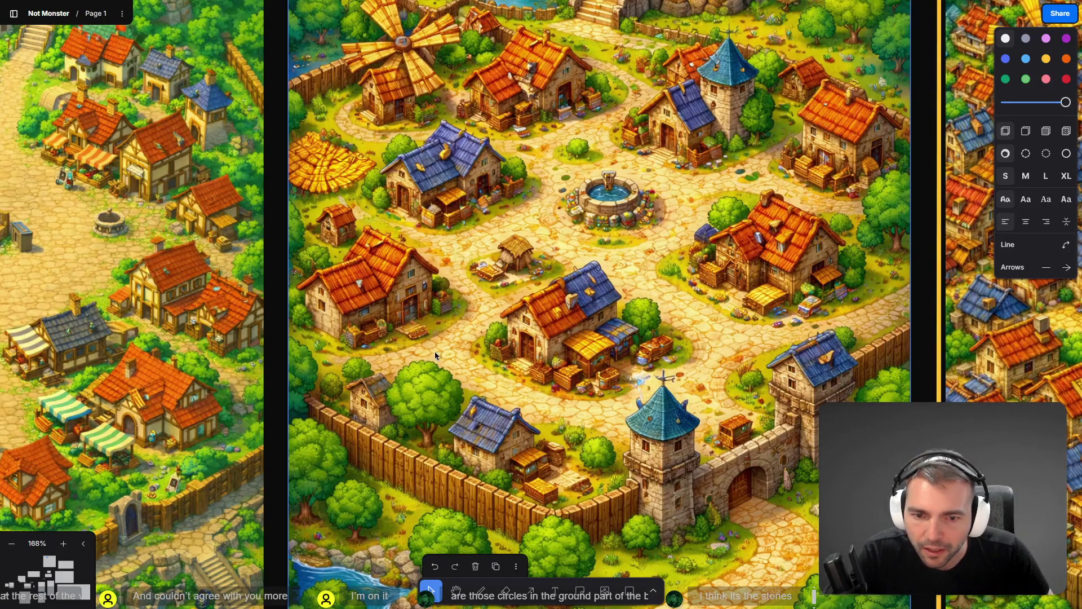
pyautogui.hotkey('alt', 'Tab')
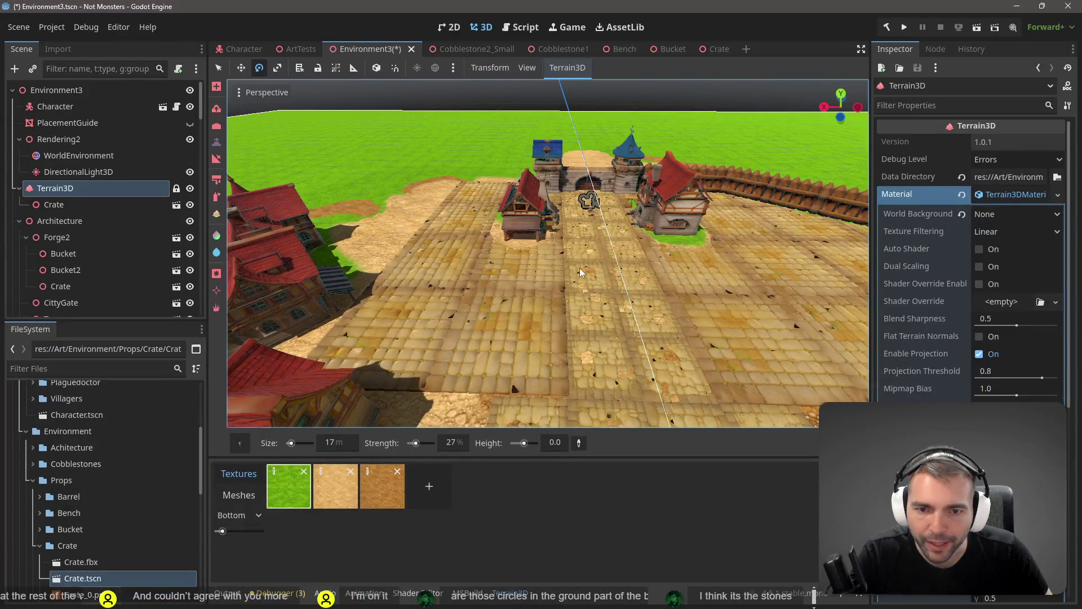
pyautogui.scroll(6, 607, 255)
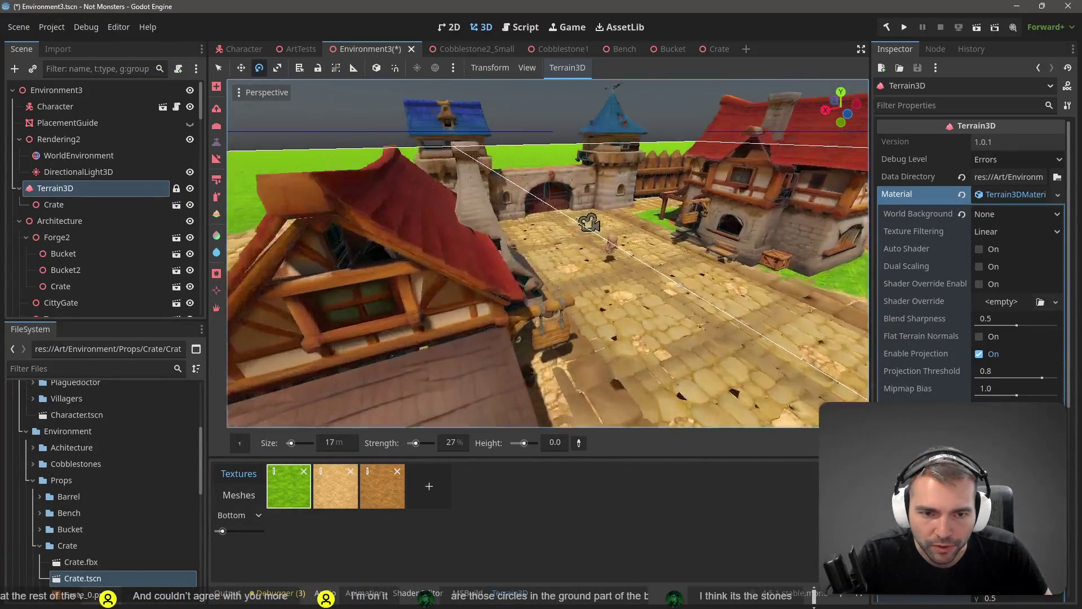
pyautogui.moveTo(568, 222)
pyautogui.mouseDown()
pyautogui.moveTo(569, 265)
pyautogui.moveTo(555, 242)
pyautogui.moveTo(539, 271)
pyautogui.moveTo(778, 148)
pyautogui.moveTo(783, 158)
pyautogui.mouseUp()
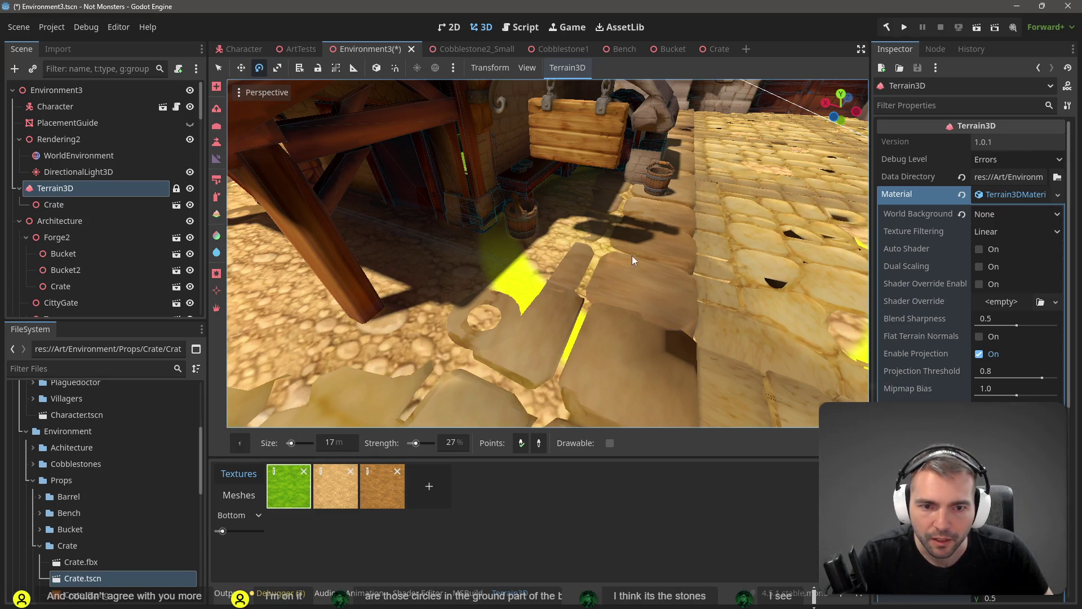
pyautogui.click(221, 143)
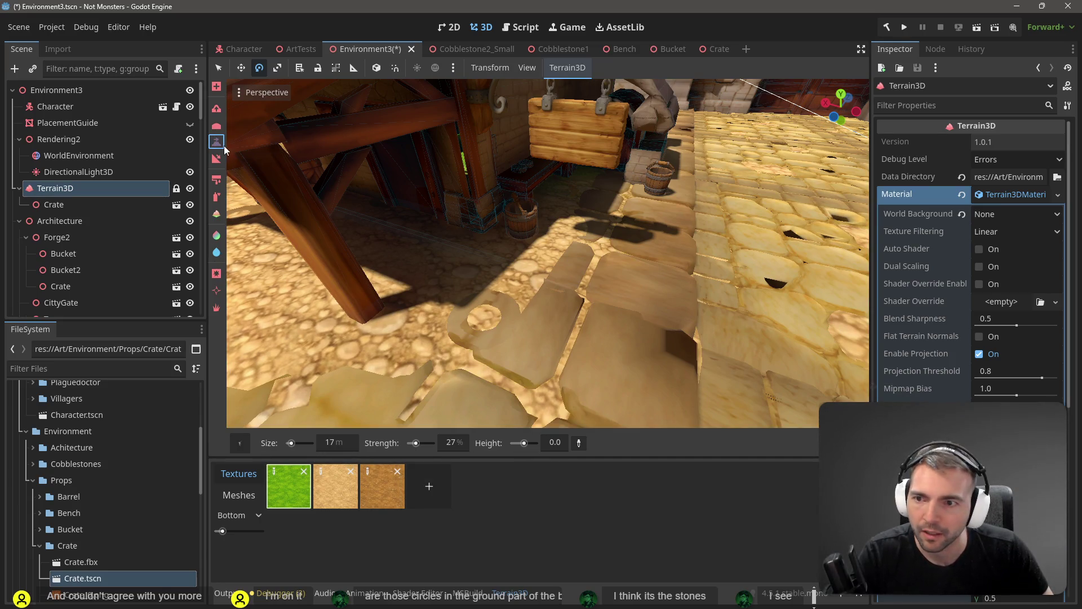
pyautogui.moveTo(708, 236); pyautogui.dragTo(679, 228)
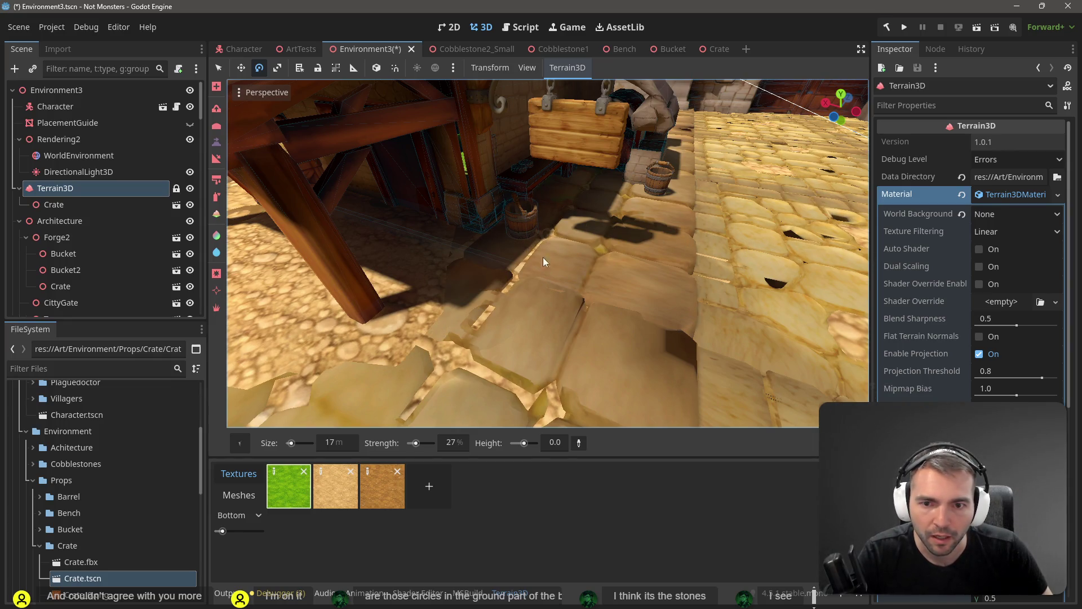
pyautogui.press('s')
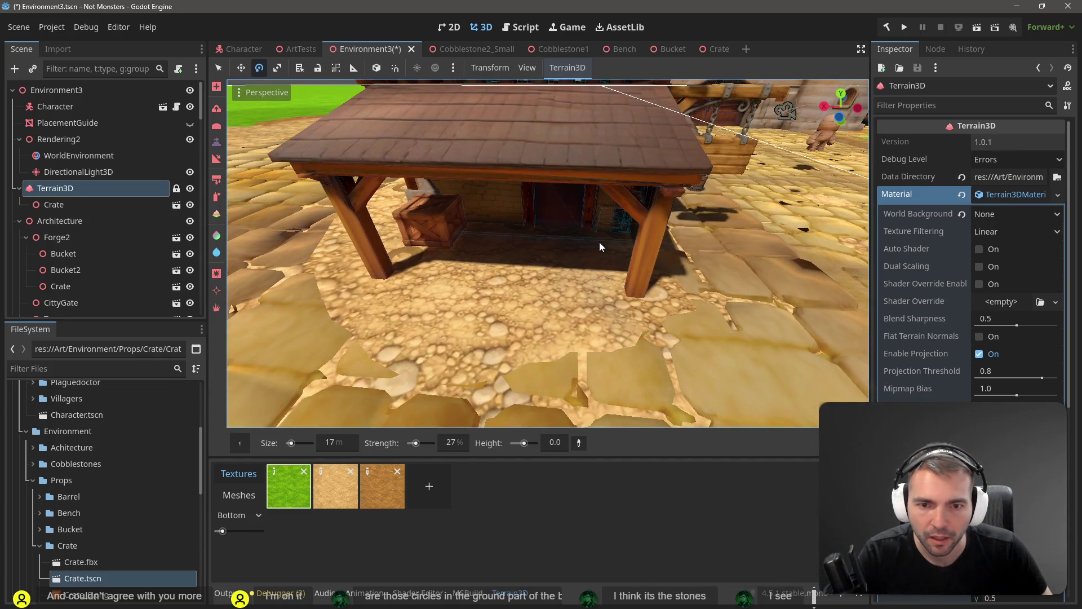
pyautogui.press('d')
pyautogui.press('w')
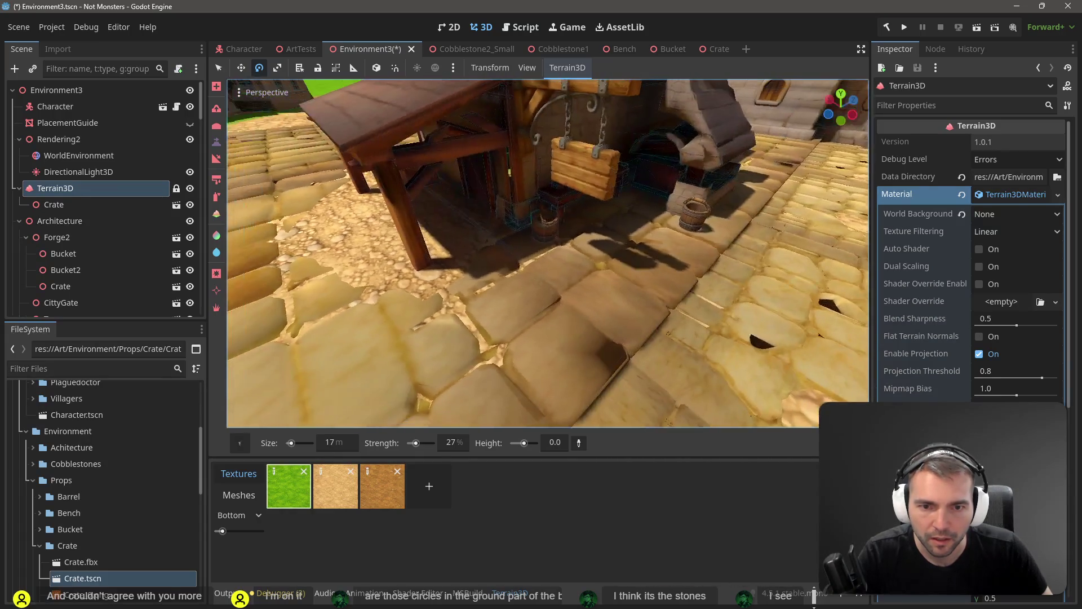
pyautogui.moveTo(651, 162); pyautogui.dragTo(596, 157)
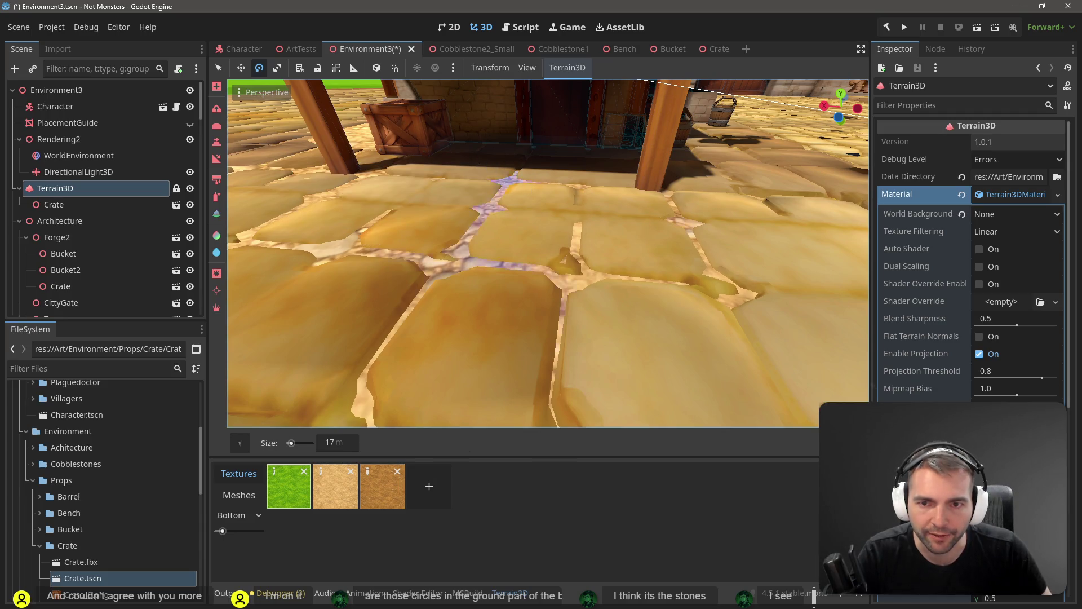
pyautogui.press('s')
pyautogui.press('w')
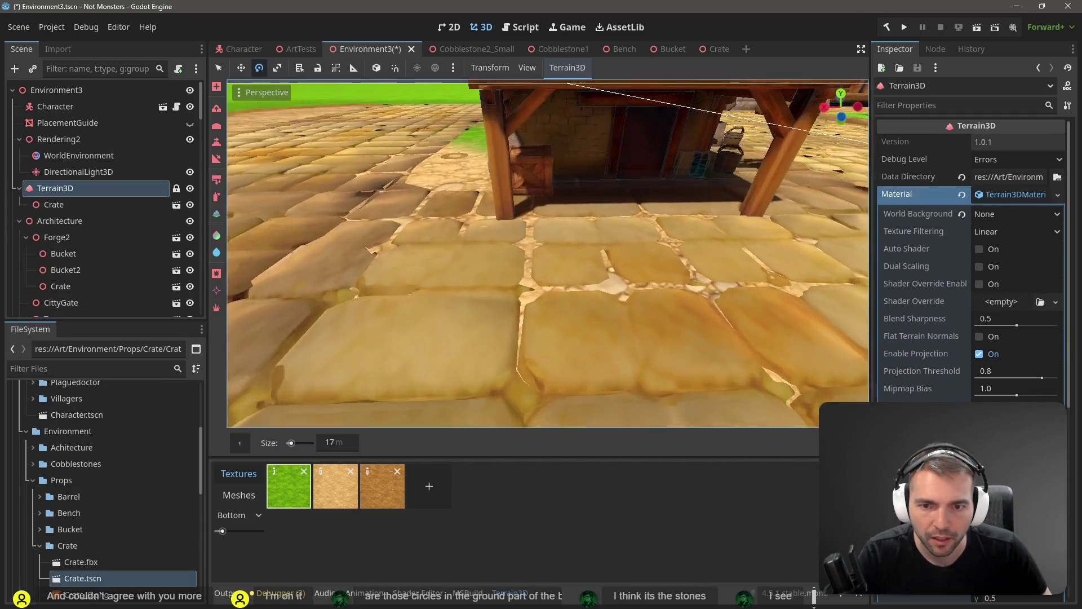
pyautogui.press('s')
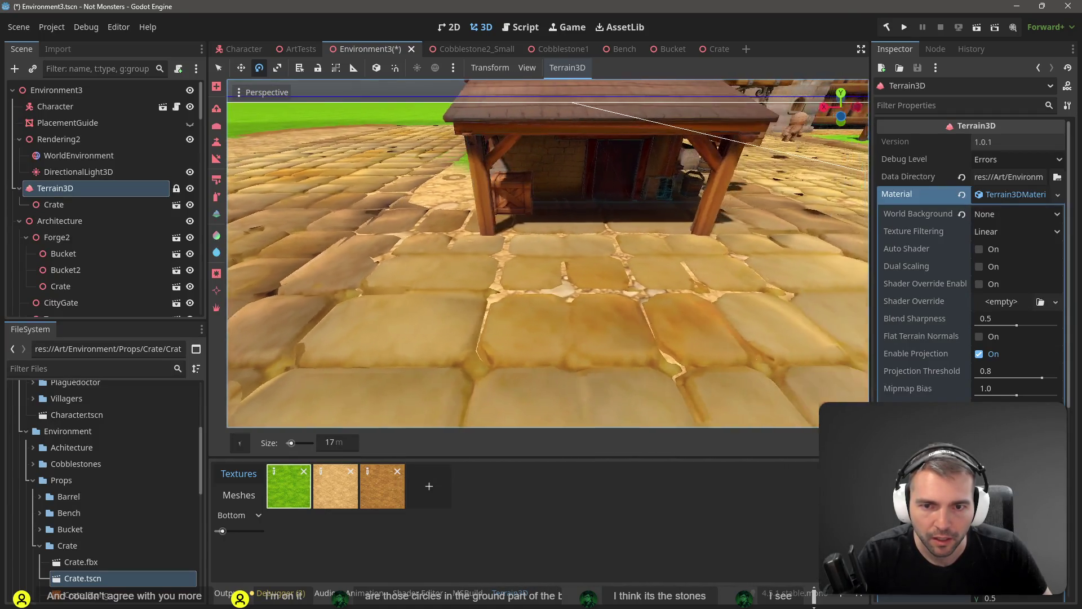
pyautogui.press('e')
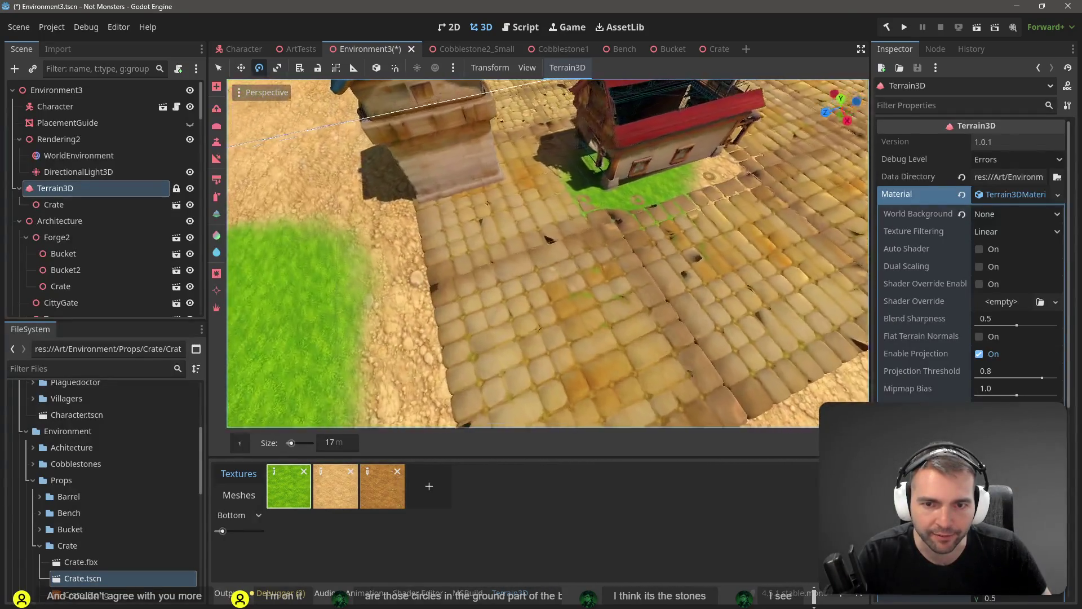
pyautogui.press('w')
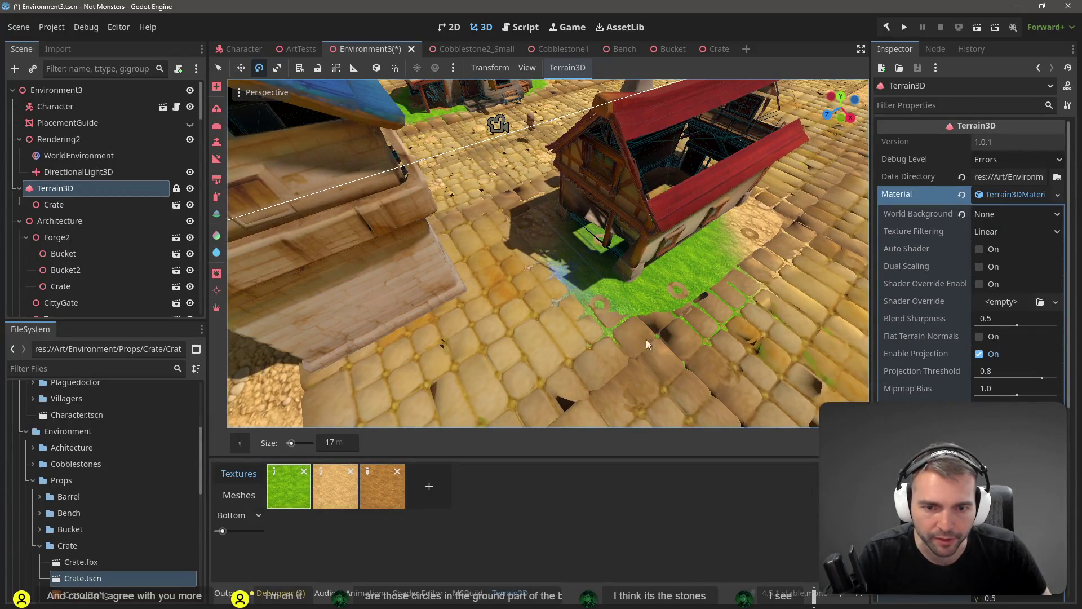
# Paint grass between the cobblestones beside the red-roofed house with the texture brush
pyautogui.click(279, 501)
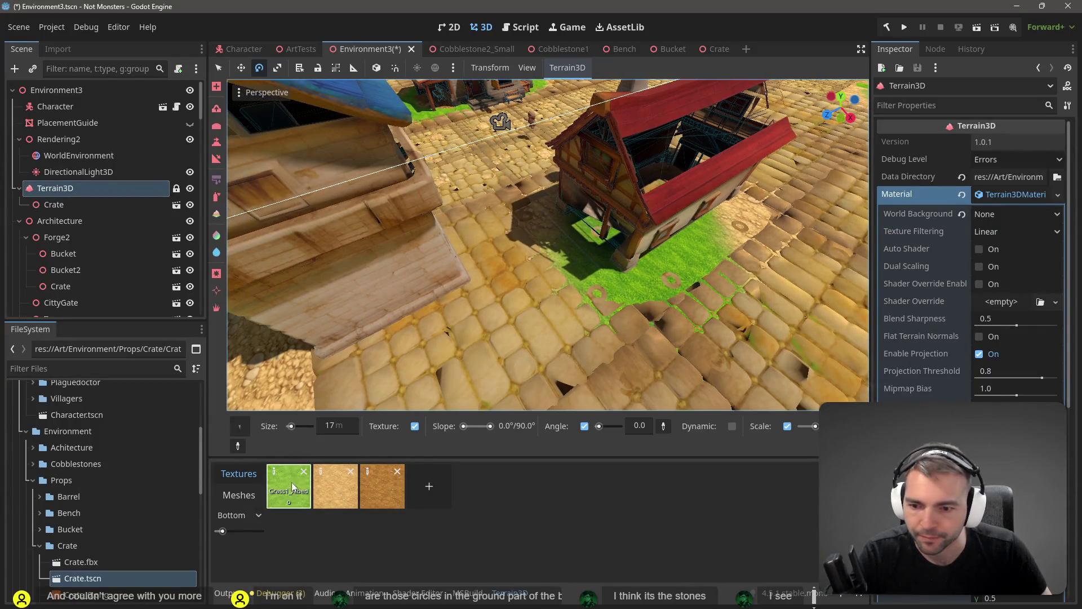
pyautogui.click(216, 198)
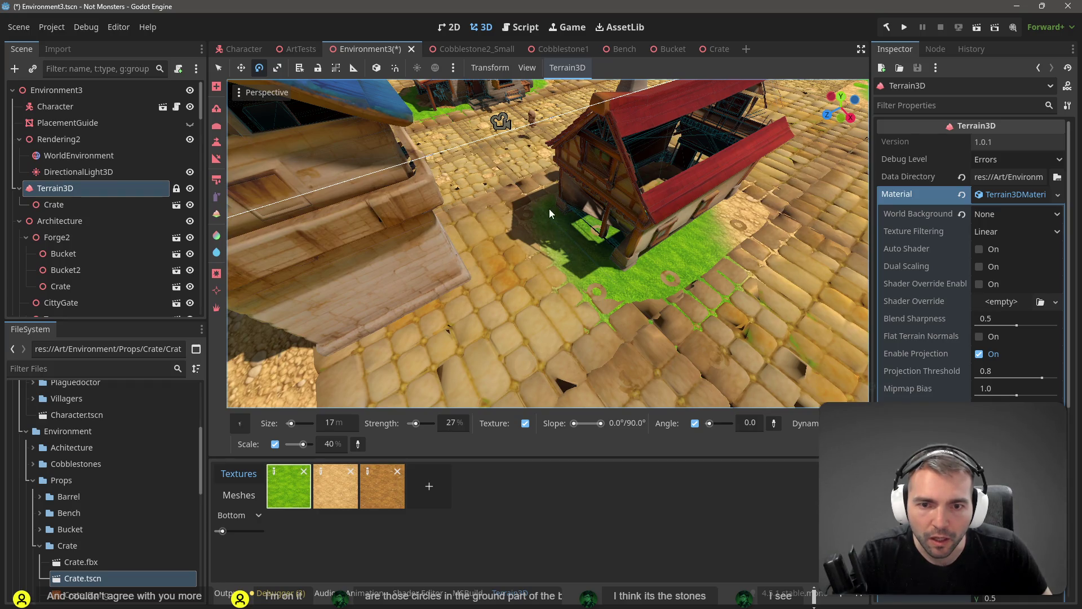
pyautogui.press('w')
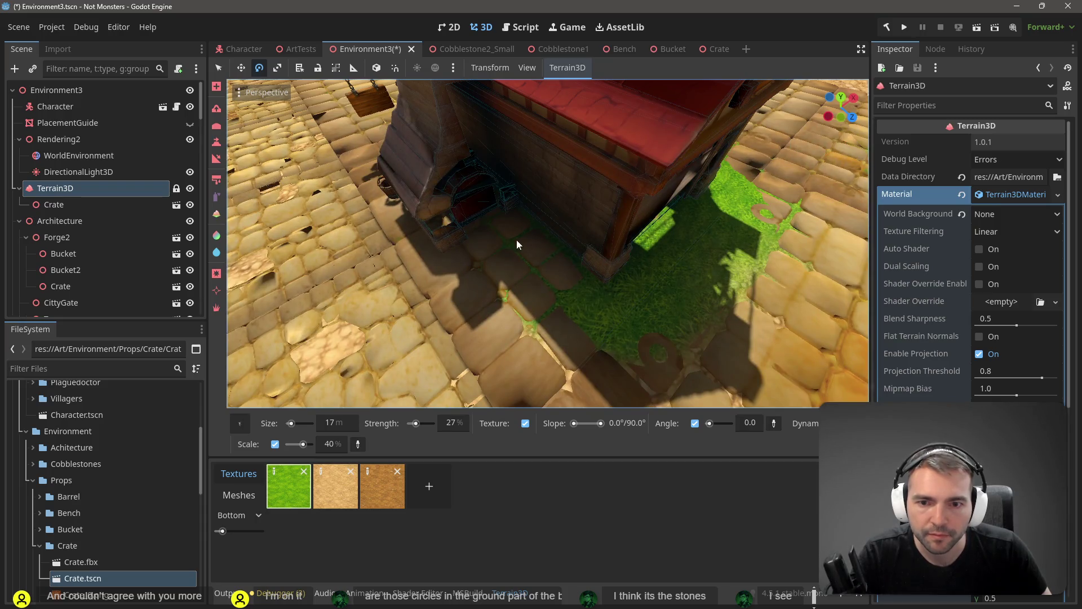
pyautogui.moveTo(532, 269); pyautogui.dragTo(539, 237)
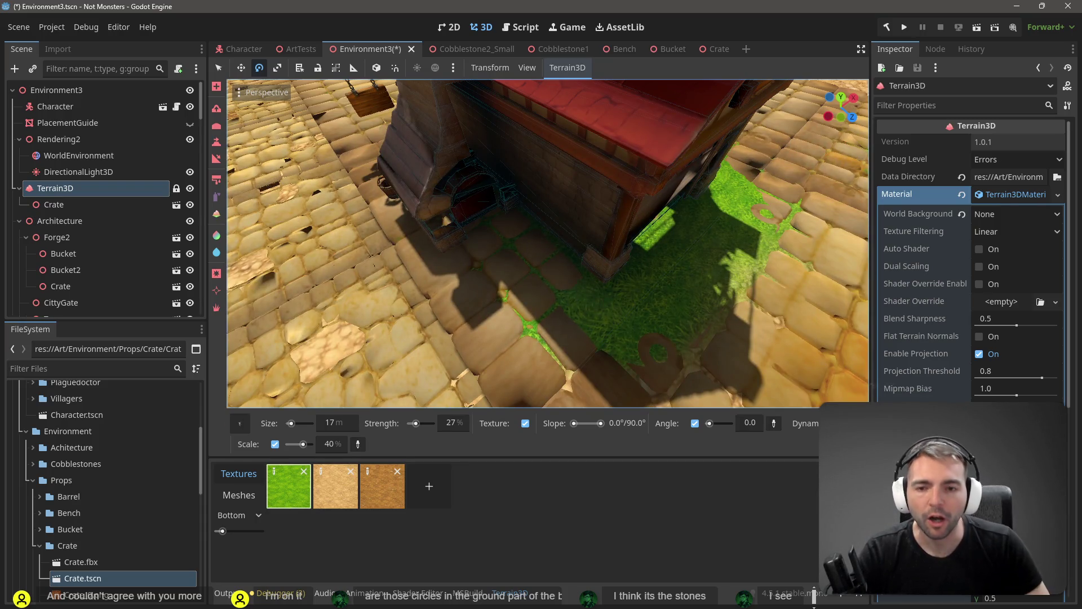
pyautogui.press('s')
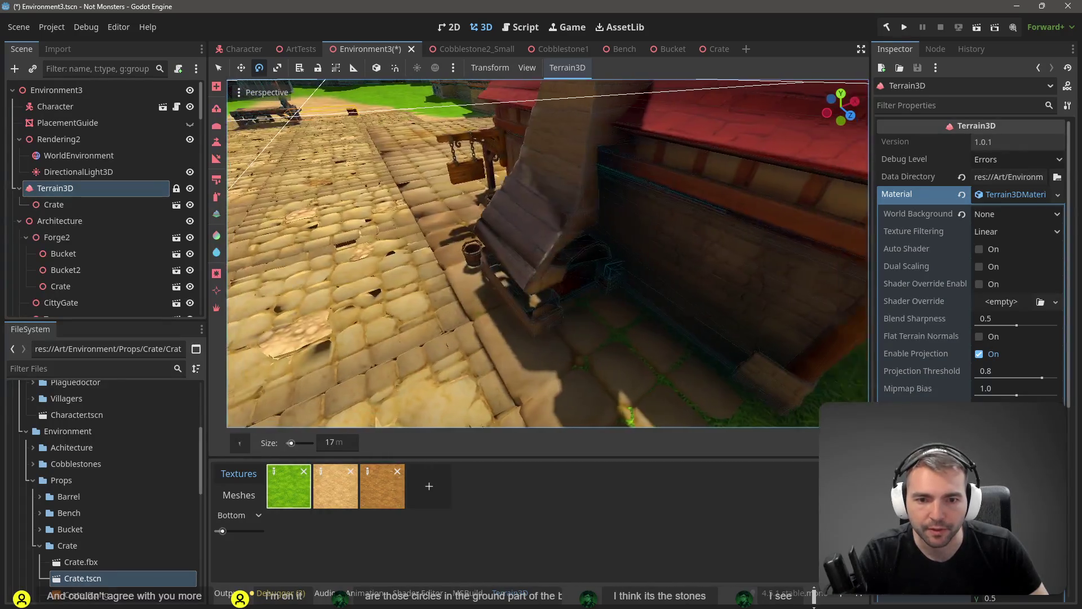
pyautogui.press('d')
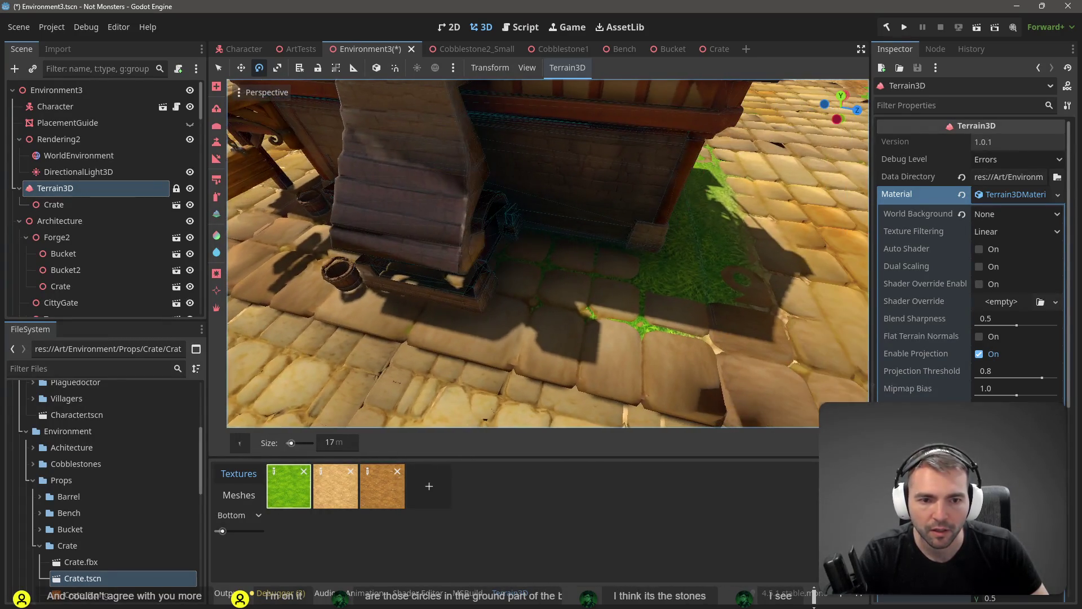
# Pick flat ground height 0.0 with the Height tool and flatten the raised cobblestone patches
pyautogui.click(217, 142)
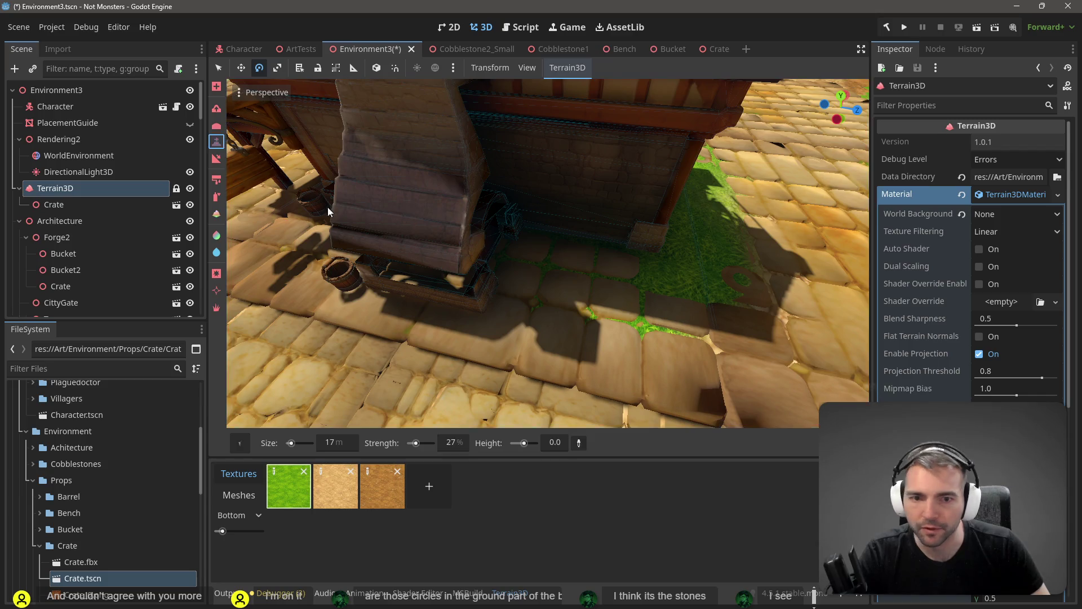
pyautogui.click(583, 440)
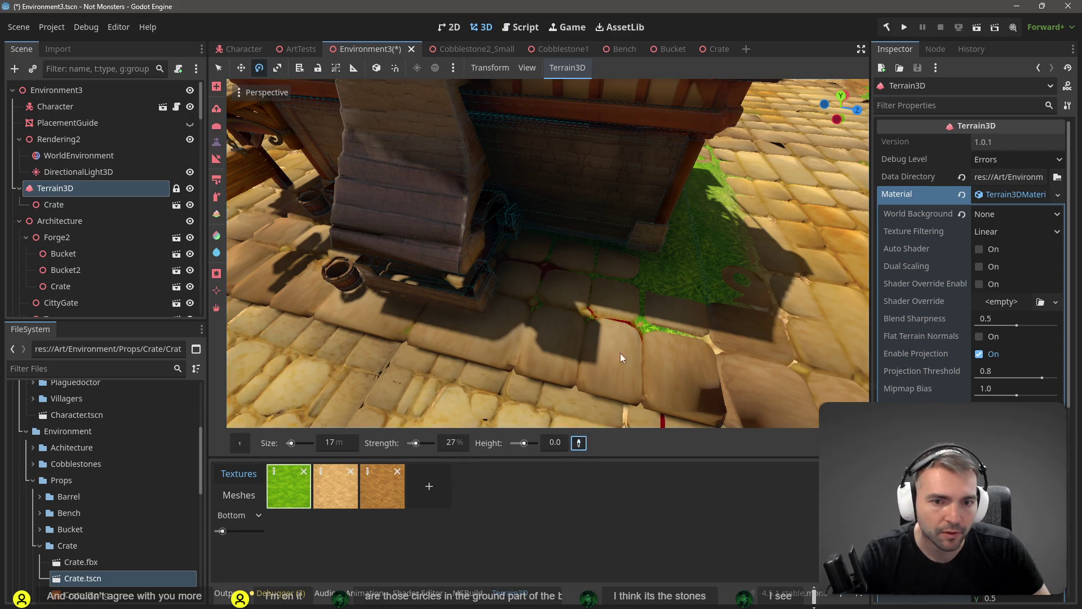
pyautogui.click(658, 263)
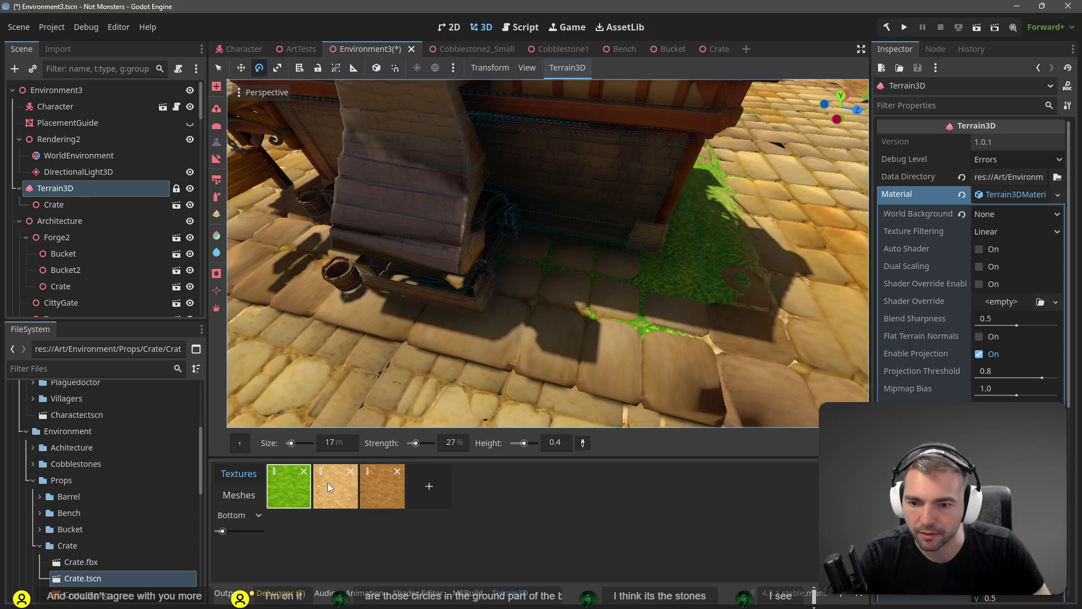
pyautogui.moveTo(603, 281); pyautogui.dragTo(556, 266)
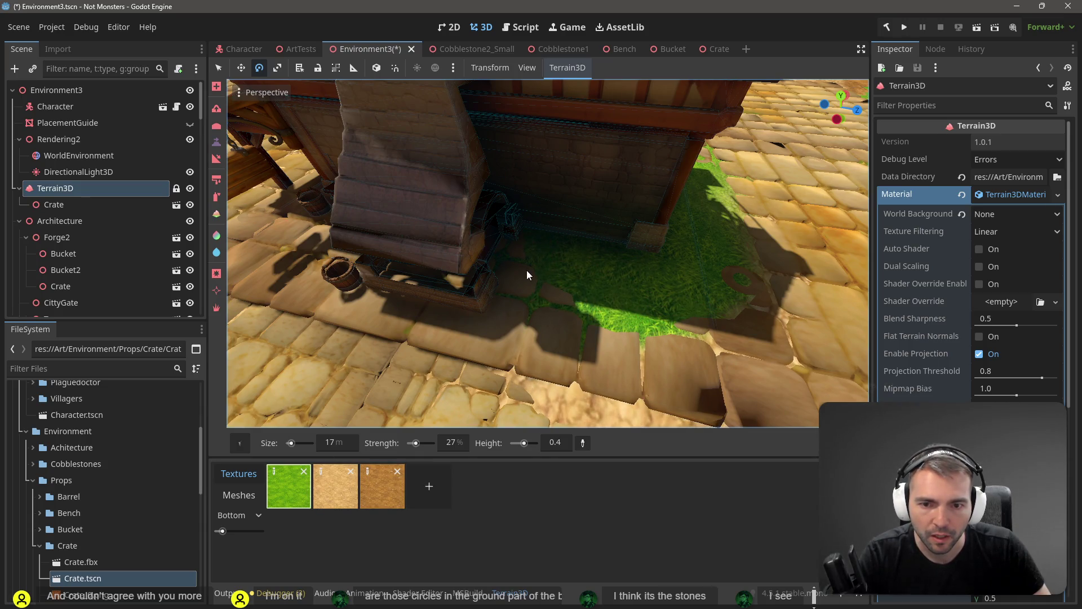
pyautogui.scroll(-3, 519, 275)
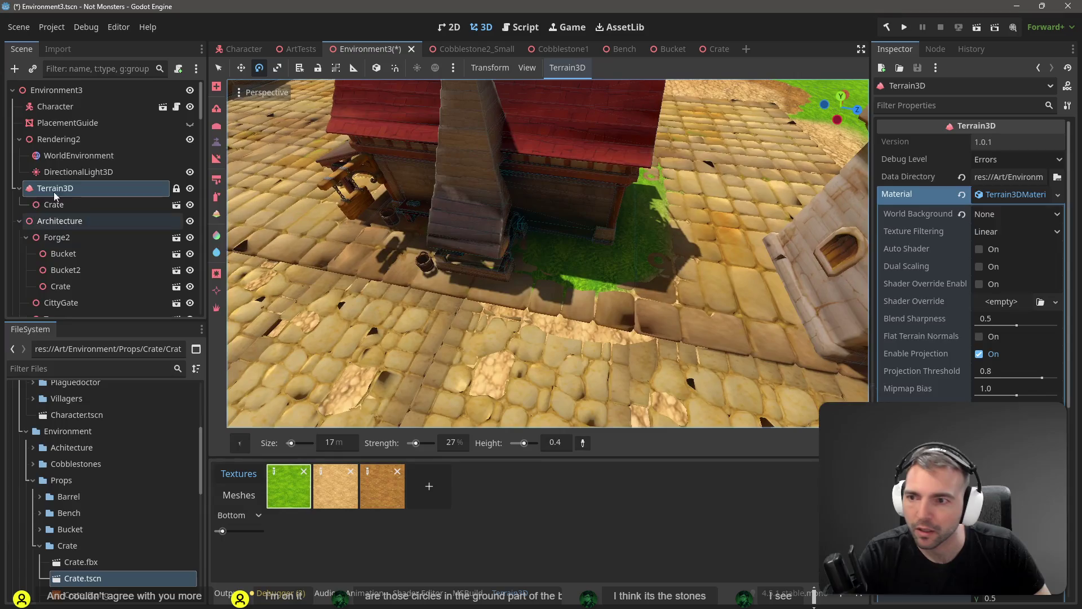
pyautogui.click(218, 127)
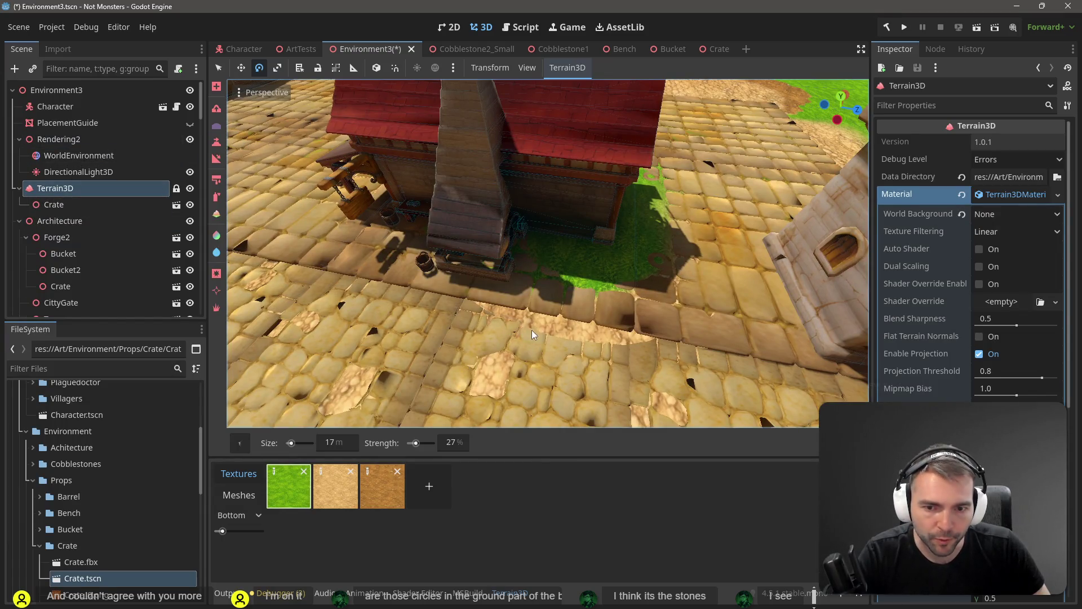
pyautogui.click(217, 143)
pyautogui.click(583, 443)
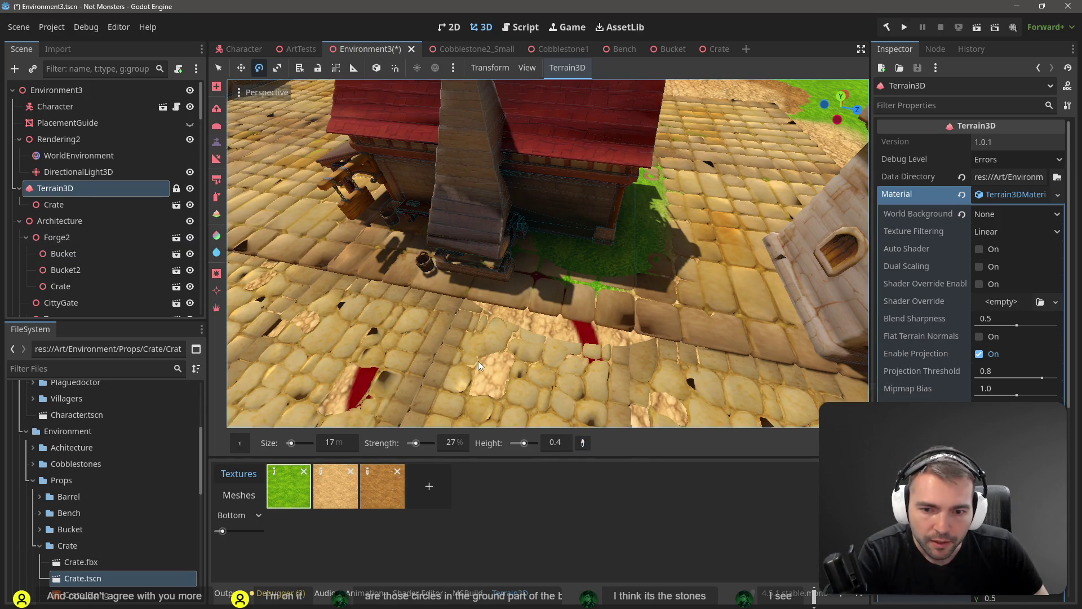
pyautogui.click(483, 368)
pyautogui.moveTo(573, 377); pyautogui.dragTo(431, 431)
pyautogui.moveTo(544, 412)
pyautogui.mouseDown()
pyautogui.moveTo(582, 406)
pyautogui.moveTo(579, 397)
pyautogui.mouseUp()
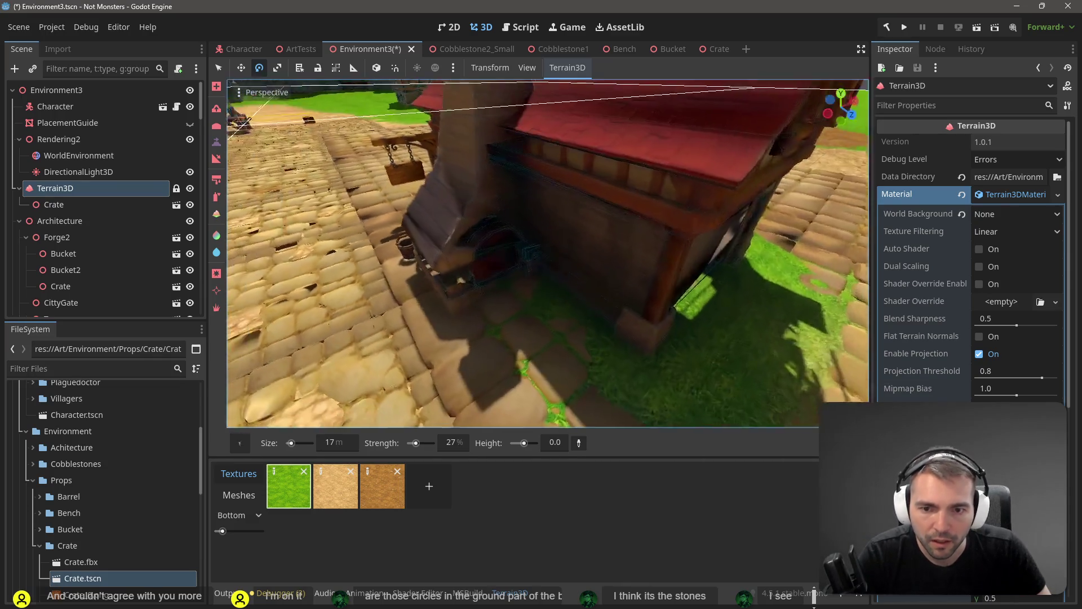
# Paint sand over the grass in the stone crevices and save the scene
pyautogui.click(323, 485)
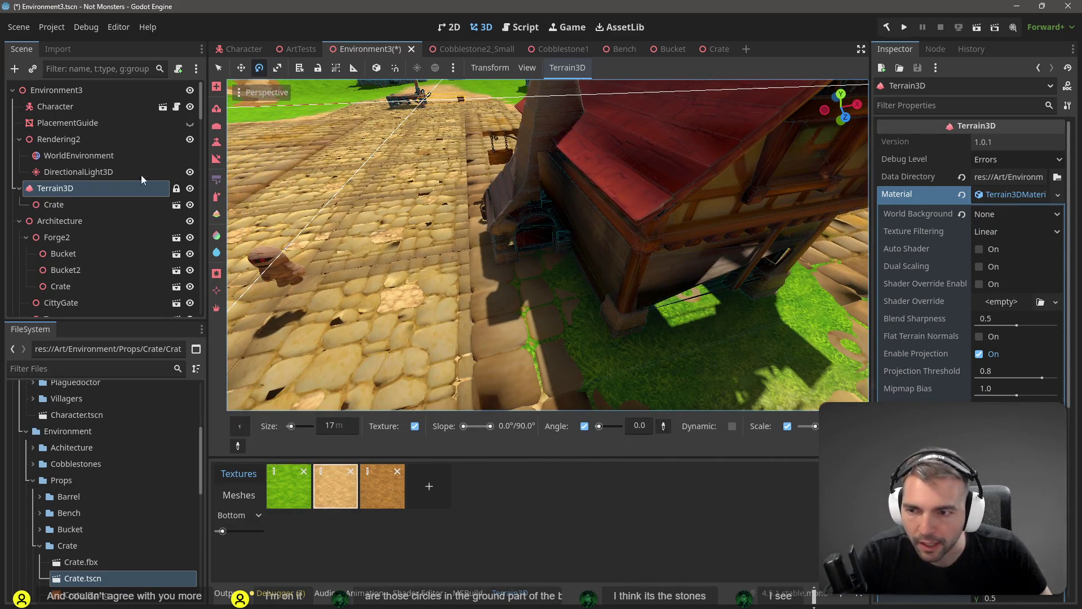
pyautogui.click(217, 196)
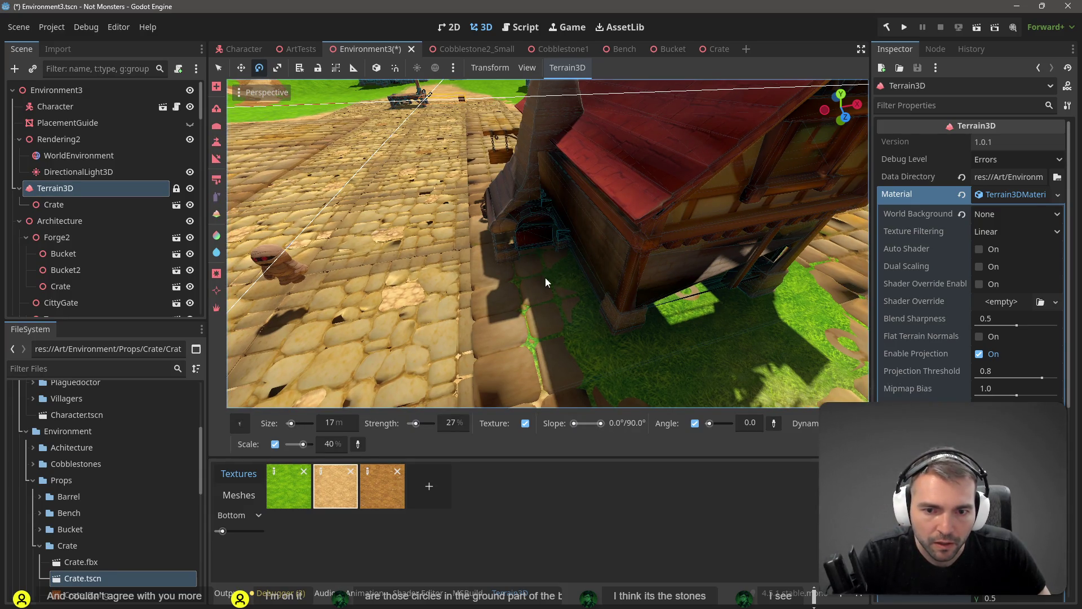
pyautogui.scroll(5, 545, 268)
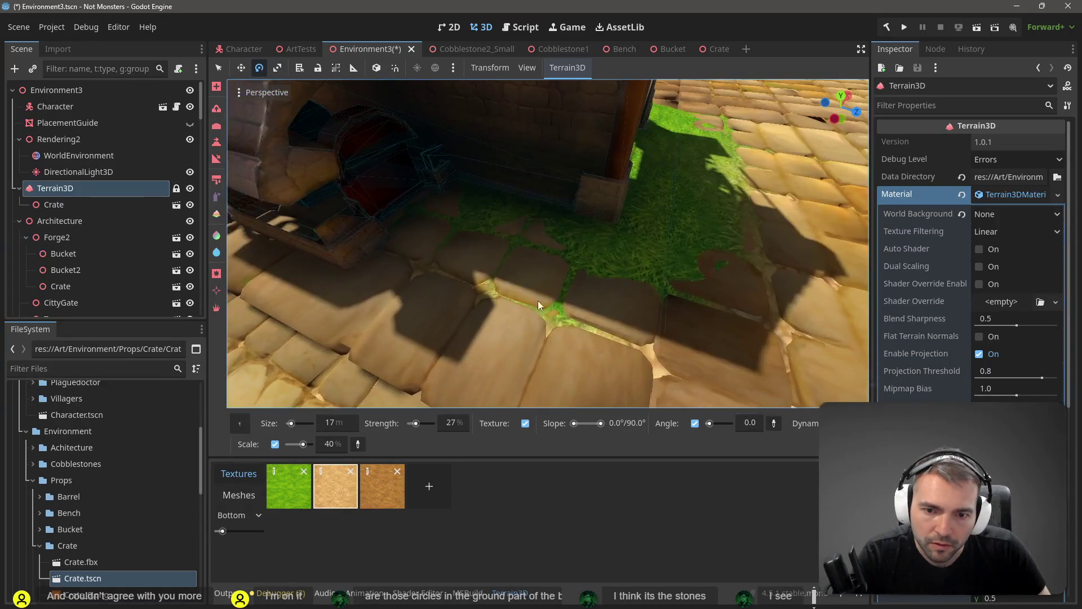
pyautogui.moveTo(485, 254); pyautogui.dragTo(461, 225)
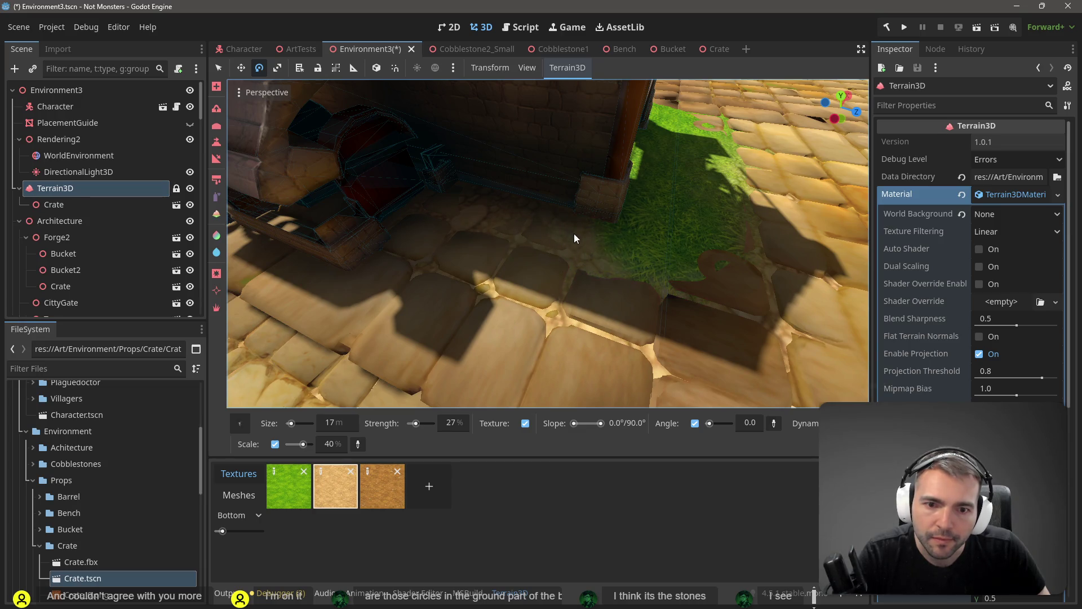
pyautogui.scroll(-10, 539, 351)
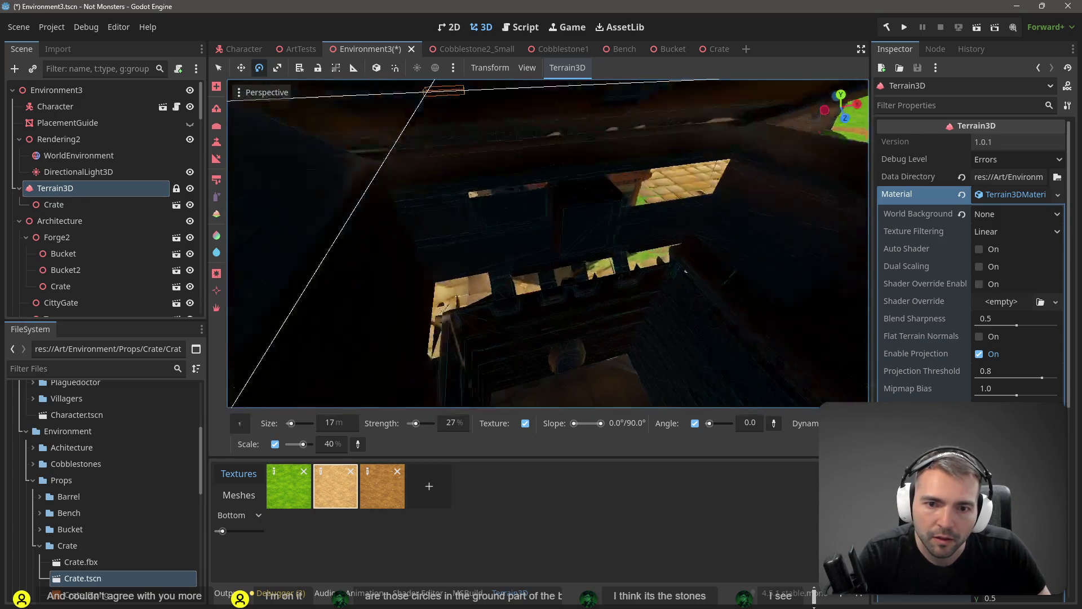
pyautogui.hotkey('ctrl', 's')
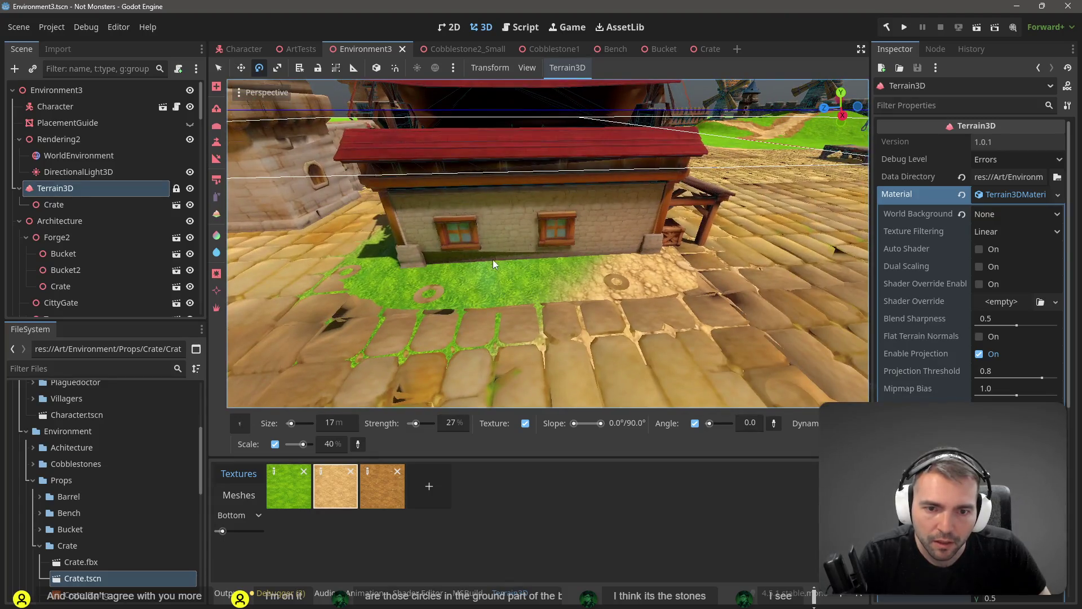
# Paint grass over the sandy patch by the house front, then reselect sand and the texture brush
pyautogui.click(275, 490)
pyautogui.moveTo(625, 294); pyautogui.dragTo(662, 263)
pyautogui.scroll(-6, 664, 273)
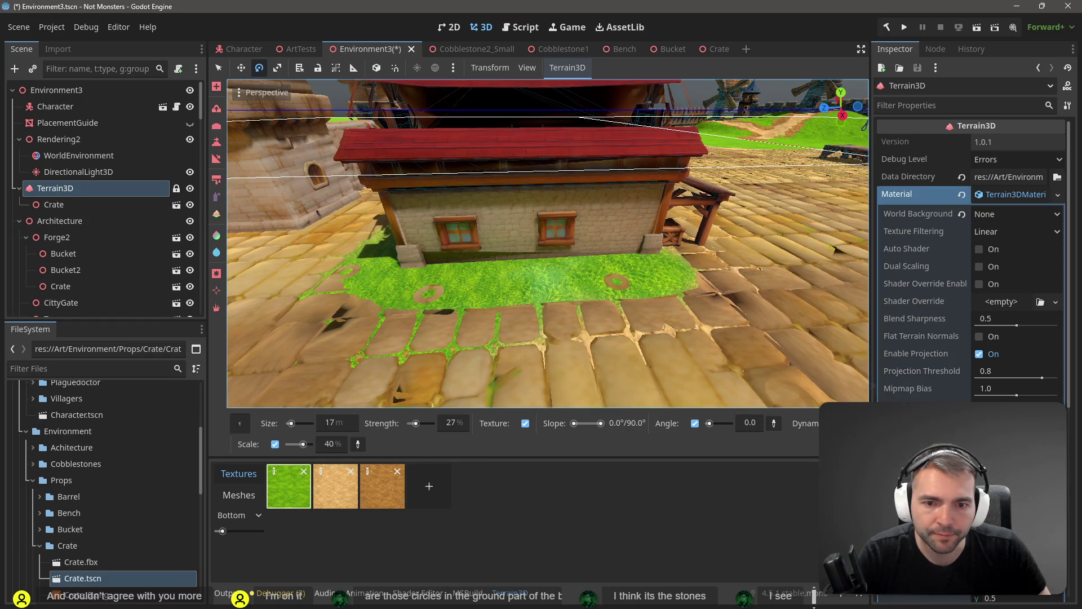
pyautogui.scroll(6, 578, 170)
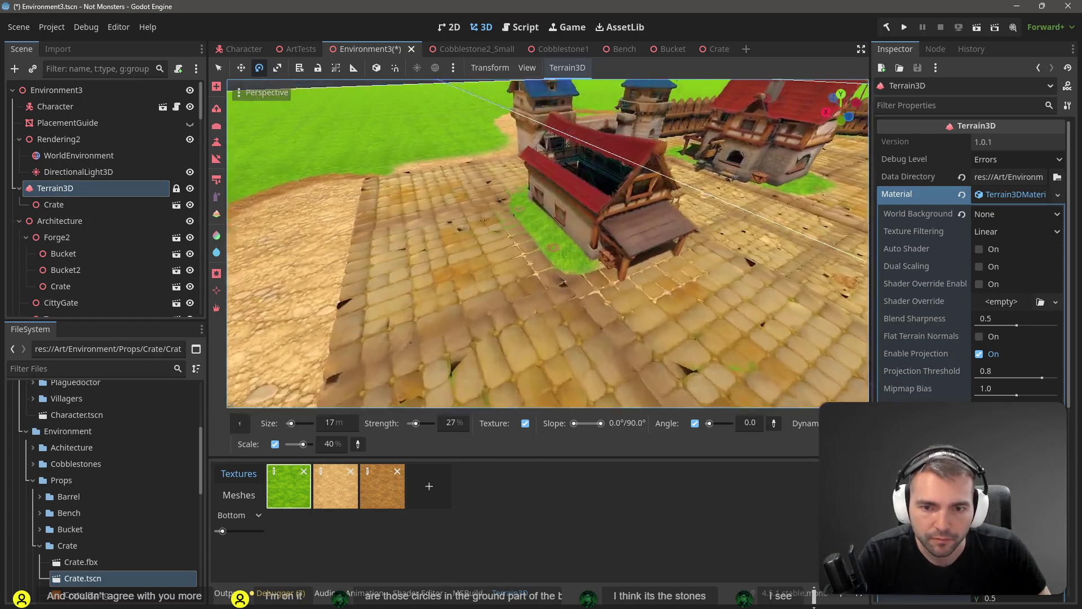
pyautogui.click(336, 486)
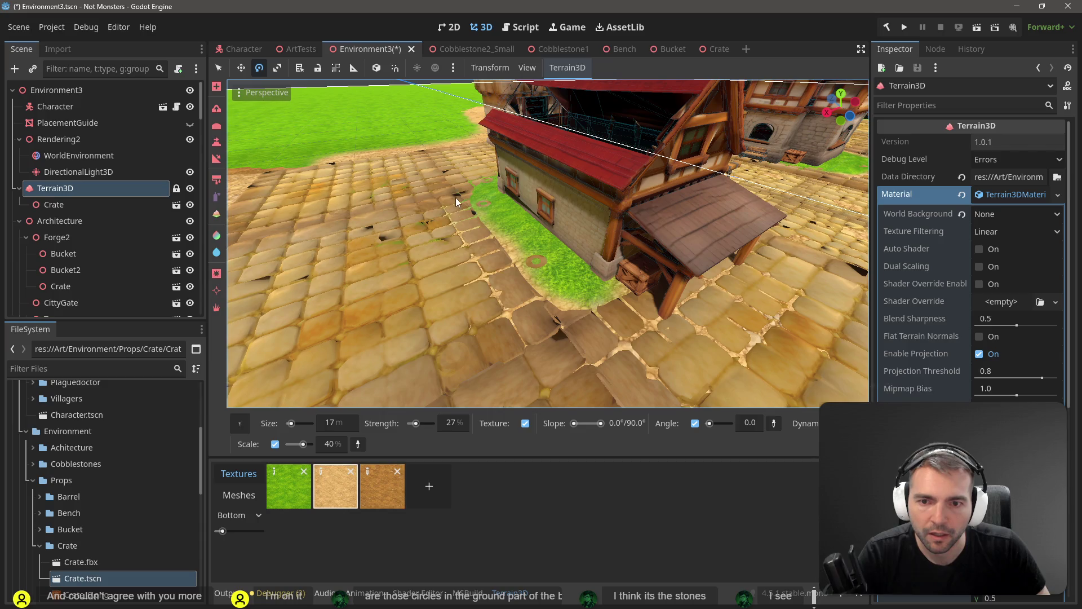
pyautogui.moveTo(461, 199); pyautogui.dragTo(450, 184)
pyautogui.moveTo(511, 323); pyautogui.dragTo(522, 330)
pyautogui.press('e')
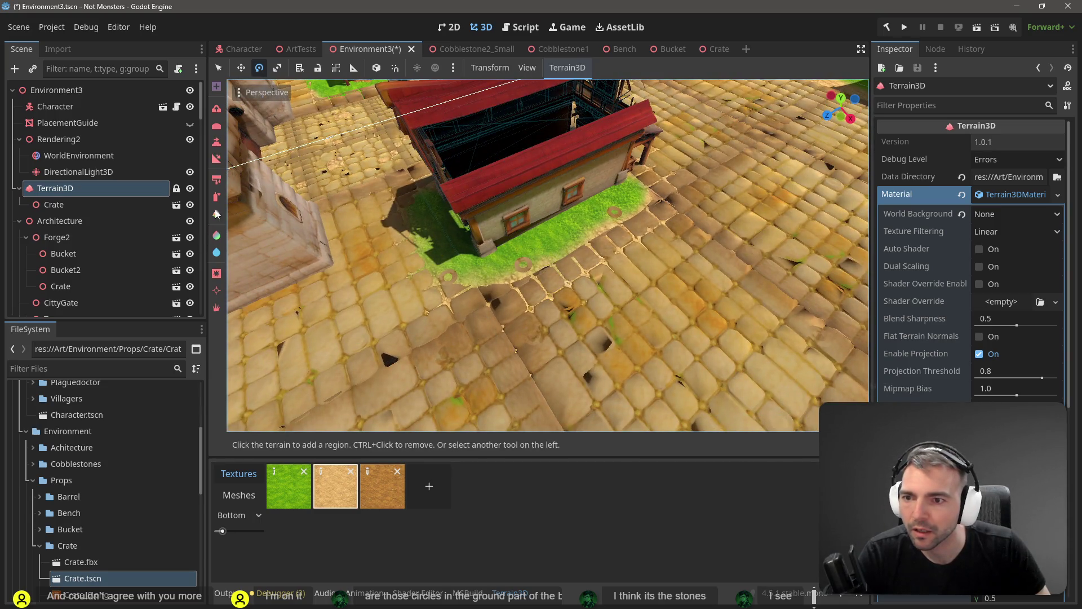
pyautogui.click(218, 199)
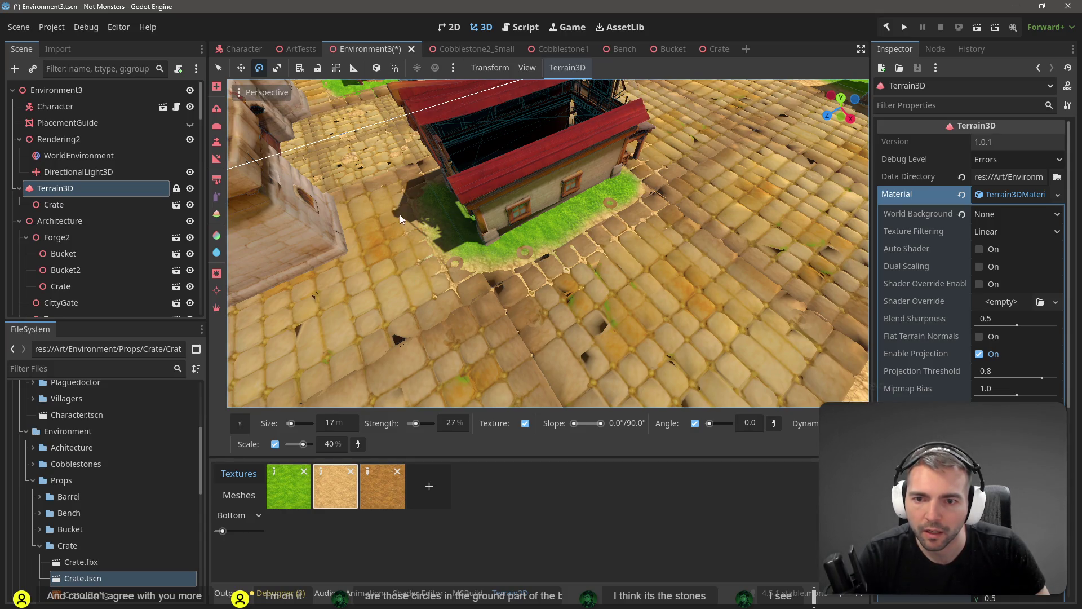
pyautogui.scroll(-10, 400, 217)
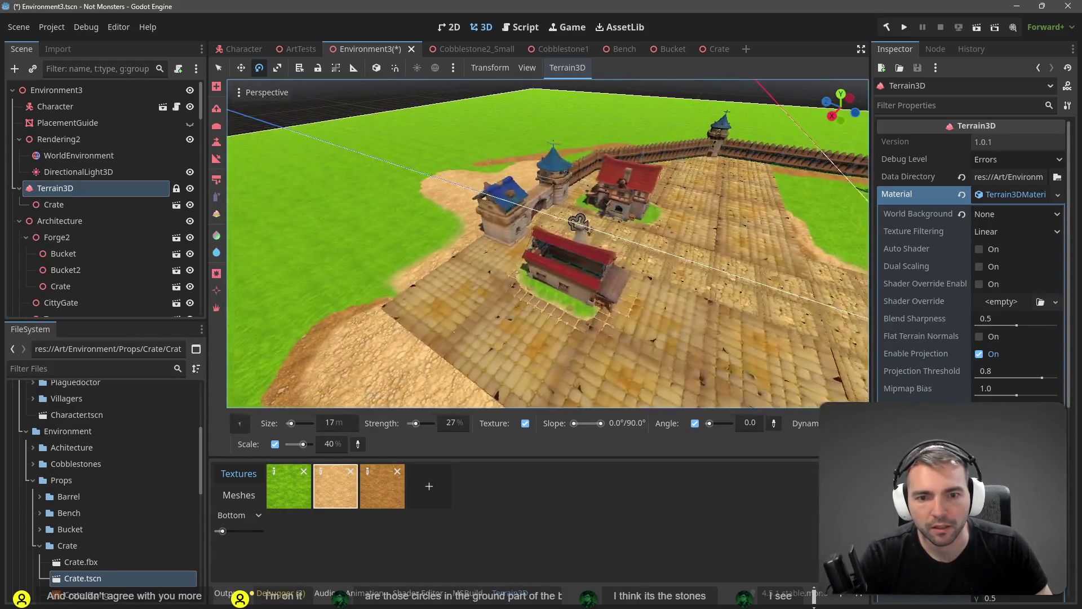
# Orbit toward the village gate and save the scene
pyautogui.moveTo(577, 221)
pyautogui.mouseDown()
pyautogui.moveTo(518, 252)
pyautogui.moveTo(521, 242)
pyautogui.moveTo(564, 261)
pyautogui.moveTo(569, 237)
pyautogui.moveTo(516, 223)
pyautogui.moveTo(500, 254)
pyautogui.moveTo(603, 294)
pyautogui.moveTo(545, 273)
pyautogui.mouseUp()
pyautogui.scroll(3, 408, 253)
pyautogui.hotkey('ctrl', 's')
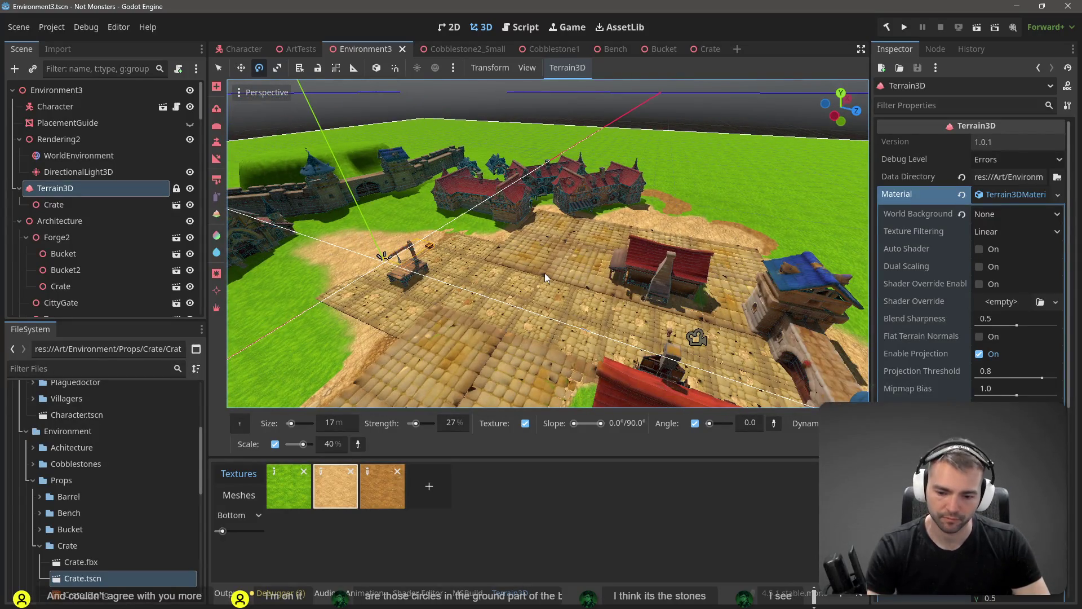
# Test-run the scene with F6, stop it, and fly up to the building front
pyautogui.press('F6')
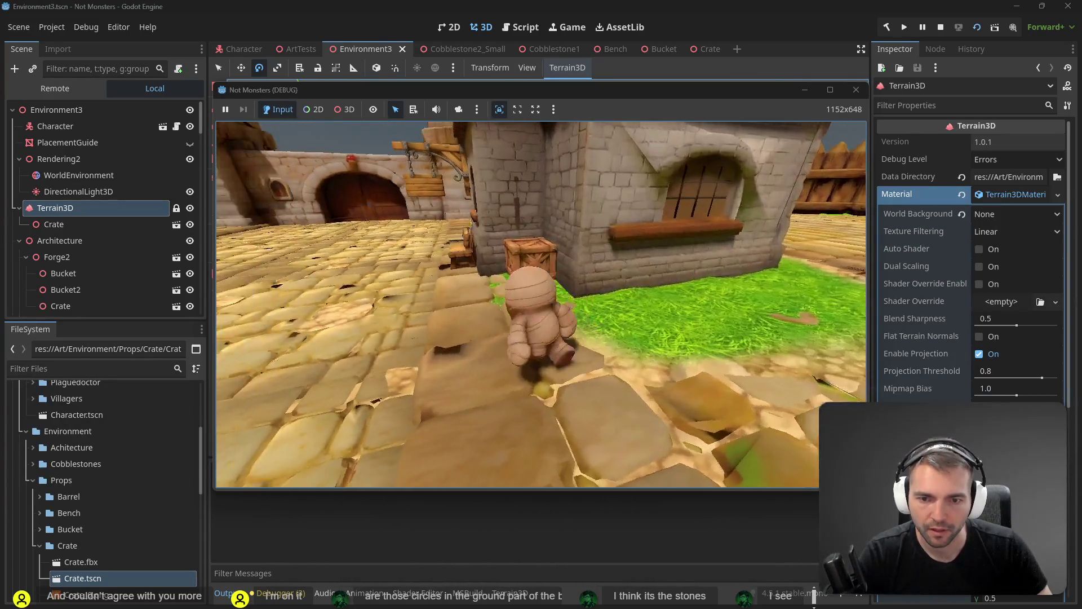
pyautogui.press('F8')
pyautogui.press('w')
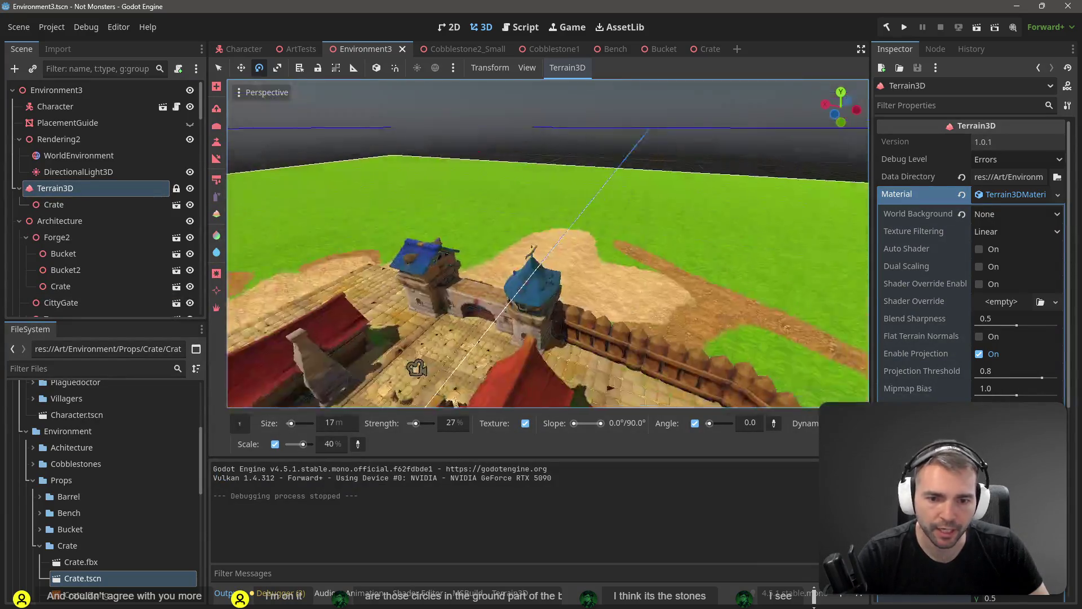
pyautogui.press('w')
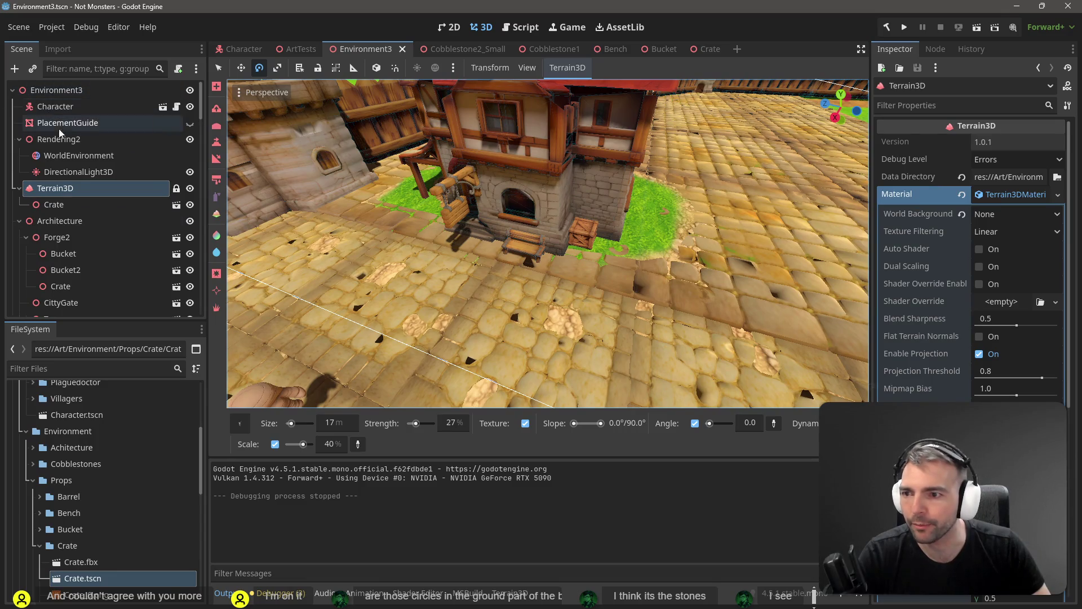
# Drop a new Crate beside the tavern bench, adjust its position, save, and run with F5
pyautogui.click(79, 172)
pyautogui.moveTo(592, 255); pyautogui.dragTo(591, 255)
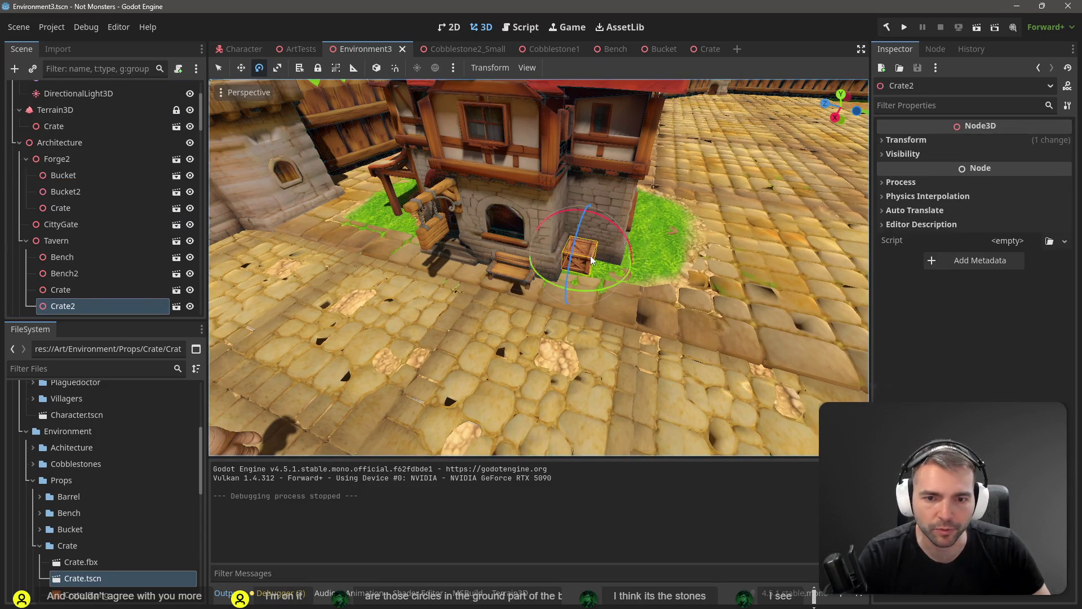
pyautogui.press('w')
pyautogui.moveTo(588, 191); pyautogui.dragTo(589, 195)
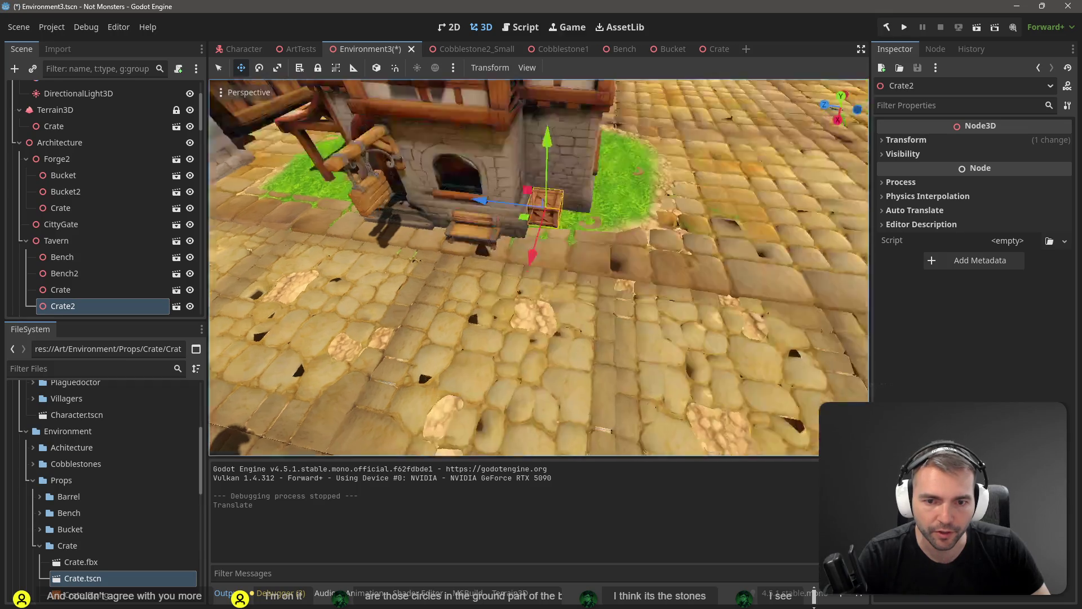
pyautogui.press('w')
pyautogui.moveTo(517, 138); pyautogui.dragTo(522, 136)
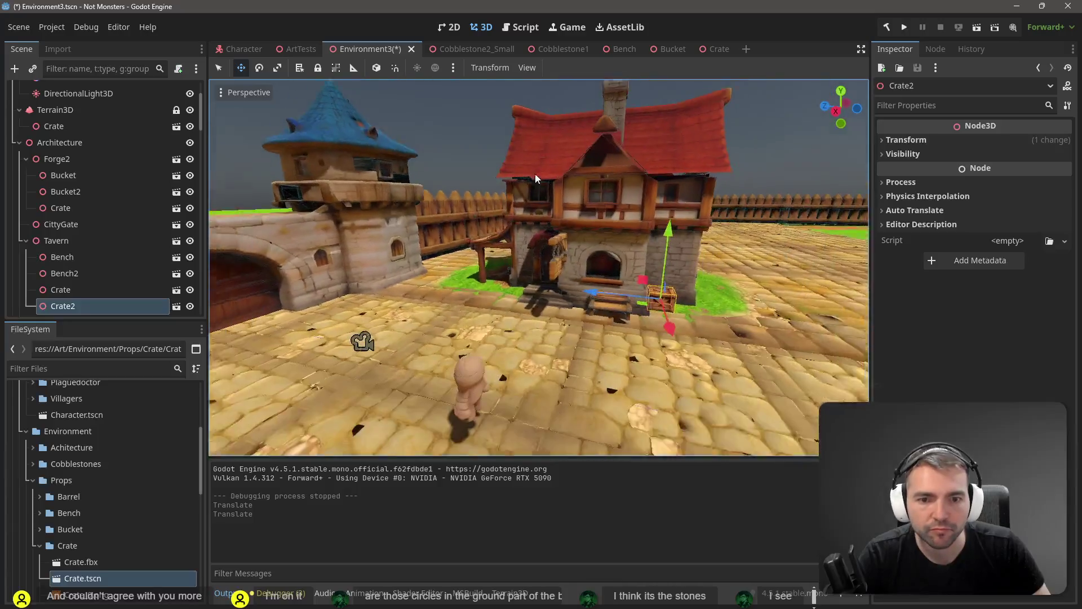
pyautogui.hotkey('ctrl', 's')
pyautogui.press('F5')
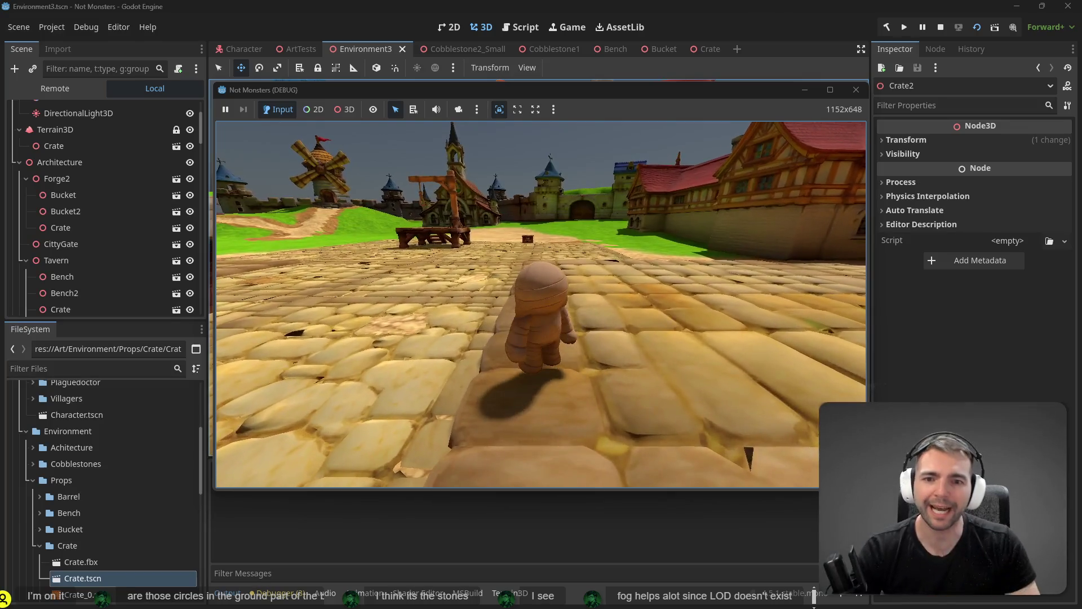
# Stop the game and delete the stray crate on the road
pyautogui.press('F8')
pyautogui.press('w')
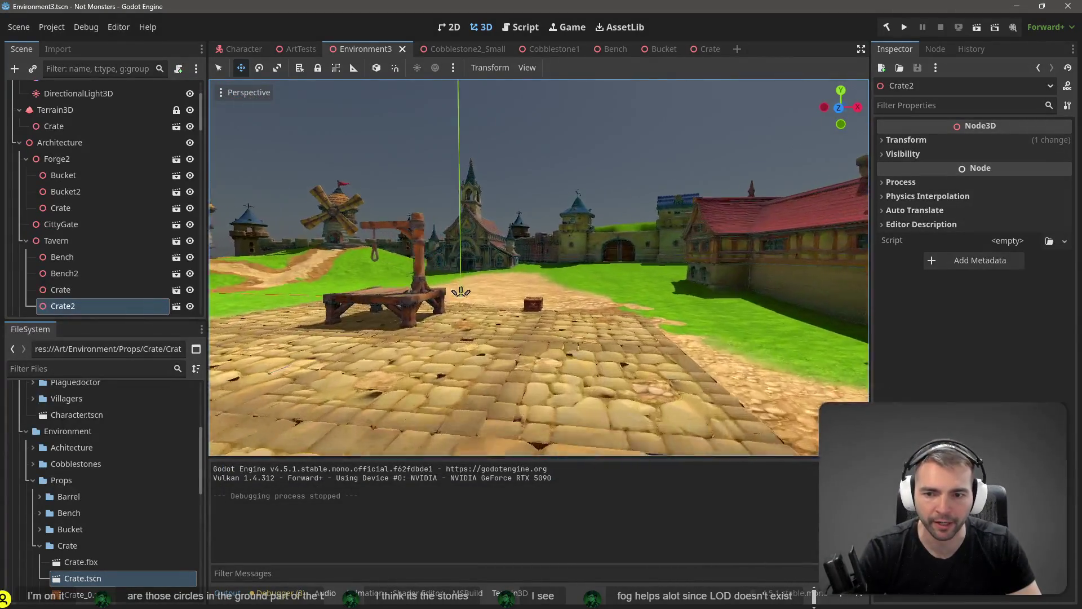
pyautogui.click(525, 345)
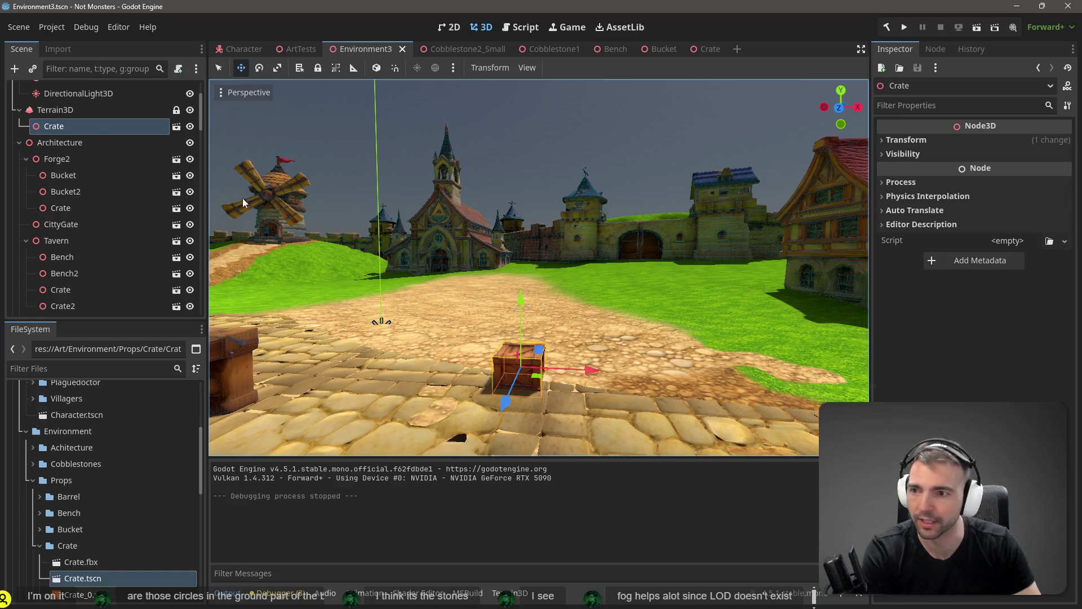
pyautogui.press('Delete')
pyautogui.click(501, 323)
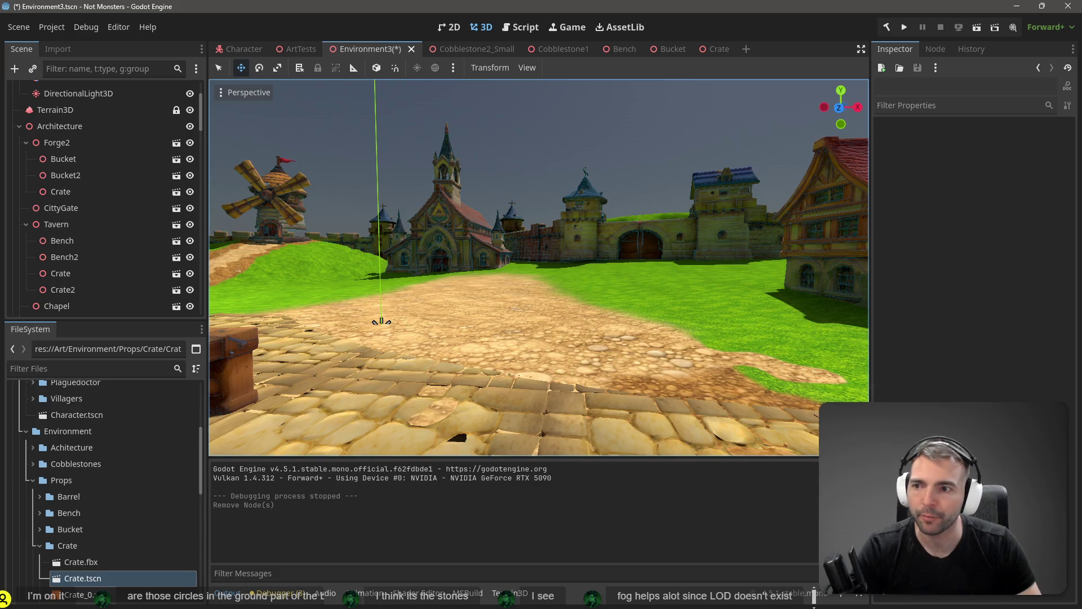
# Save the scene, orbit around the walled town, and switch to the browser
pyautogui.moveTo(570, 242)
pyautogui.mouseDown()
pyautogui.moveTo(570, 315)
pyautogui.moveTo(562, 235)
pyautogui.mouseUp()
pyautogui.hotkey('ctrl', 's')
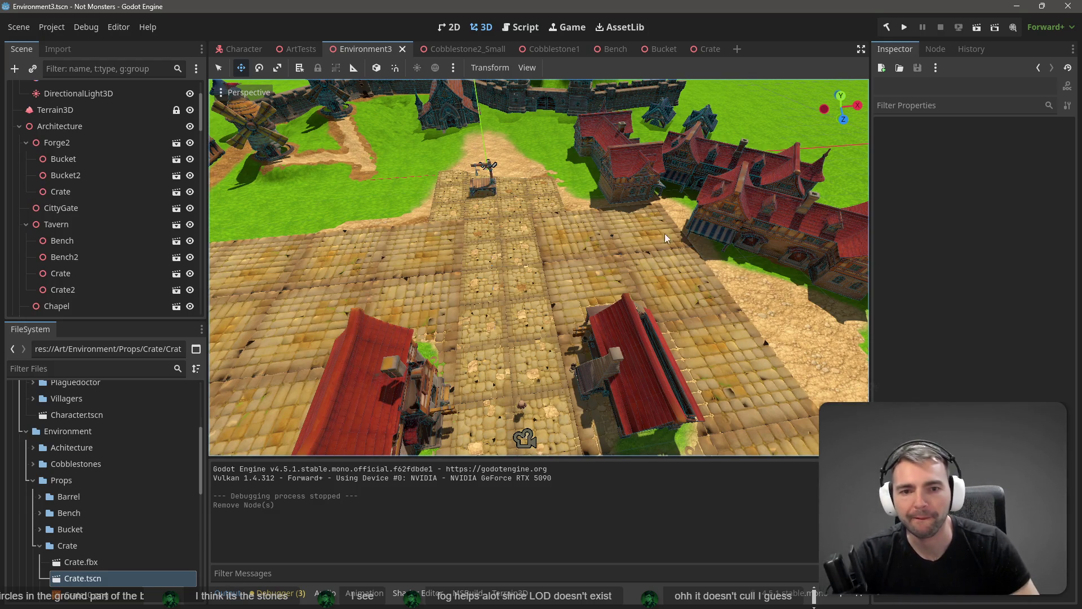
pyautogui.scroll(-5, 665, 234)
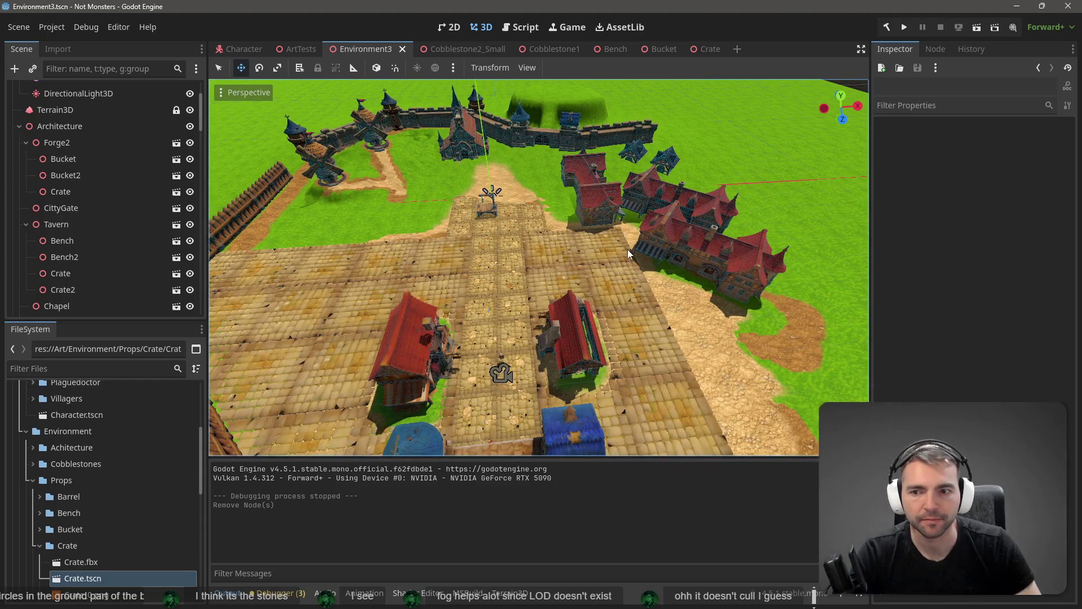
pyautogui.moveTo(628, 249)
pyautogui.mouseDown()
pyautogui.moveTo(485, 227)
pyautogui.moveTo(634, 243)
pyautogui.mouseUp()
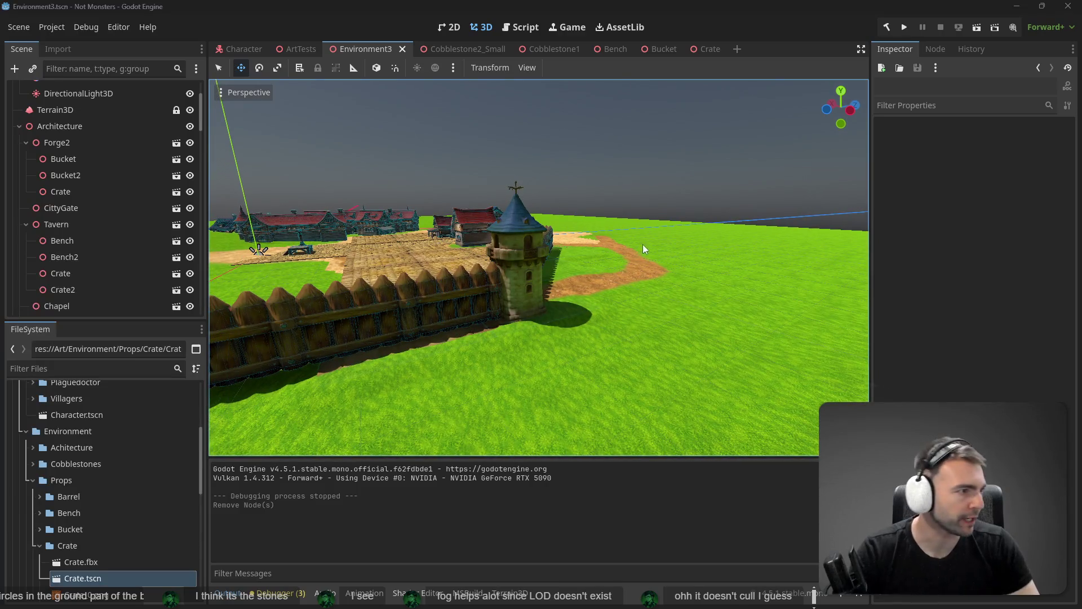
pyautogui.hotkey('alt', 'Tab')
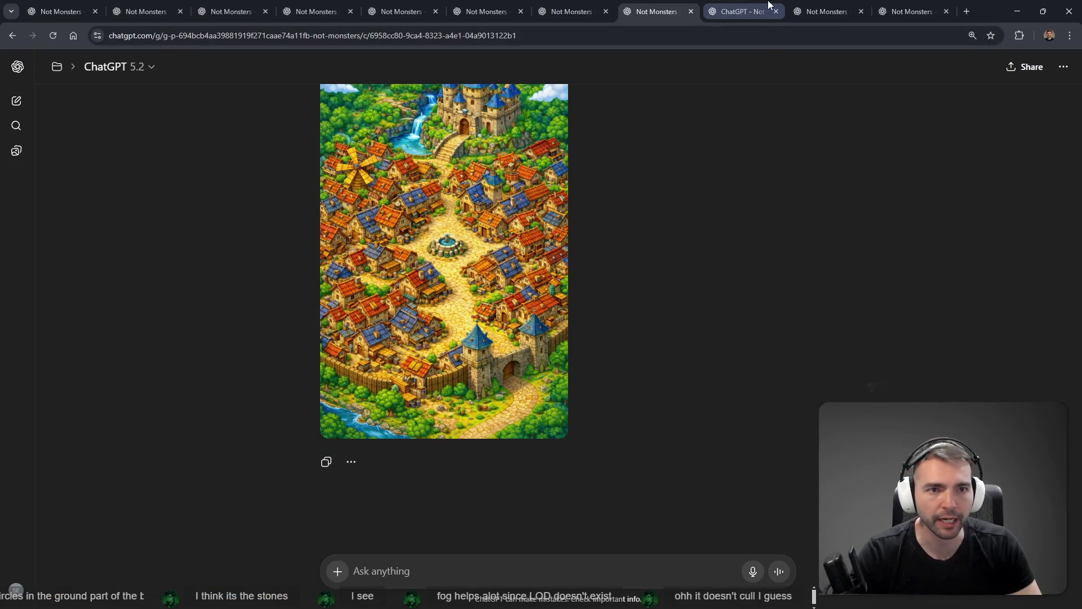
# Go to the windmill chat in Chrome and scroll to the tower image
pyautogui.click(744, 11)
pyautogui.hotkey('ctrl', 'shift', 'Tab')
pyautogui.hotkey('ctrl', 'shift', 'Tab')
pyautogui.hotkey('ctrl', 'shift', 'Tab')
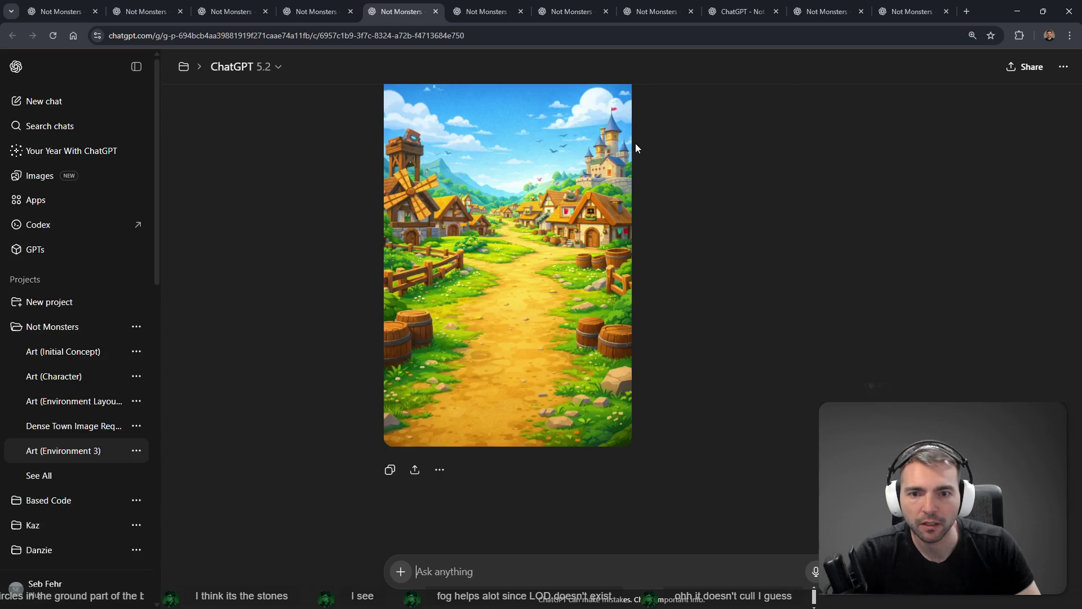
pyautogui.hotkey('ctrl', 'Tab')
pyautogui.hotkey('ctrl', 'Tab')
pyautogui.hotkey('ctrl', 'Tab')
pyautogui.hotkey('ctrl', 'Tab')
pyautogui.hotkey('ctrl', 'Tab')
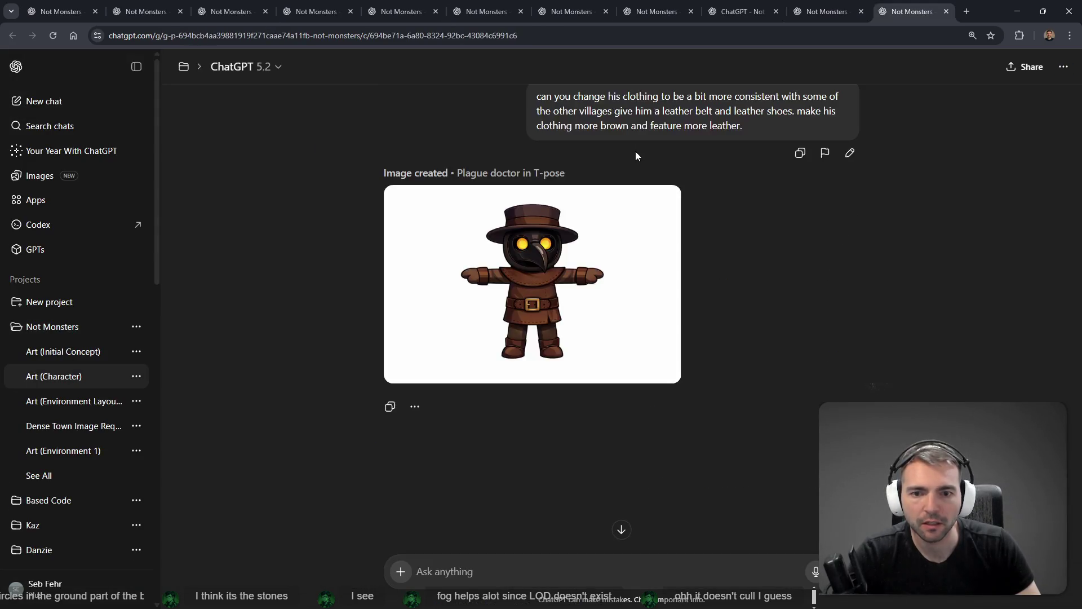
pyautogui.hotkey('ctrl', 'shift', 'Tab')
pyautogui.hotkey('ctrl', 'shift', 'Tab')
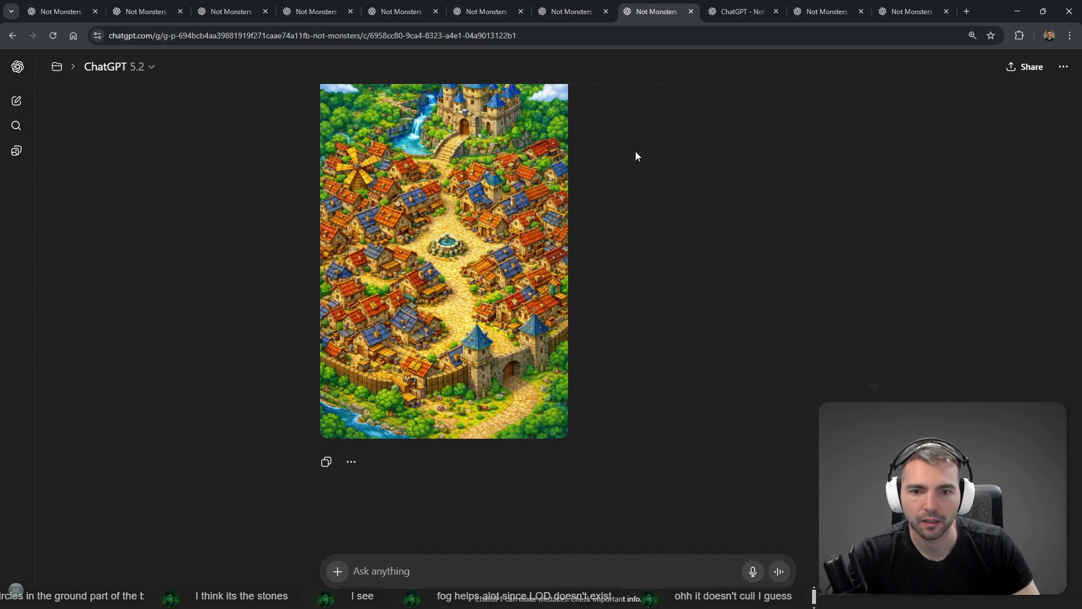
pyautogui.hotkey('ctrl', 'Tab')
pyautogui.hotkey('ctrl', 'Tab')
pyautogui.scroll(10, 603, 225)
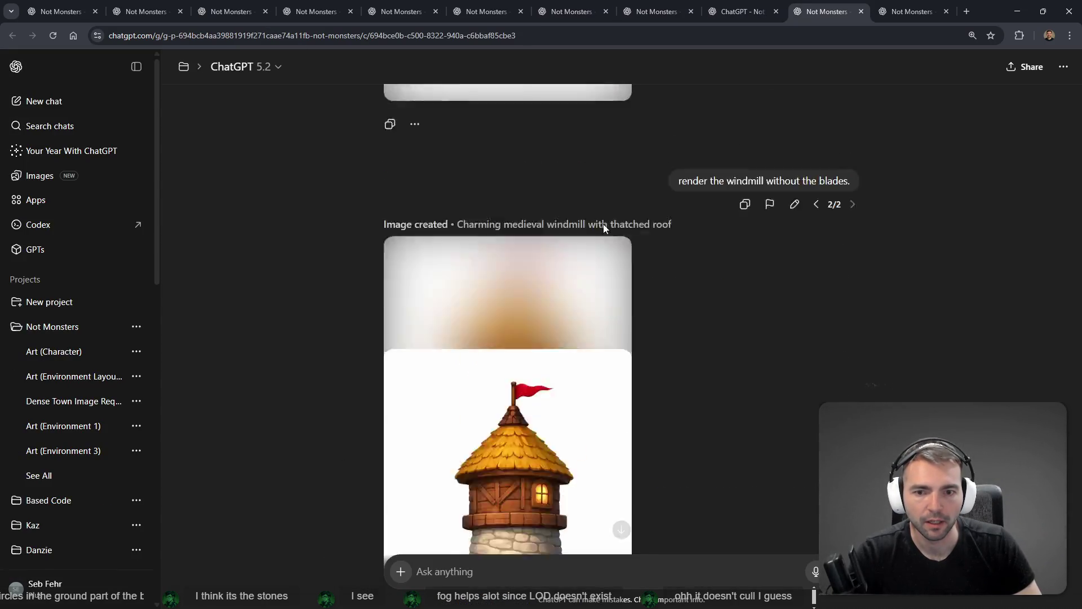
pyautogui.scroll(8, 704, 234)
pyautogui.scroll(-7, 732, 234)
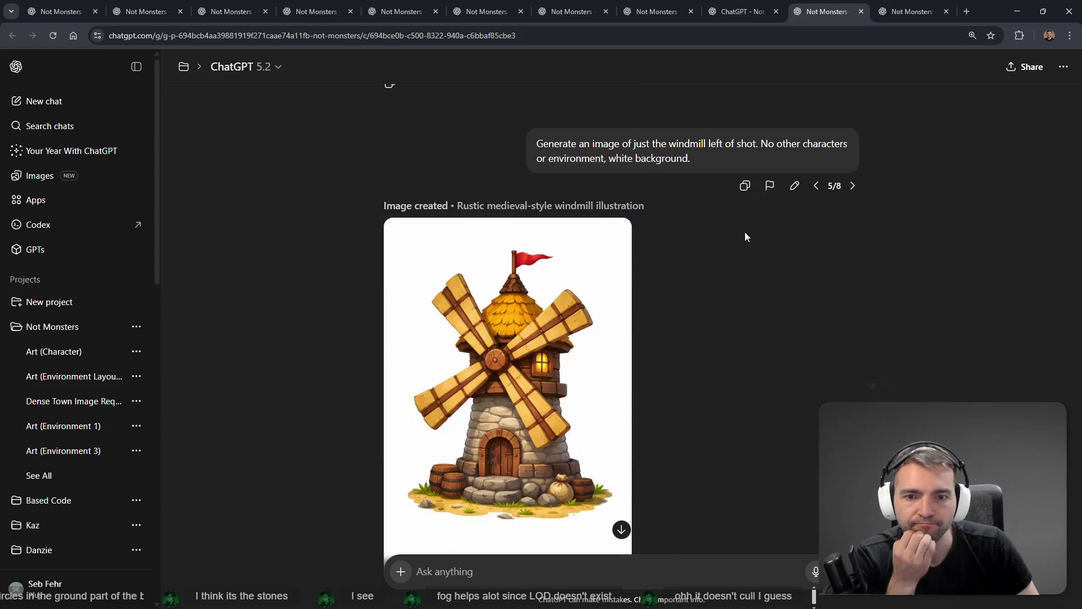
pyautogui.scroll(8, 833, 234)
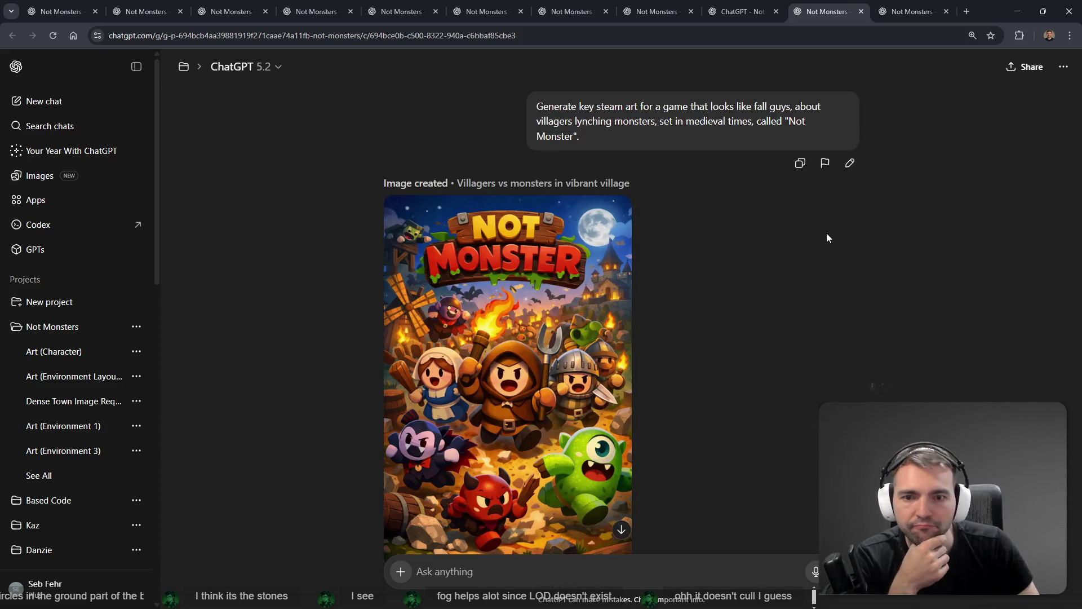
pyautogui.scroll(-12, 577, 391)
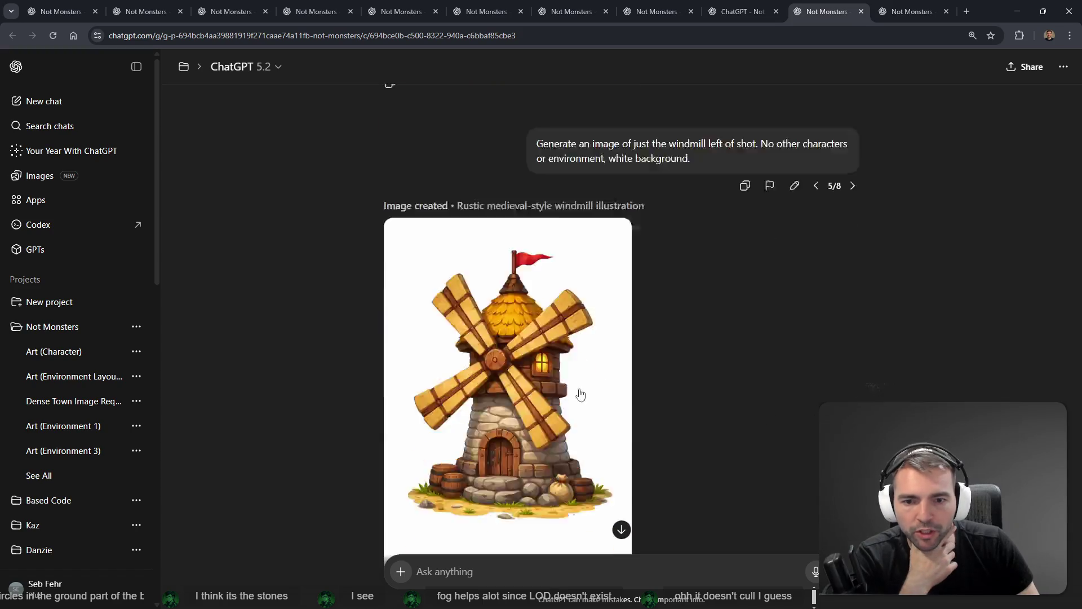
pyautogui.scroll(-10, 686, 372)
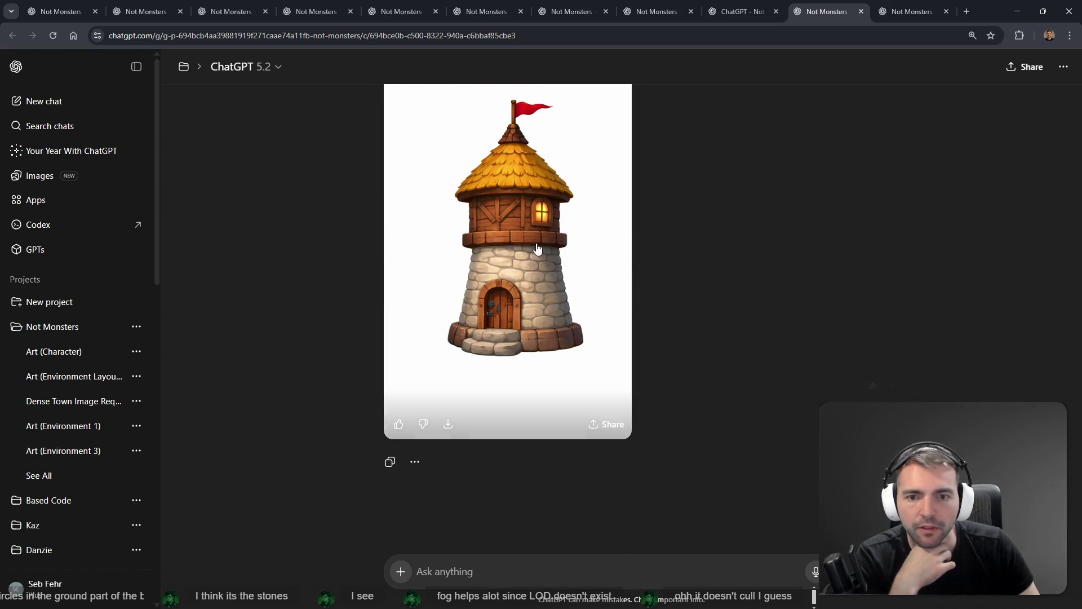
# Copy the tower image to the clipboard and show the window overview with Win+Tab
pyautogui.click(538, 251)
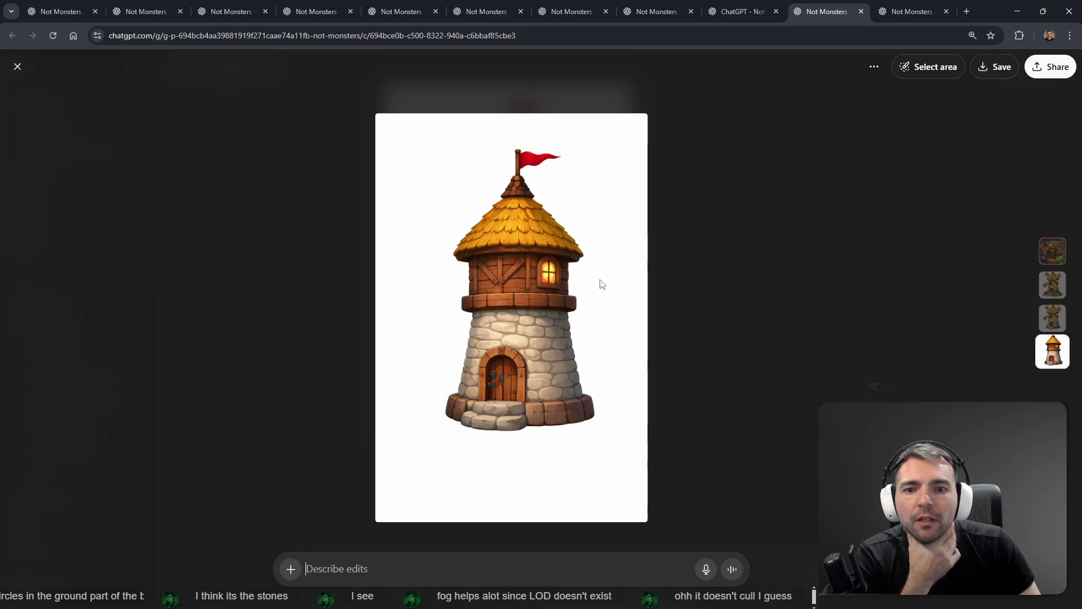
pyautogui.rightClick(519, 283)
pyautogui.click(542, 330)
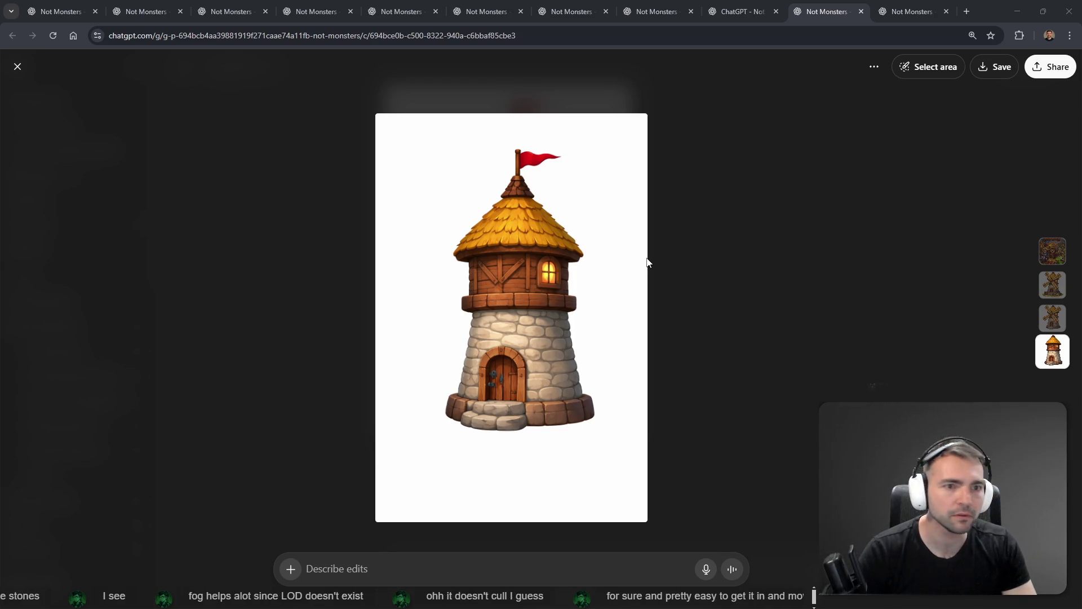
pyautogui.press('super+Tab')
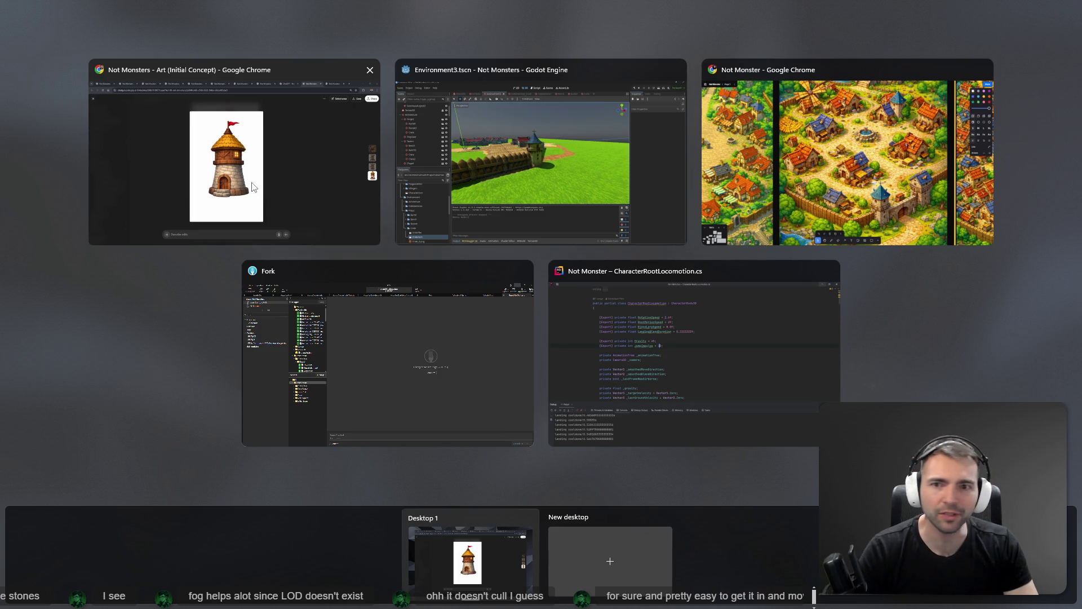
# Paste the copied tower image onto the tldraw board near the windmill images
pyautogui.click(911, 106)
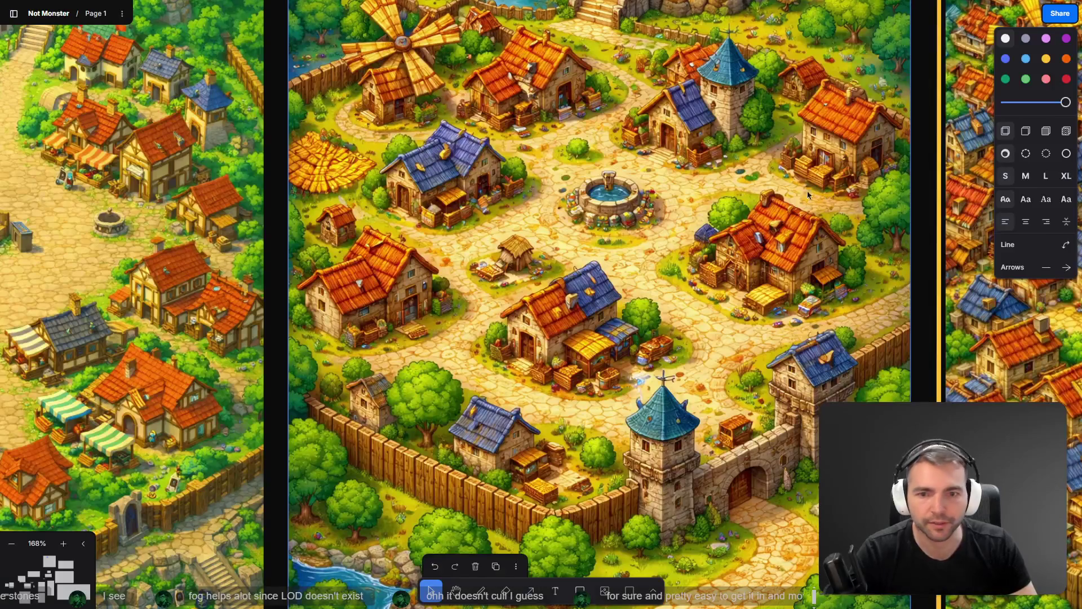
pyautogui.scroll(-15, 600, 163)
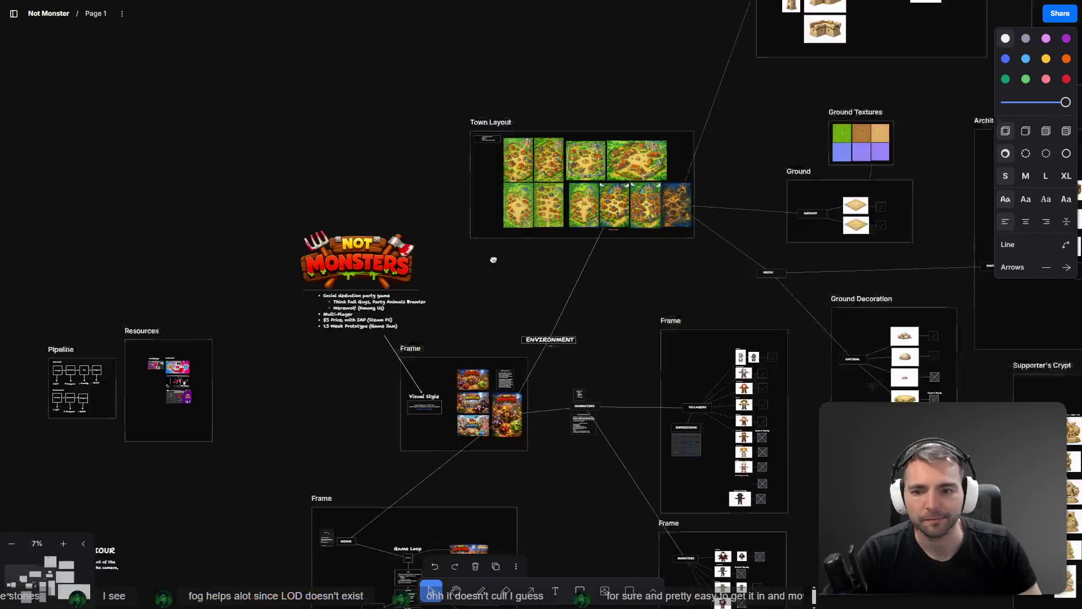
pyautogui.moveTo(359, 209)
pyautogui.mouseDown()
pyautogui.moveTo(128, 424)
pyautogui.moveTo(67, 544)
pyautogui.mouseUp()
pyautogui.scroll(10, 261, 76)
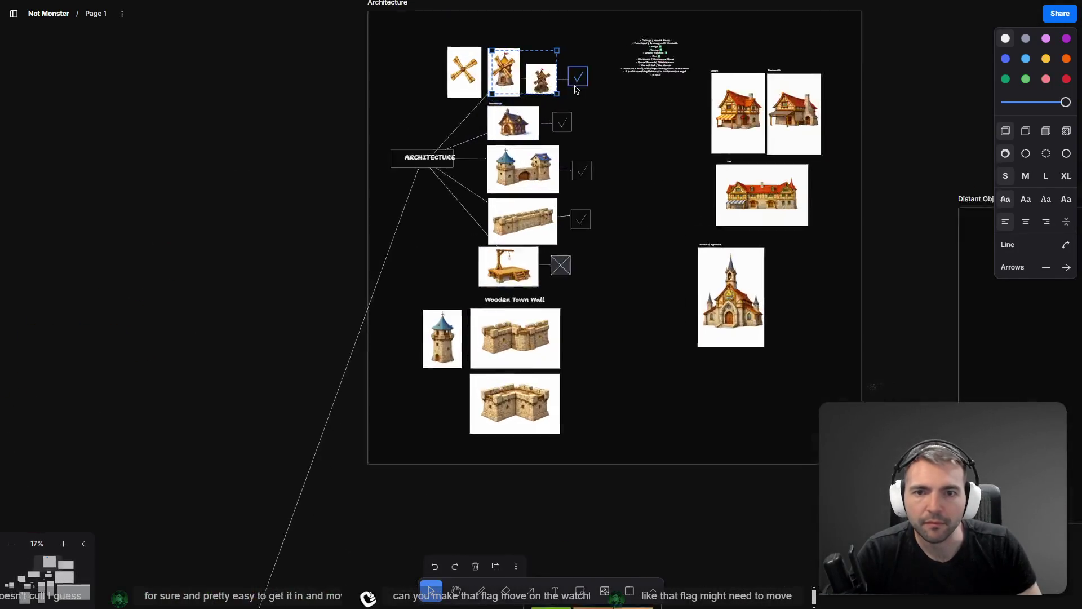
pyautogui.moveTo(261, 76); pyautogui.dragTo(416, 182)
pyautogui.click(217, 133)
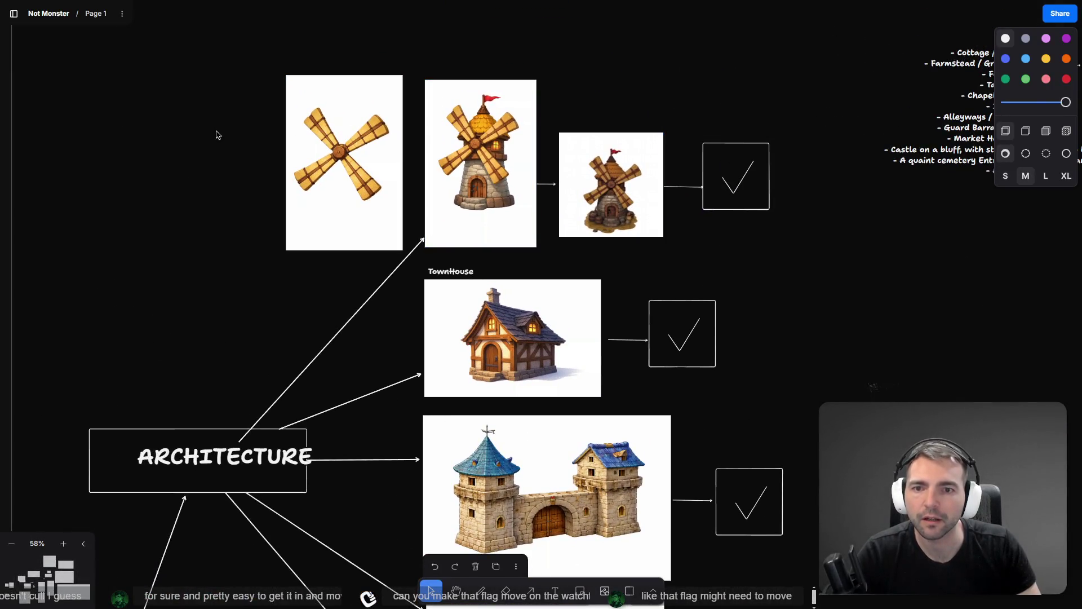
pyautogui.hotkey('ctrl', 'v')
# Shrink the tower image to match the blades and set it just left of them
pyautogui.moveTo(368, 48); pyautogui.dragTo(535, 298)
pyautogui.moveTo(593, 342)
pyautogui.mouseDown()
pyautogui.moveTo(365, 243)
pyautogui.moveTo(148, 119)
pyautogui.moveTo(166, 119)
pyautogui.mouseUp()
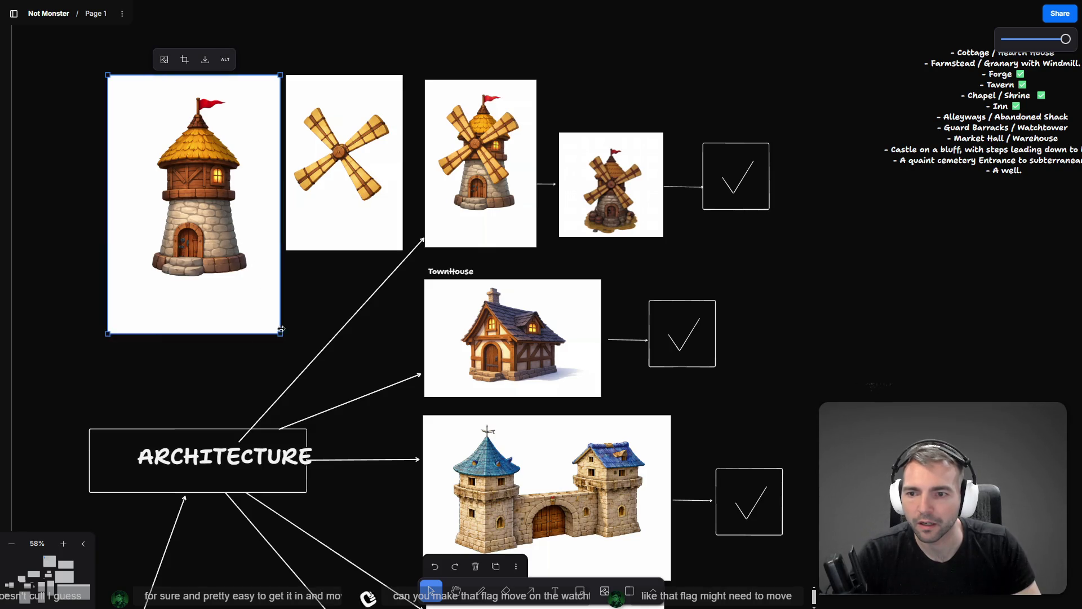
pyautogui.moveTo(280, 333); pyautogui.dragTo(227, 251)
pyautogui.moveTo(221, 159); pyautogui.dragTo(273, 157)
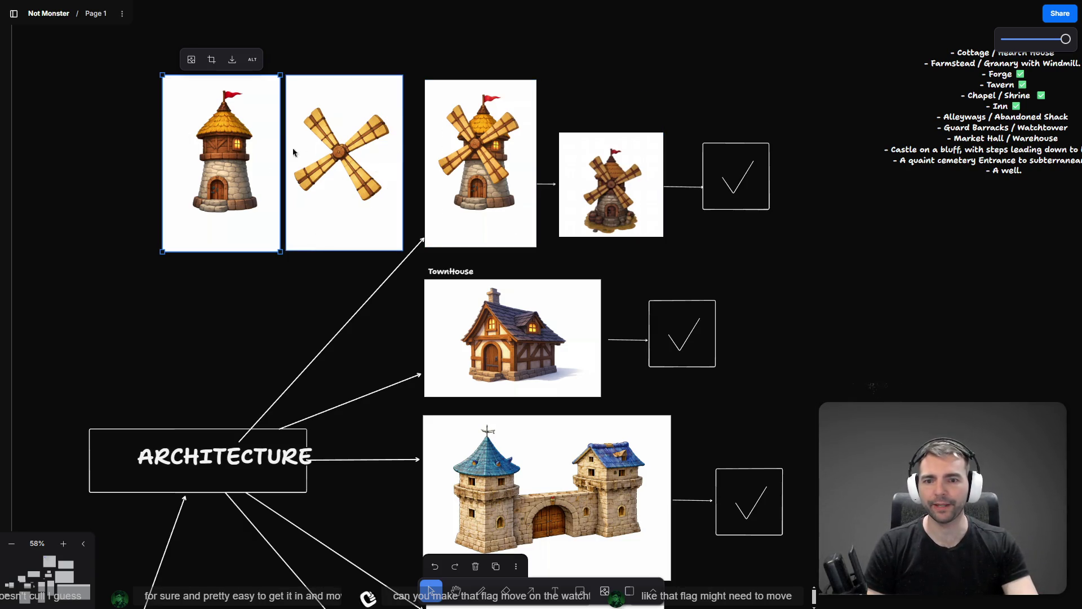
pyautogui.click(833, 316)
# Scroll around the Architecture board to locate the church images
pyautogui.rightClick(833, 314)
pyautogui.click(791, 295)
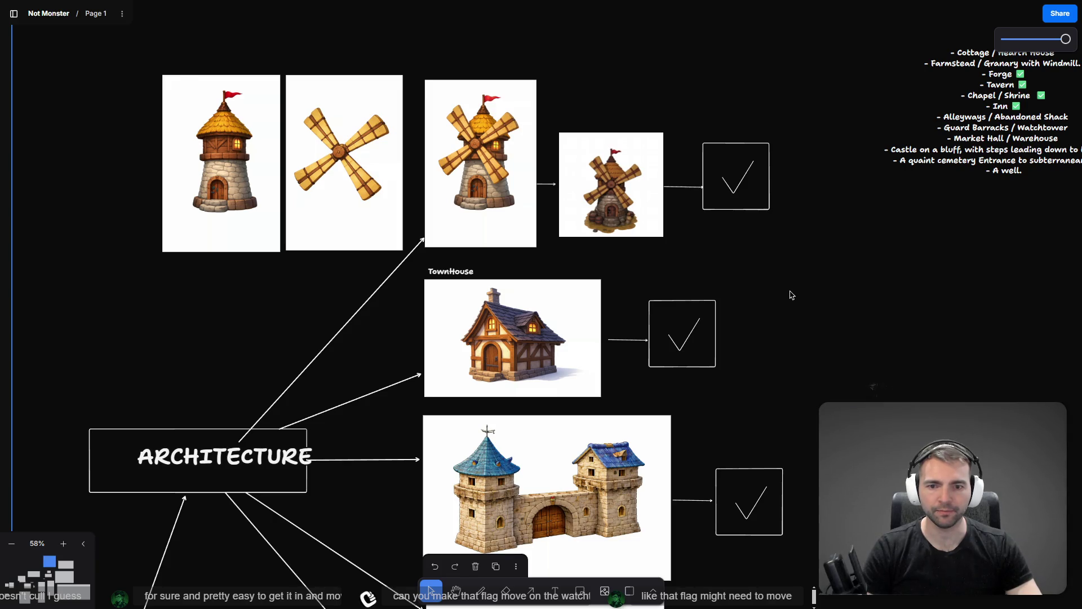
pyautogui.scroll(-15, 792, 295)
pyautogui.scroll(8, 801, 288)
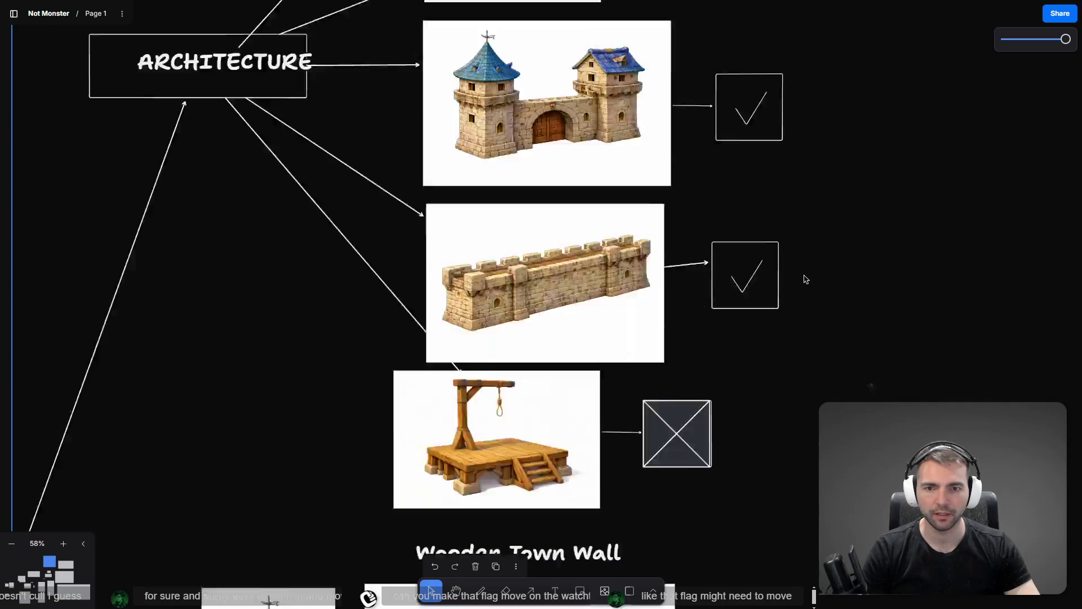
pyautogui.scroll(-5, 806, 279)
pyautogui.scroll(-5, 809, 280)
pyautogui.hscroll(8, 564, 366)
pyautogui.scroll(4, 507, 440)
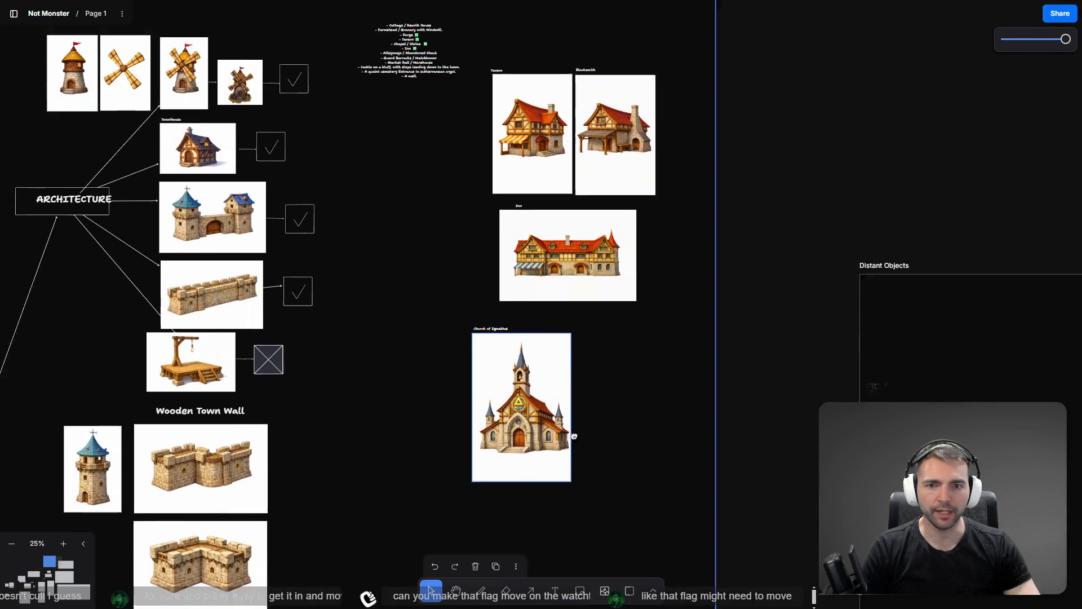
pyautogui.scroll(-5, 574, 436)
pyautogui.scroll(-5, 627, 411)
pyautogui.scroll(3, 654, 209)
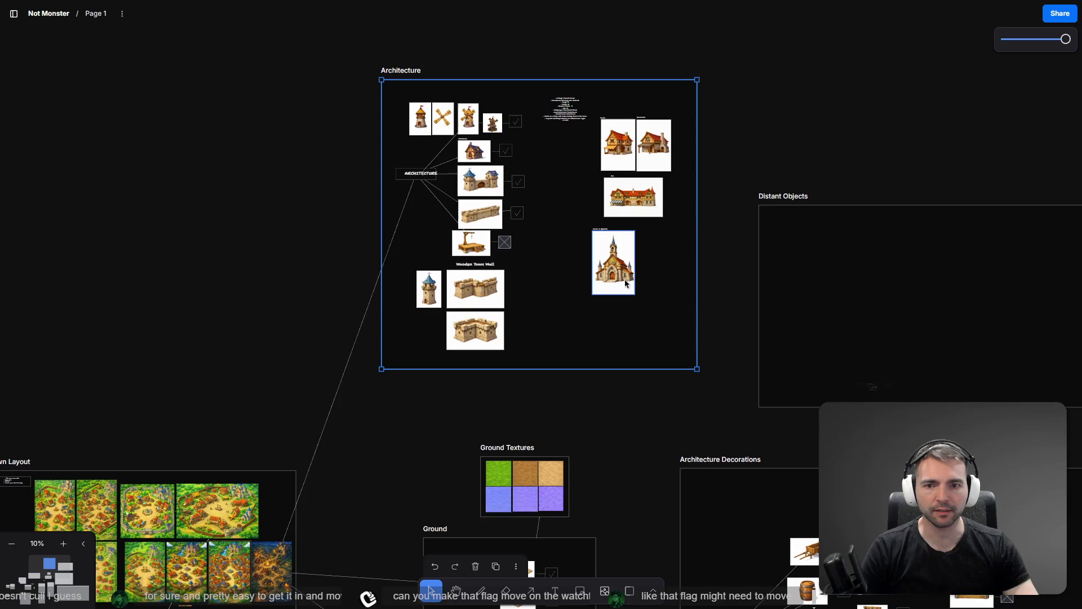
# Drag the Church of Ignatius frame slightly up and to the right
pyautogui.click(608, 264)
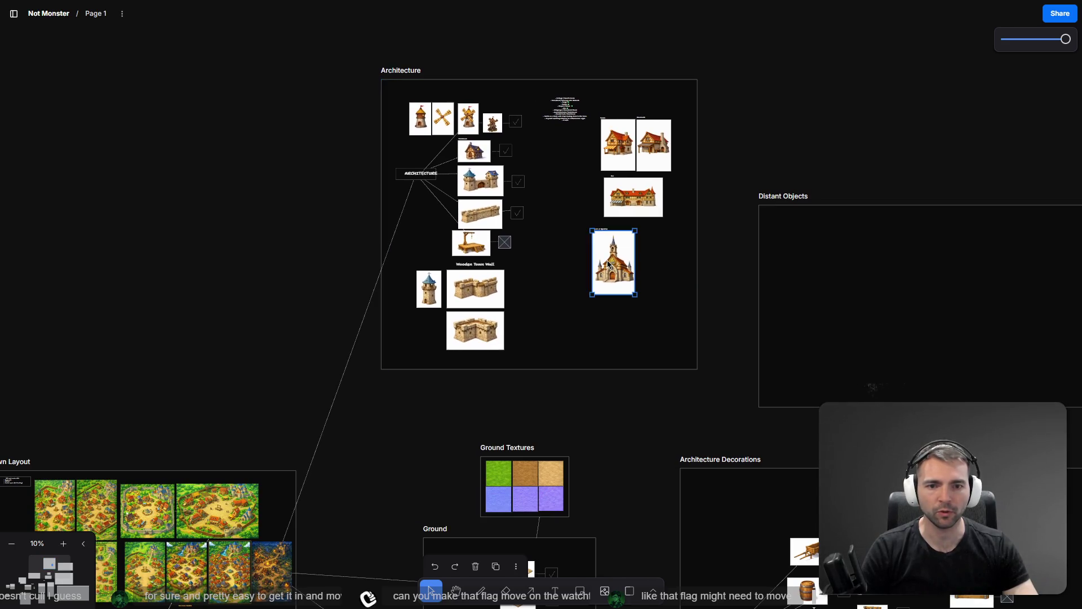
pyautogui.moveTo(612, 256)
pyautogui.mouseDown()
pyautogui.moveTo(640, 250)
pyautogui.moveTo(637, 260)
pyautogui.moveTo(612, 248)
pyautogui.mouseUp()
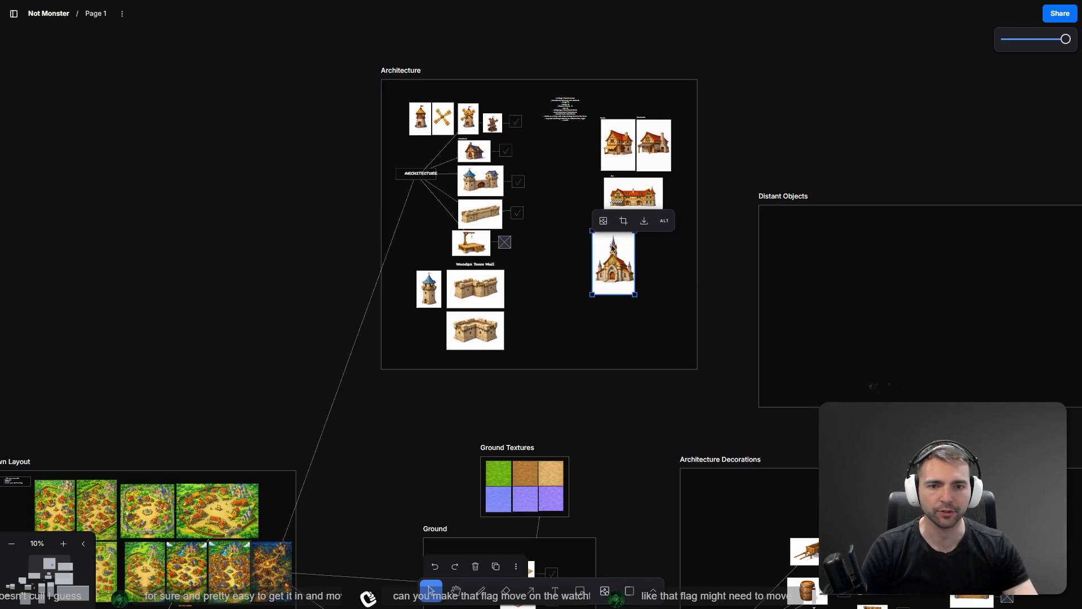
pyautogui.scroll(5, 607, 230)
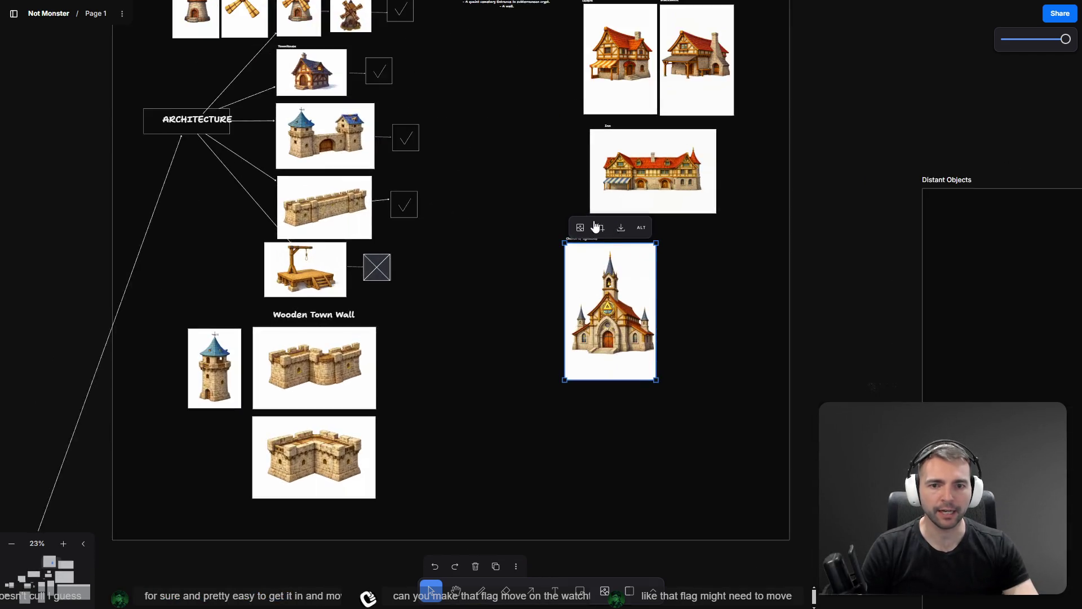
pyautogui.click(562, 256)
pyautogui.moveTo(562, 259)
pyautogui.mouseDown()
pyautogui.moveTo(634, 261)
pyautogui.moveTo(609, 244)
pyautogui.mouseUp()
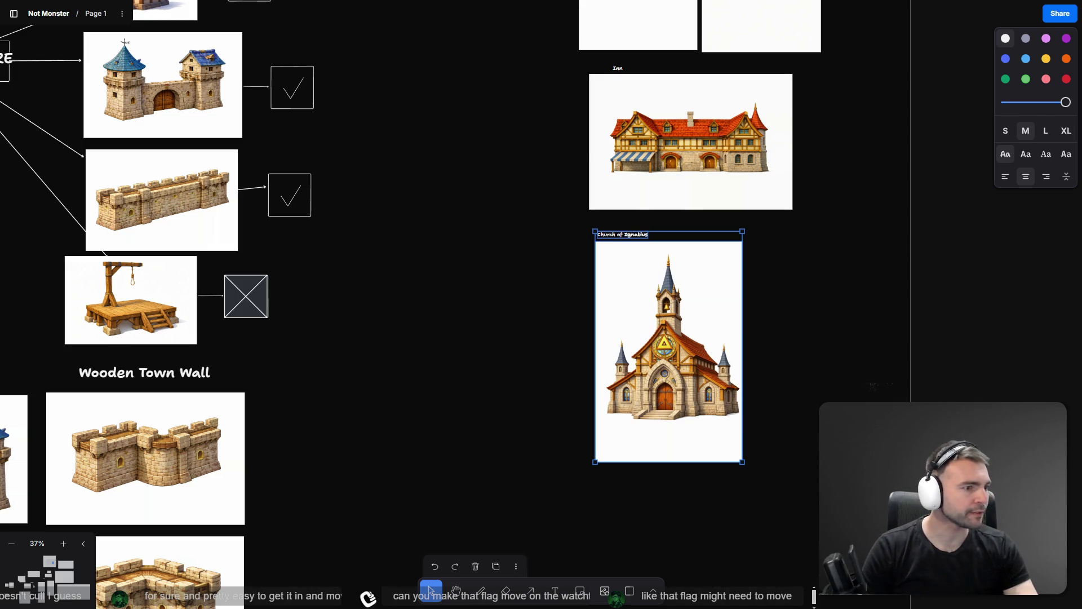
pyautogui.hotkey('alt', 'Tab')
# Flip between the plague doctor, chibi witch and chibi shepherd character versions
pyautogui.click(928, 8)
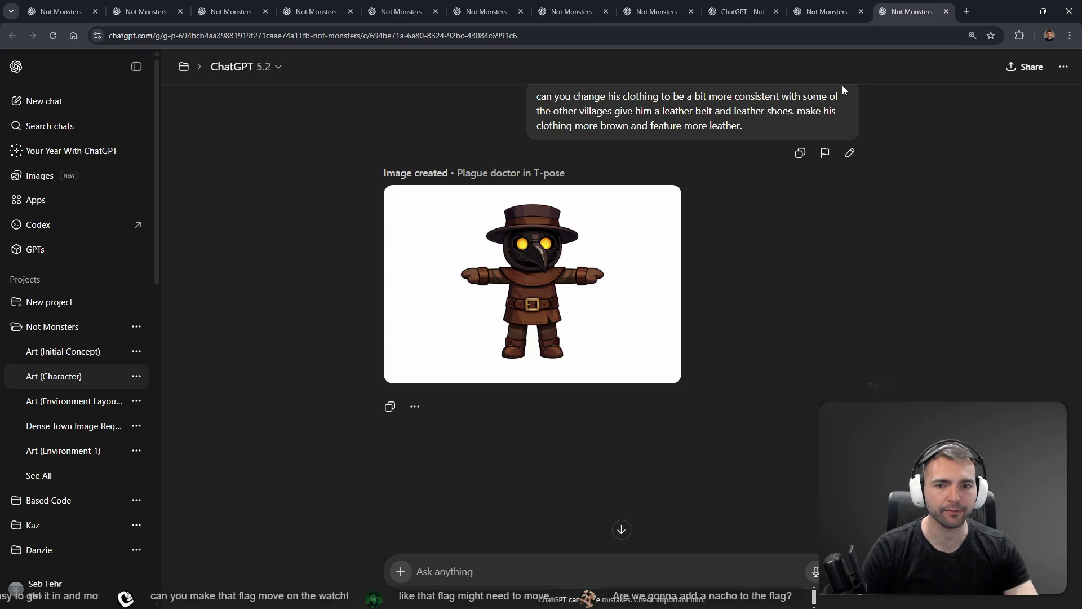
pyautogui.scroll(18, 833, 333)
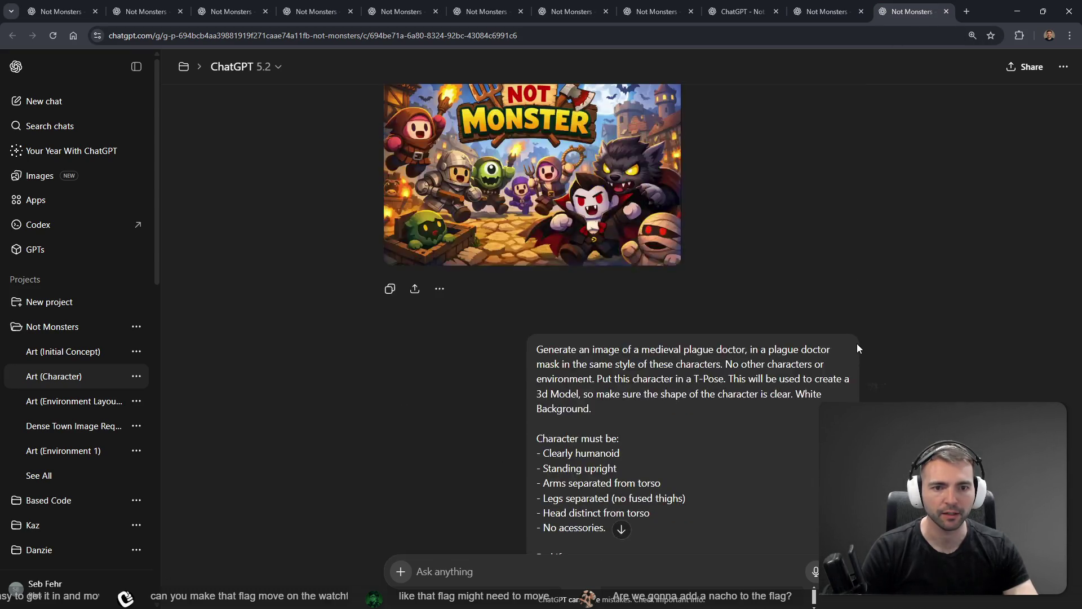
pyautogui.scroll(-6, 857, 343)
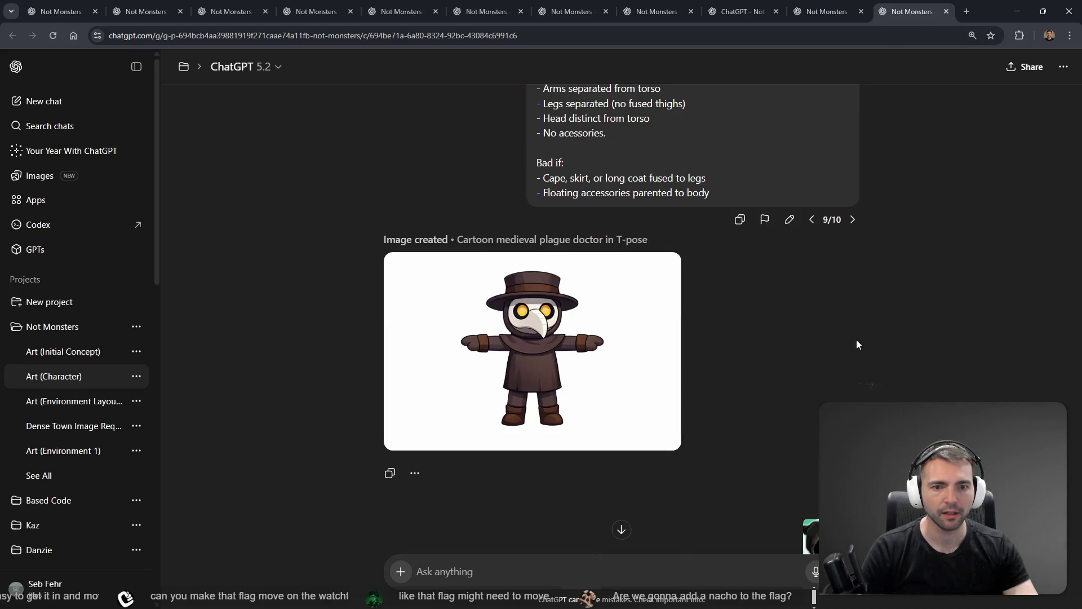
pyautogui.click(853, 219)
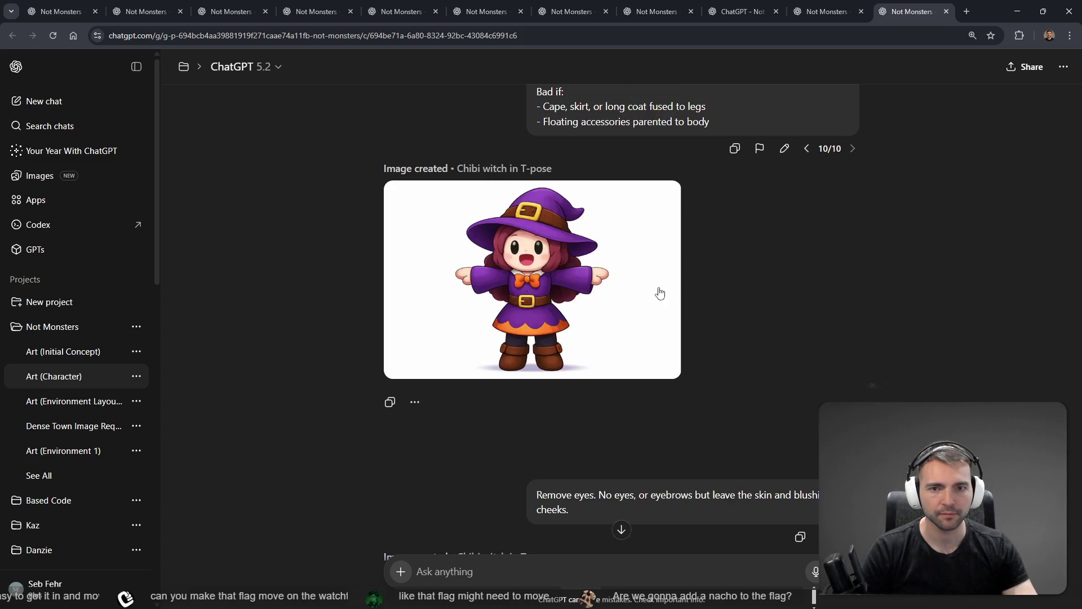
pyautogui.click(813, 150)
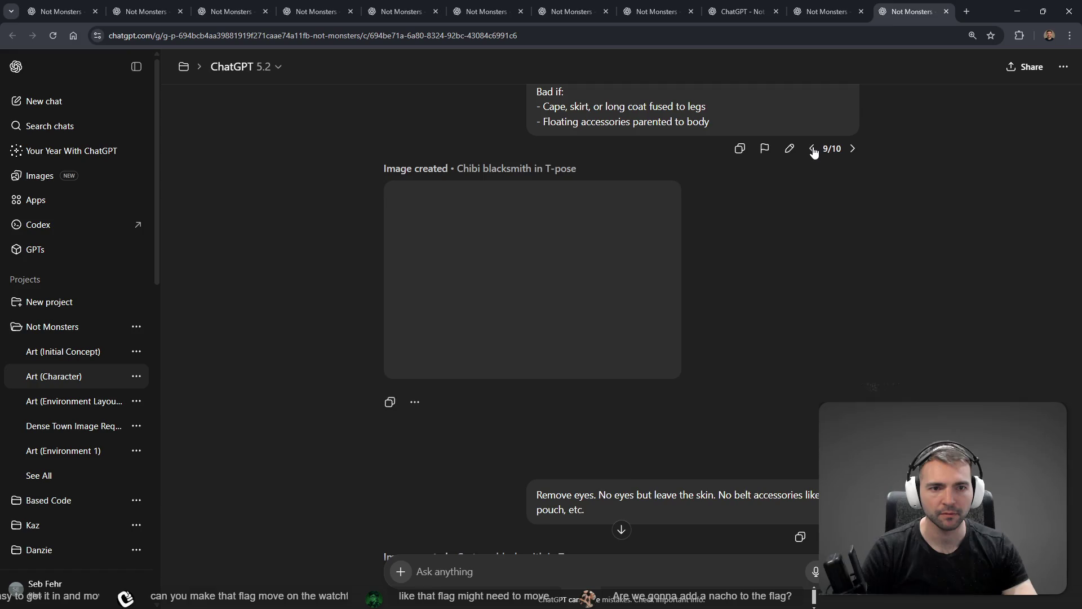
pyautogui.click(813, 150)
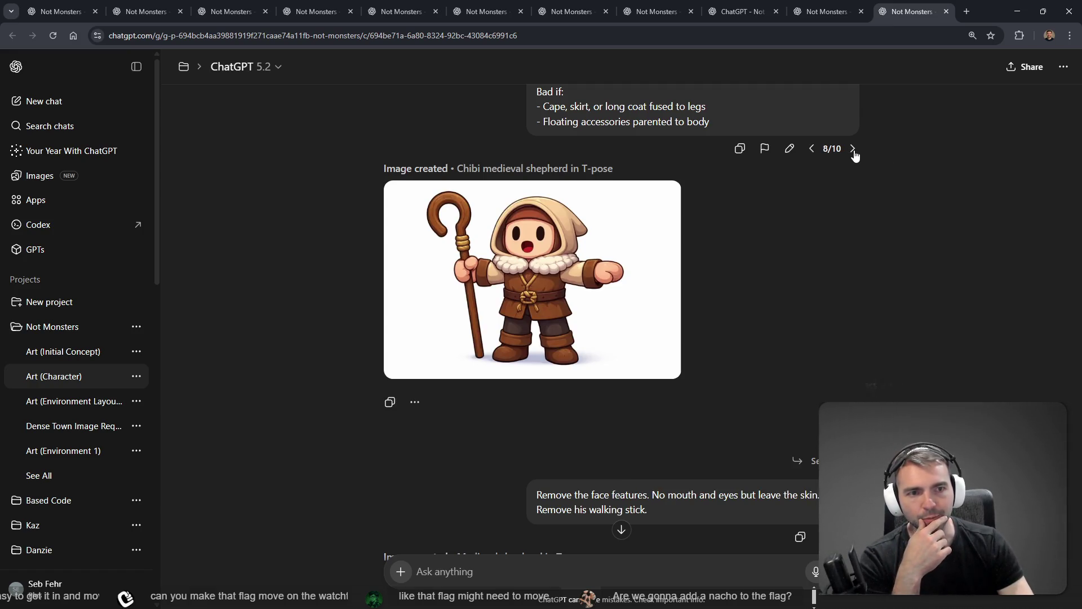
pyautogui.click(853, 149)
pyautogui.click(853, 149)
pyautogui.click(824, 12)
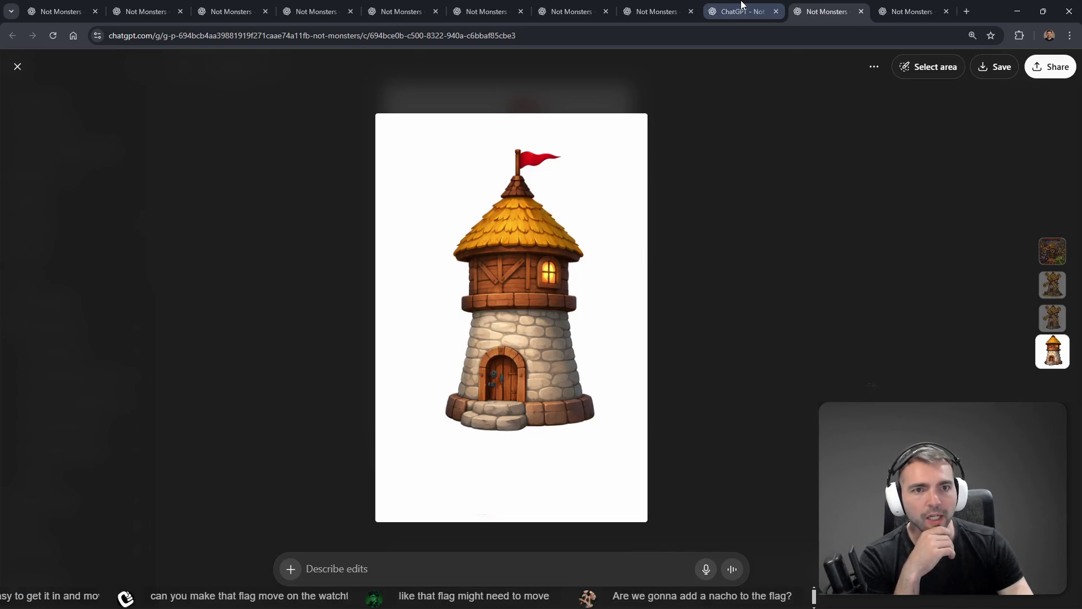
# Compare the birds-eye town, daylight village and windmill versions in the environment chat
pyautogui.click(742, 5)
pyautogui.click(827, 10)
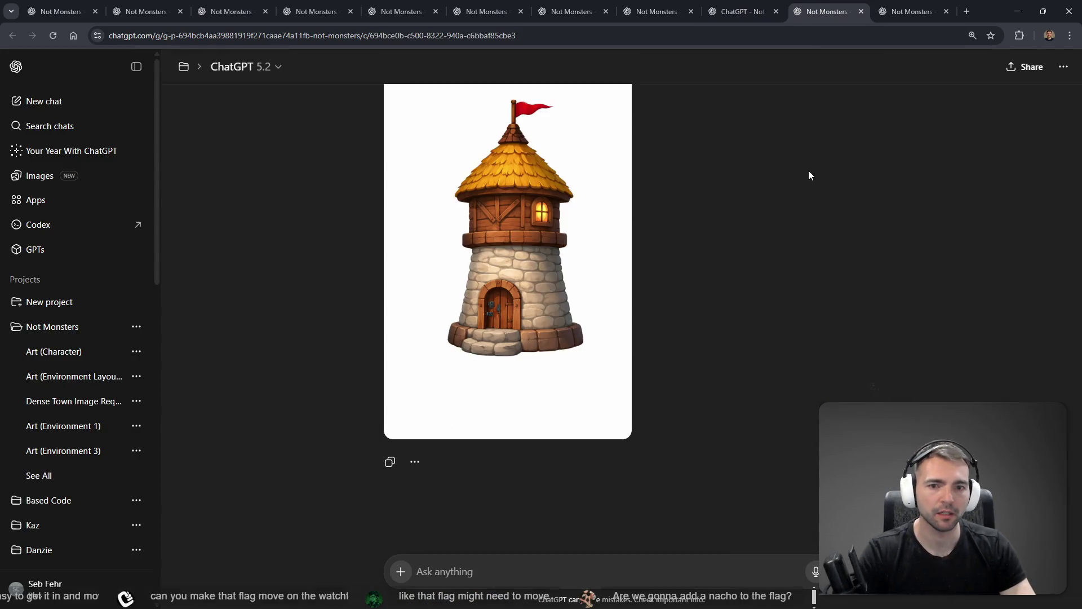
pyautogui.scroll(20, 808, 175)
pyautogui.scroll(-5, 823, 237)
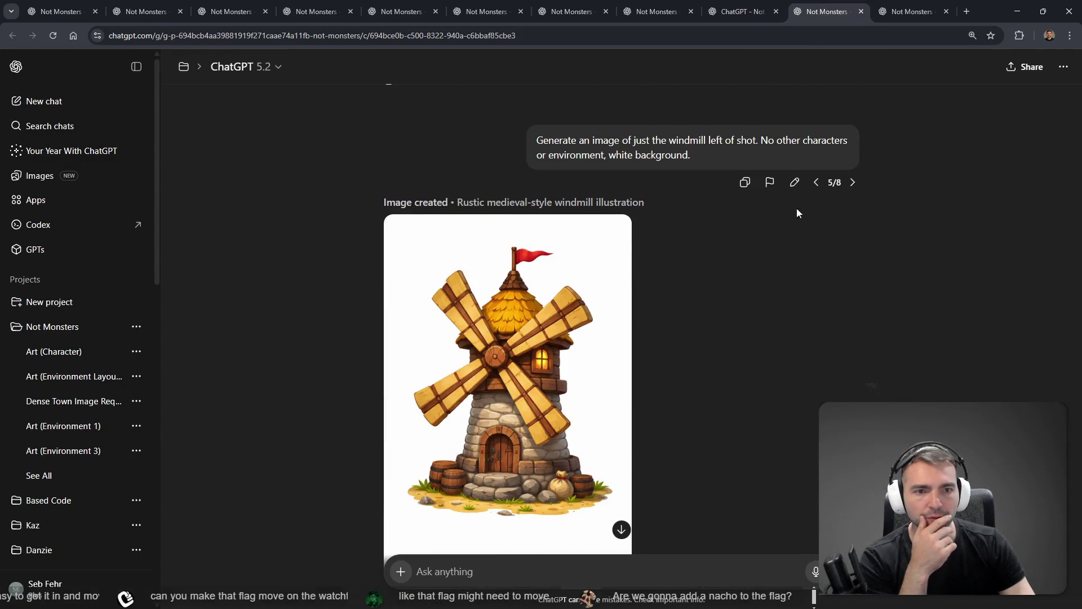
pyautogui.click(854, 190)
pyautogui.click(856, 203)
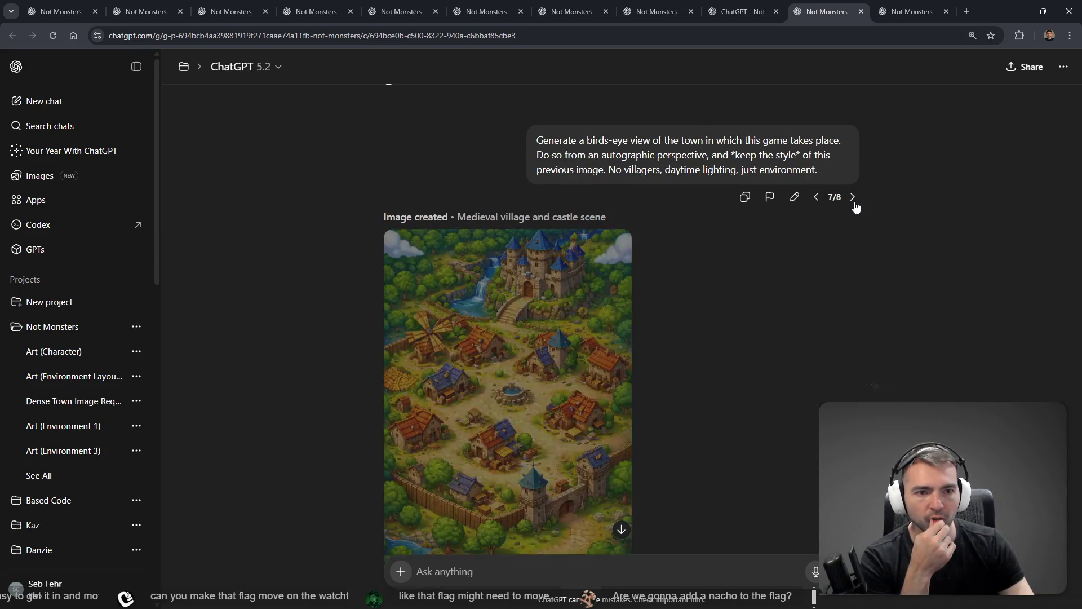
pyautogui.click(854, 201)
pyautogui.click(816, 183)
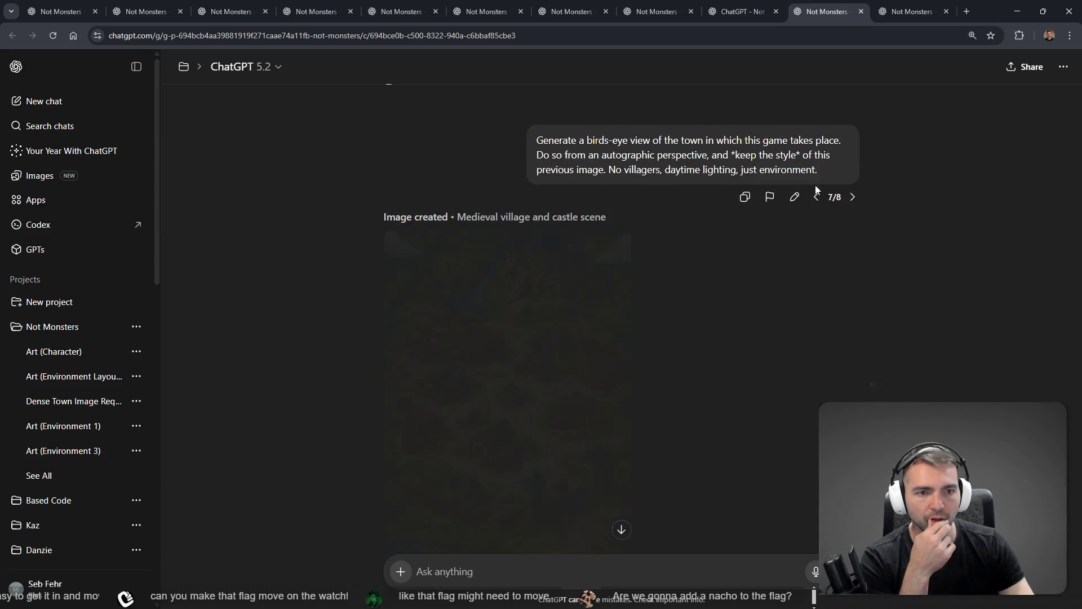
# Page back from the windmill version to the starry-night village version
pyautogui.scroll(-10, 812, 243)
pyautogui.scroll(10, 818, 389)
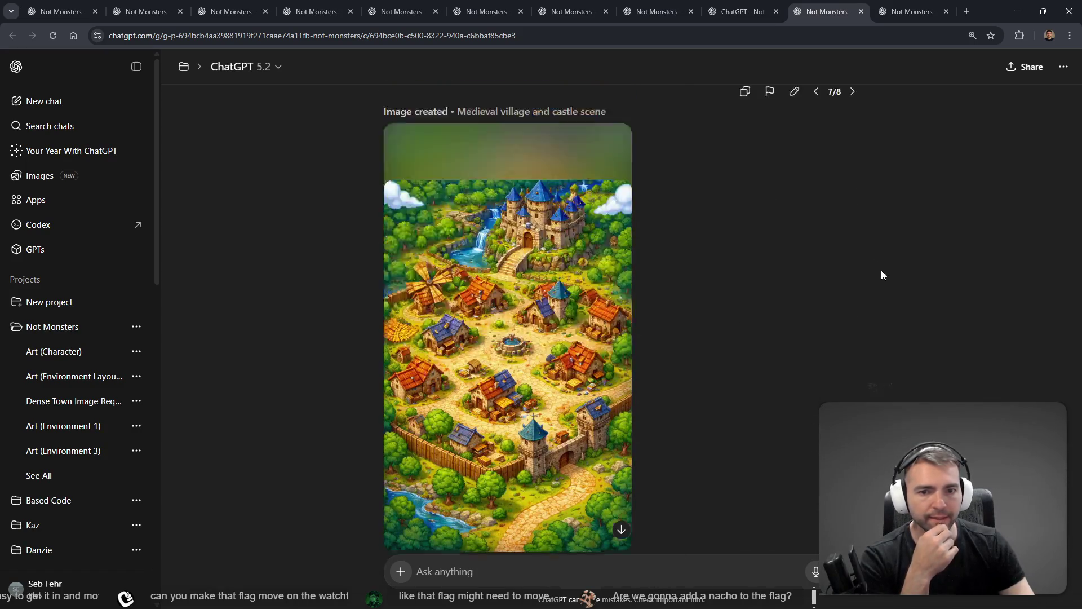
pyautogui.click(852, 429)
pyautogui.scroll(-5, 822, 318)
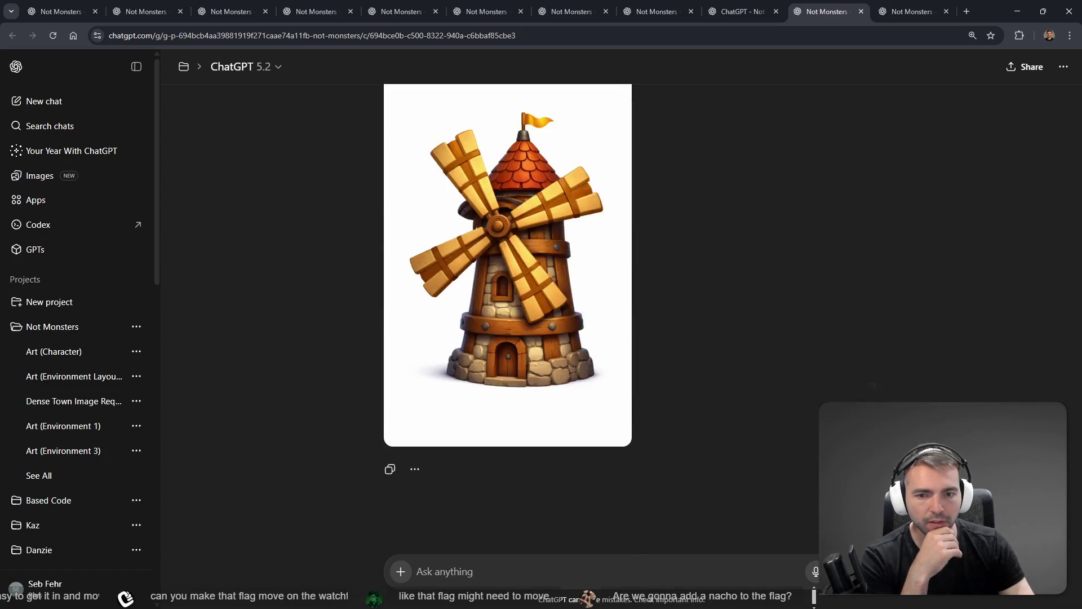
pyautogui.scroll(3, 822, 317)
pyautogui.click(816, 213)
pyautogui.click(829, 224)
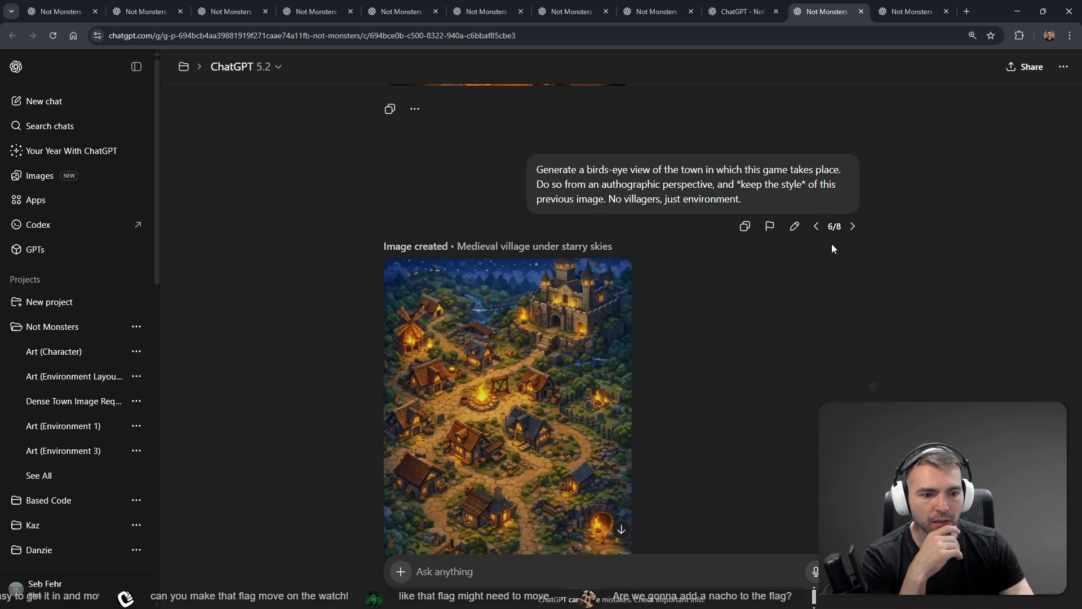
pyautogui.scroll(-4, 912, 269)
pyautogui.scroll(-1, 913, 269)
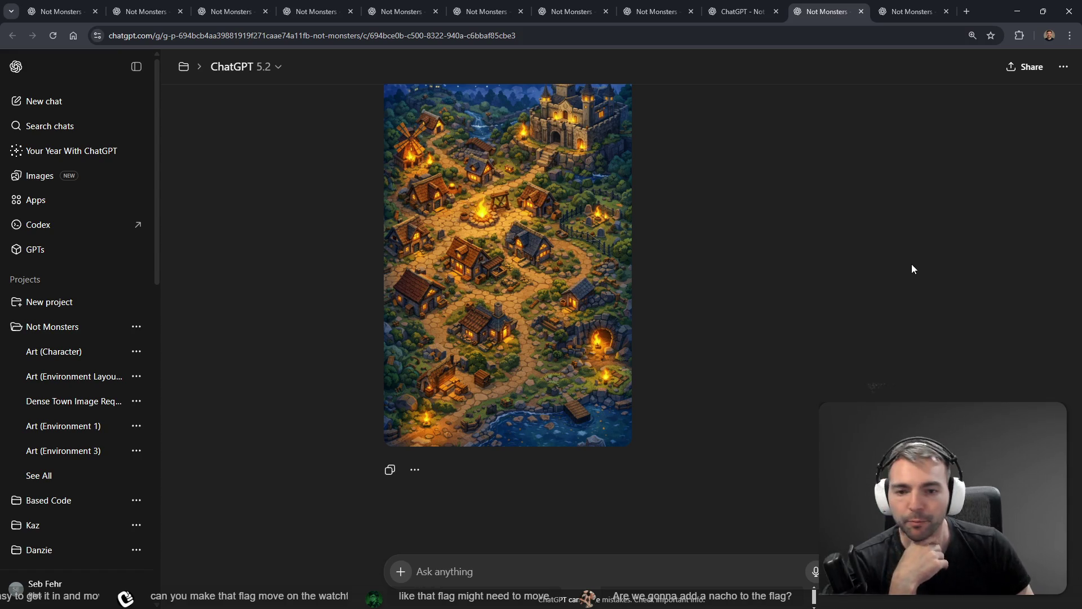
# Step back through windmill, chibi maiden, angry peasant and Main Menu prompt versions
pyautogui.scroll(1, 682, 313)
pyautogui.scroll(5, 682, 312)
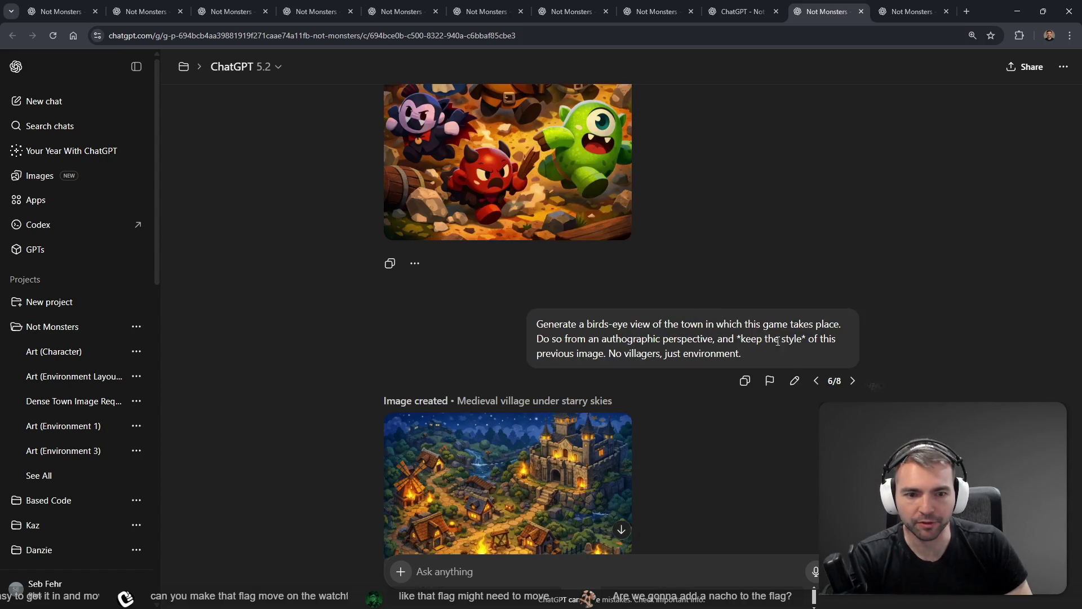
pyautogui.click(817, 379)
pyautogui.scroll(-20, 863, 369)
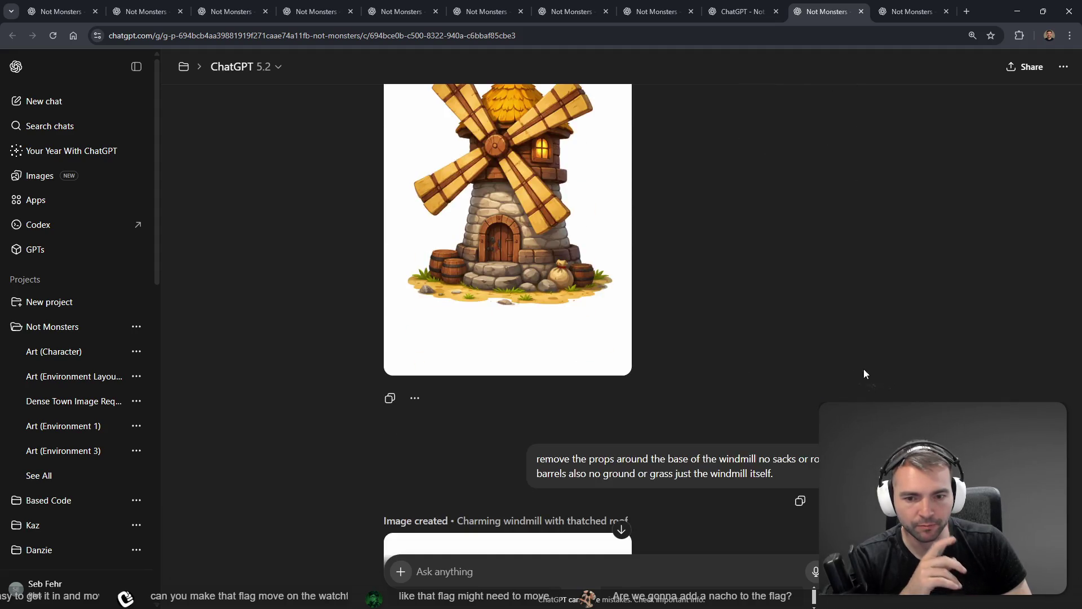
pyautogui.scroll(8, 871, 315)
pyautogui.scroll(10, 871, 319)
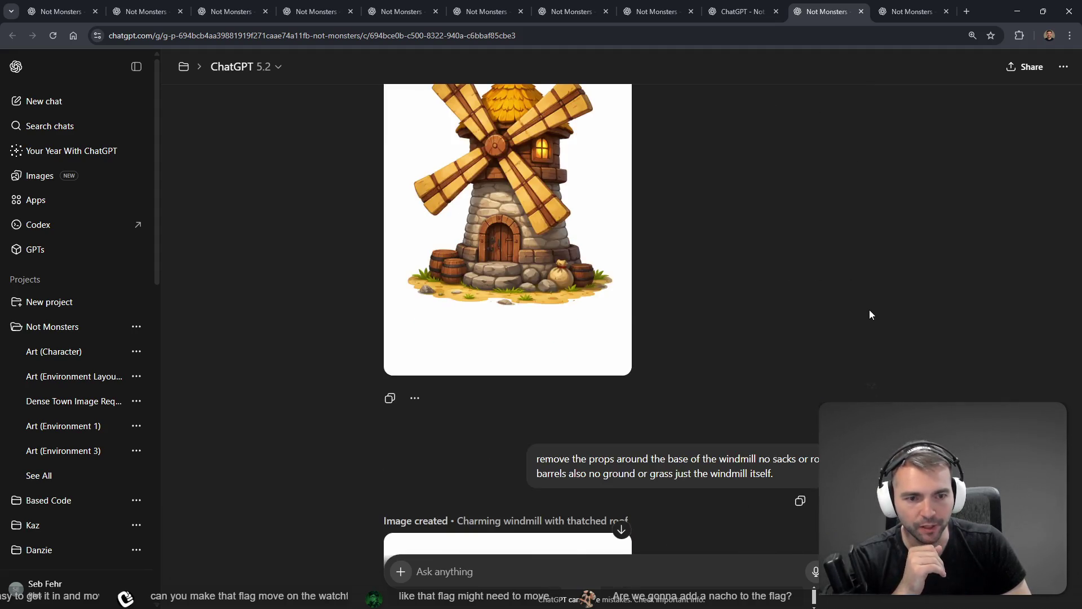
pyautogui.click(816, 367)
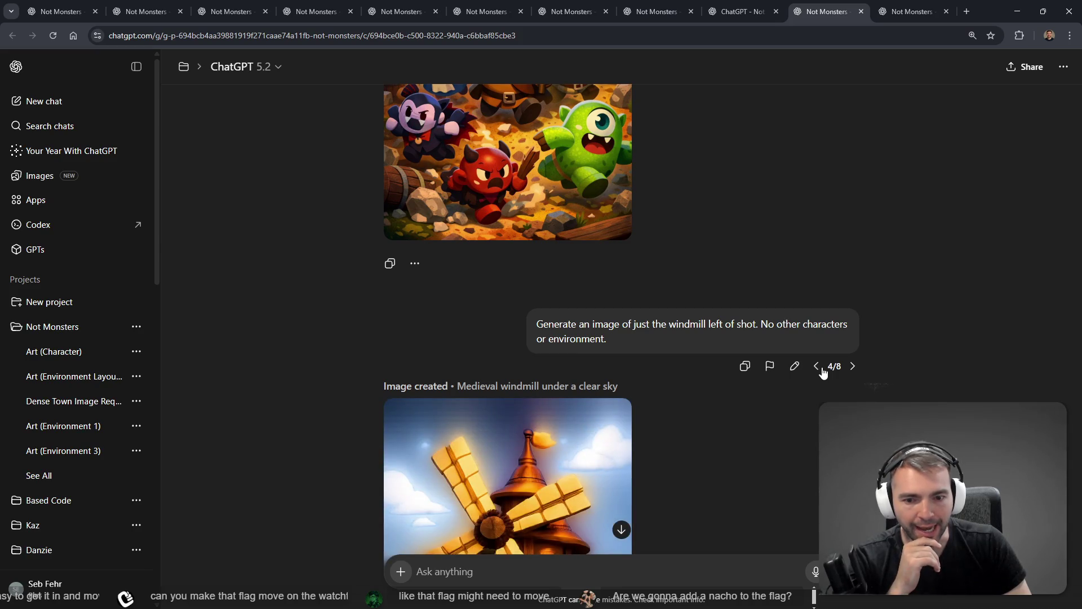
pyautogui.scroll(-1, 813, 321)
pyautogui.scroll(-5, 817, 318)
pyautogui.scroll(3, 826, 337)
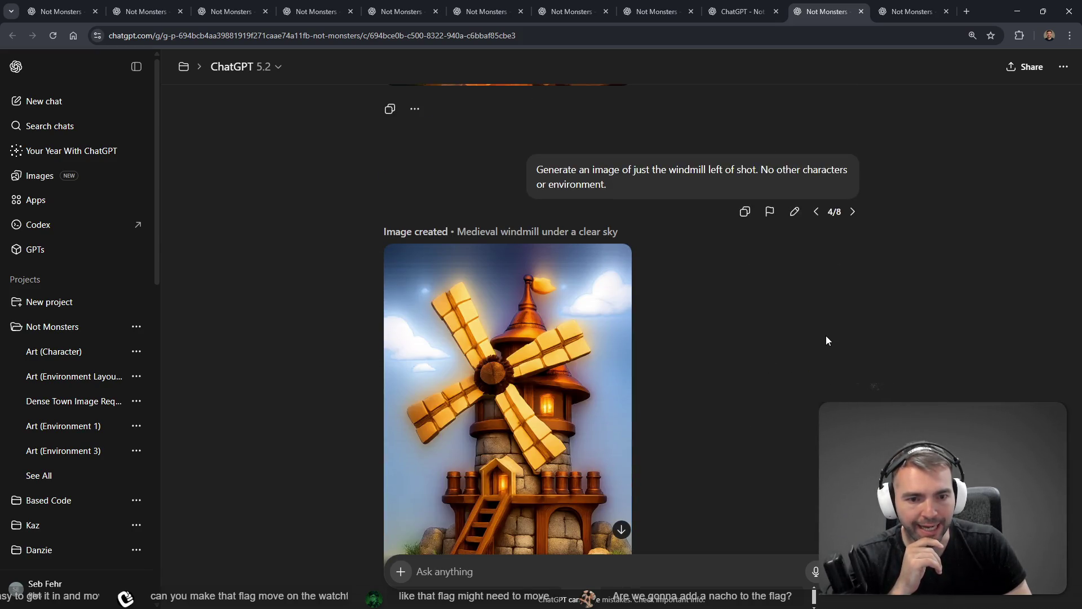
pyautogui.click(816, 213)
pyautogui.click(816, 256)
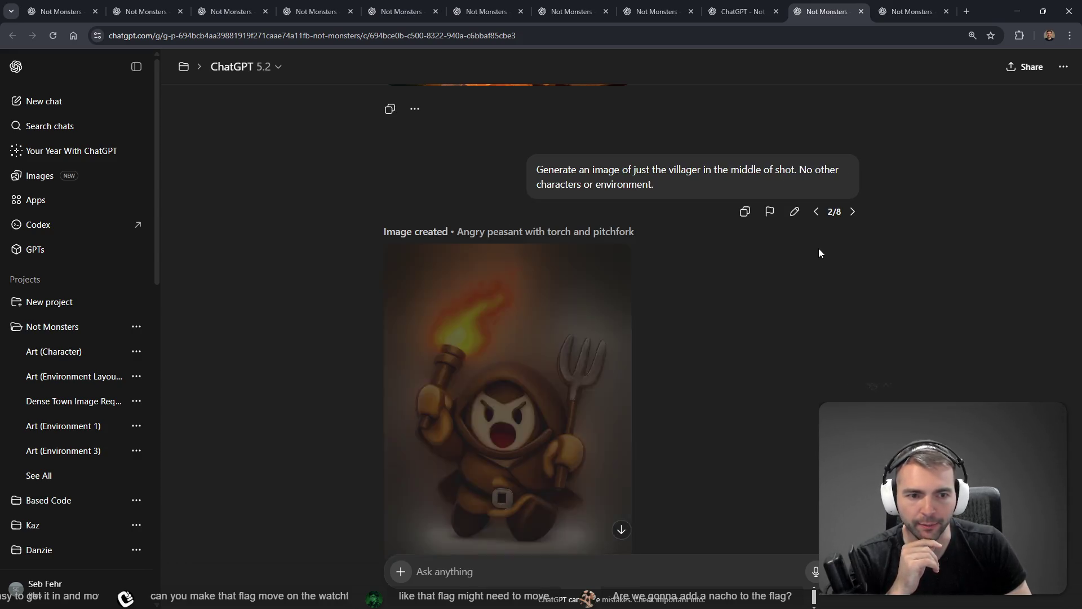
pyautogui.click(816, 211)
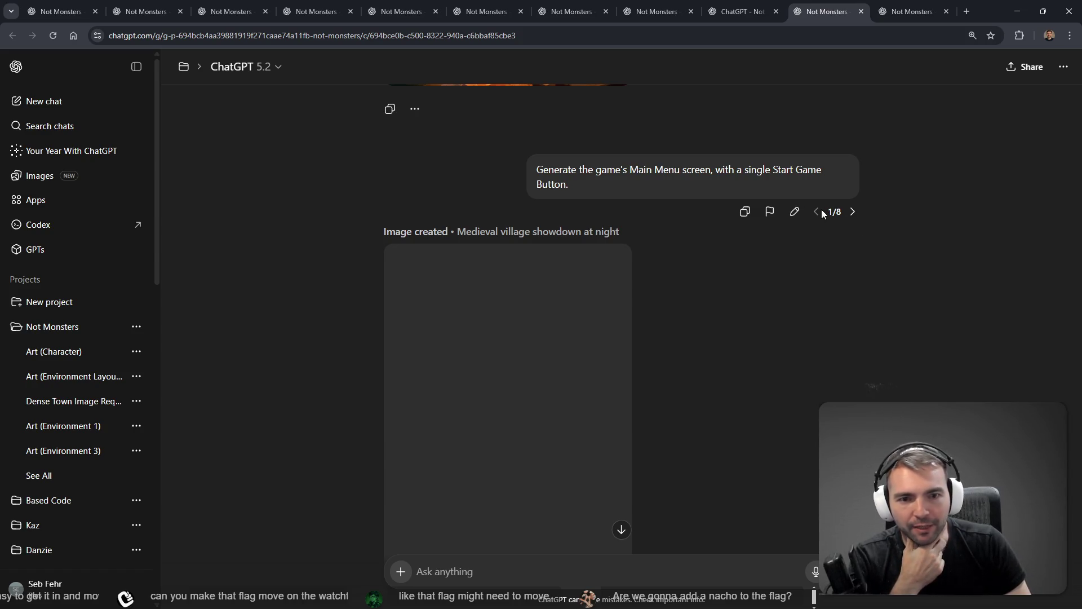
pyautogui.scroll(4, 815, 262)
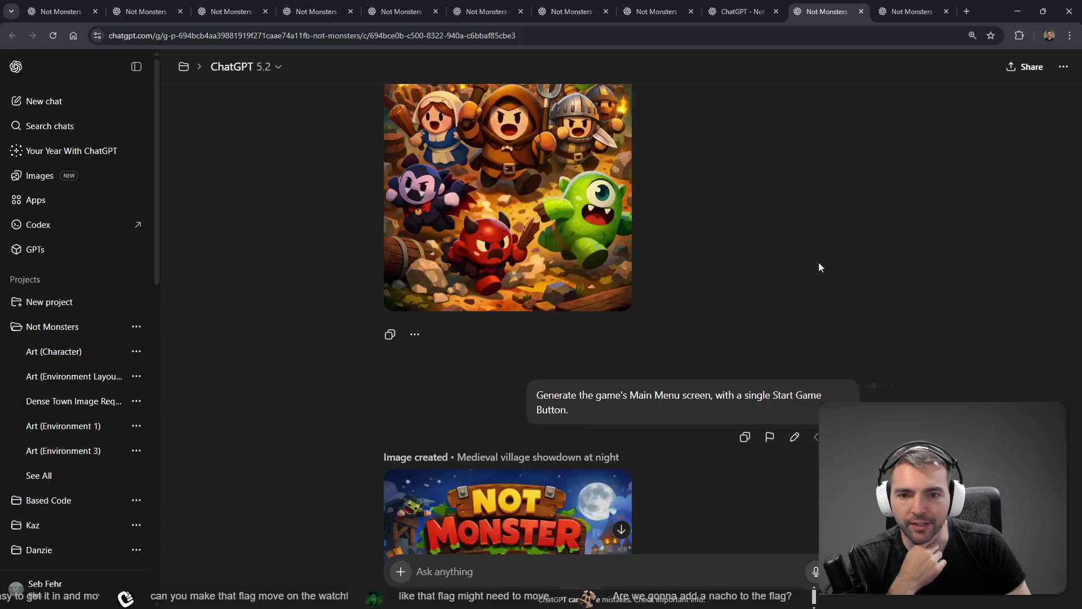
# Page forward through villager, maiden, windmill, town and daytime village versions to 8/8
pyautogui.click(855, 381)
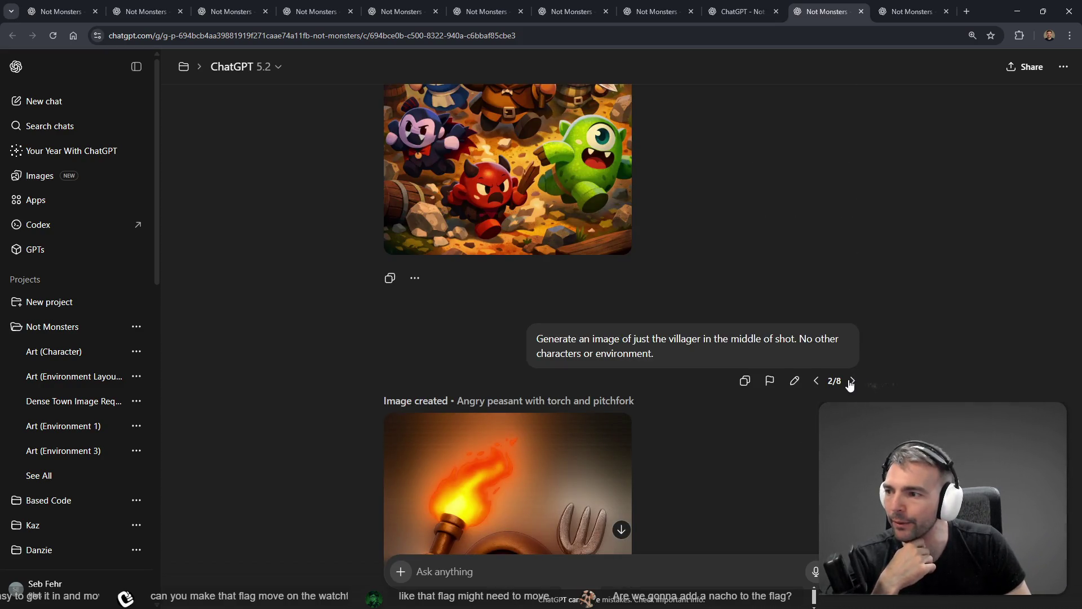
pyautogui.click(852, 381)
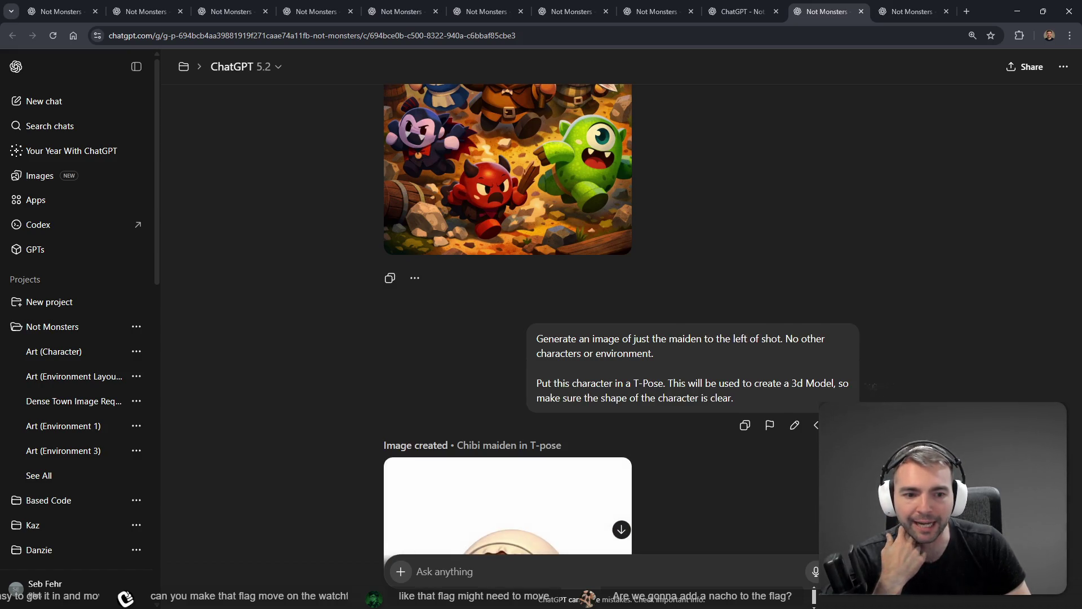
pyautogui.click(852, 381)
pyautogui.click(854, 381)
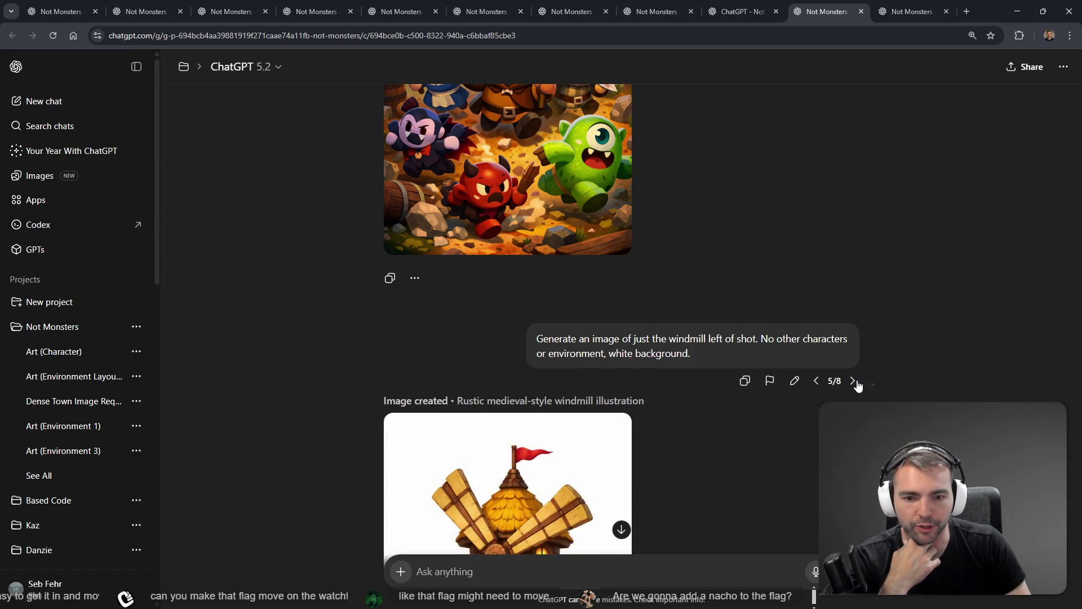
pyautogui.click(854, 381)
pyautogui.click(853, 395)
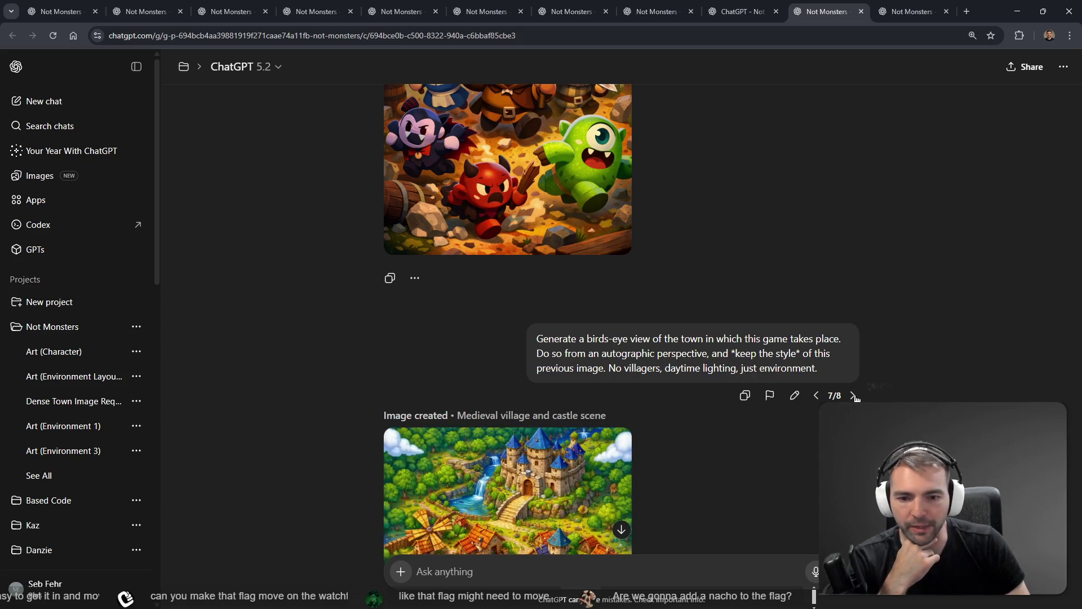
pyautogui.click(854, 396)
# Open the Not Monsters project page listing its chats
pyautogui.scroll(-5, 857, 394)
pyautogui.scroll(10, 864, 366)
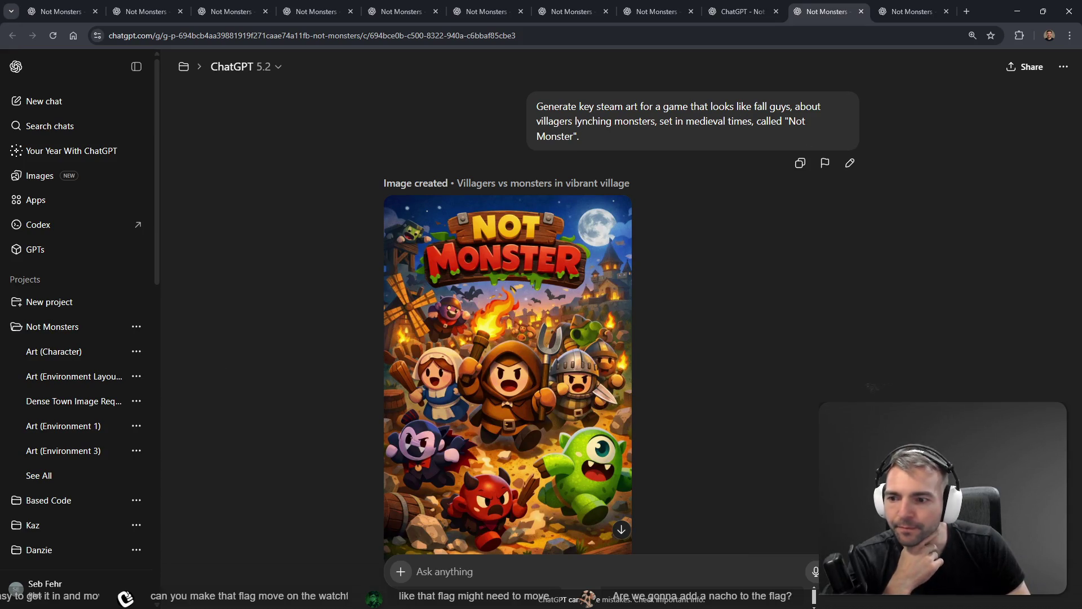
pyautogui.click(743, 12)
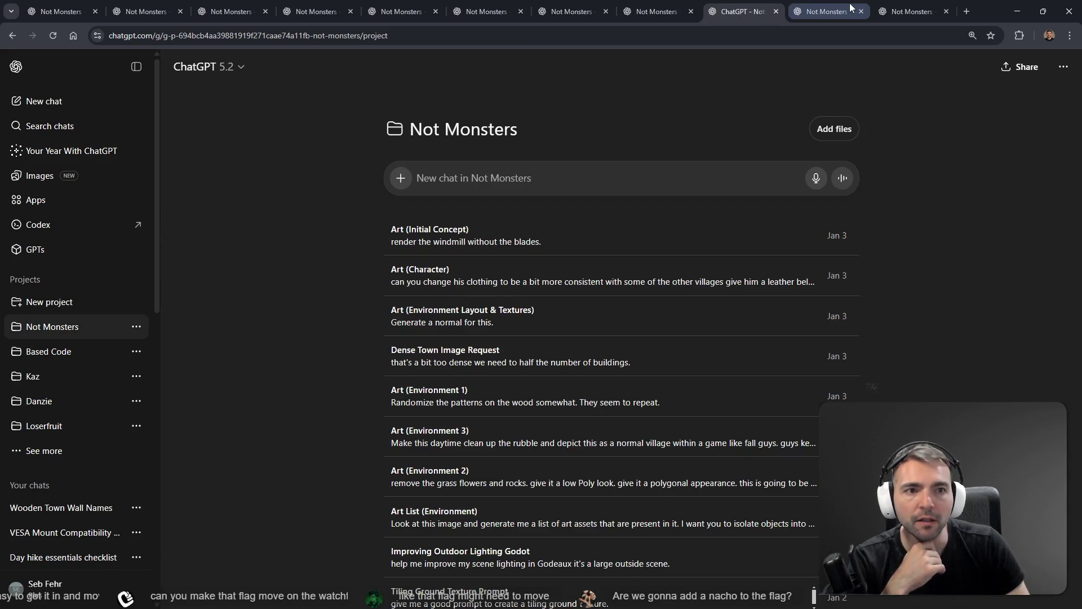
# Cycle left through the town, village, bush and house chat tabs to the grass normal-map chat
pyautogui.click(831, 6)
pyautogui.click(670, 7)
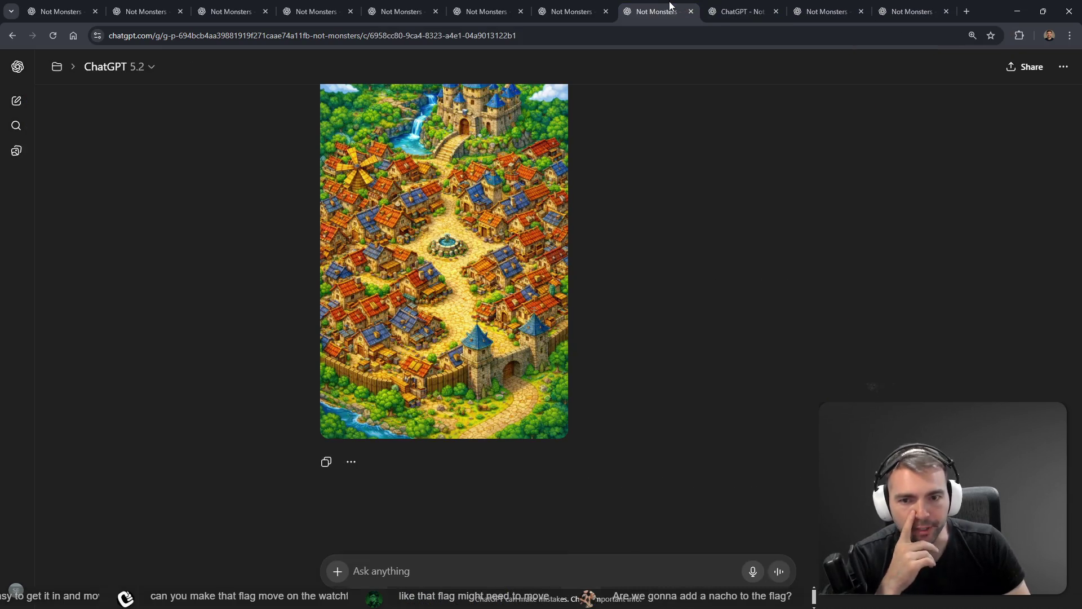
pyautogui.click(575, 7)
pyautogui.click(475, 7)
pyautogui.click(397, 6)
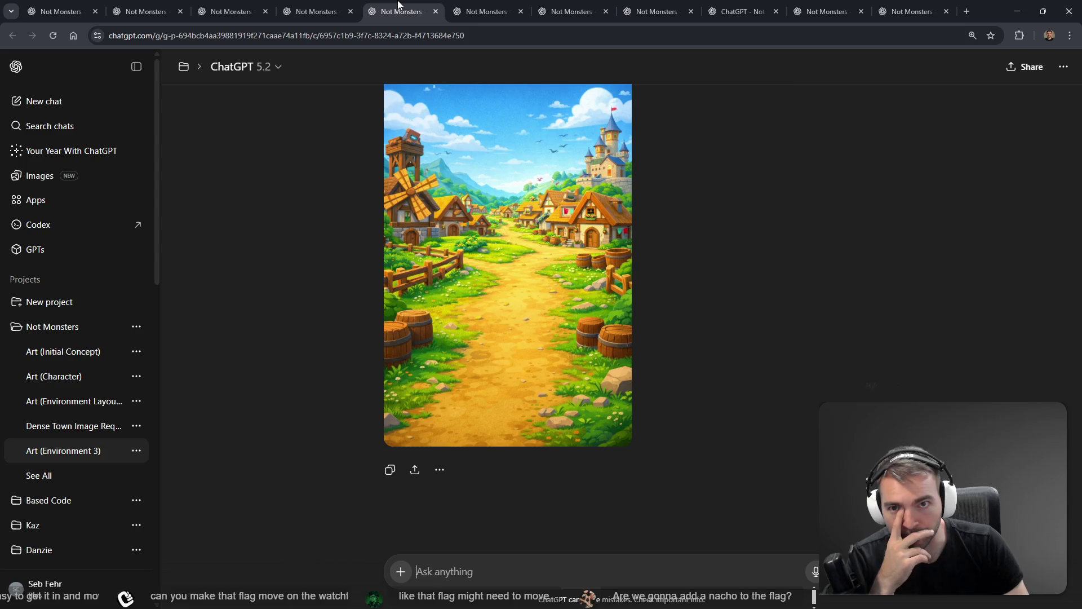
pyautogui.click(327, 6)
pyautogui.click(231, 8)
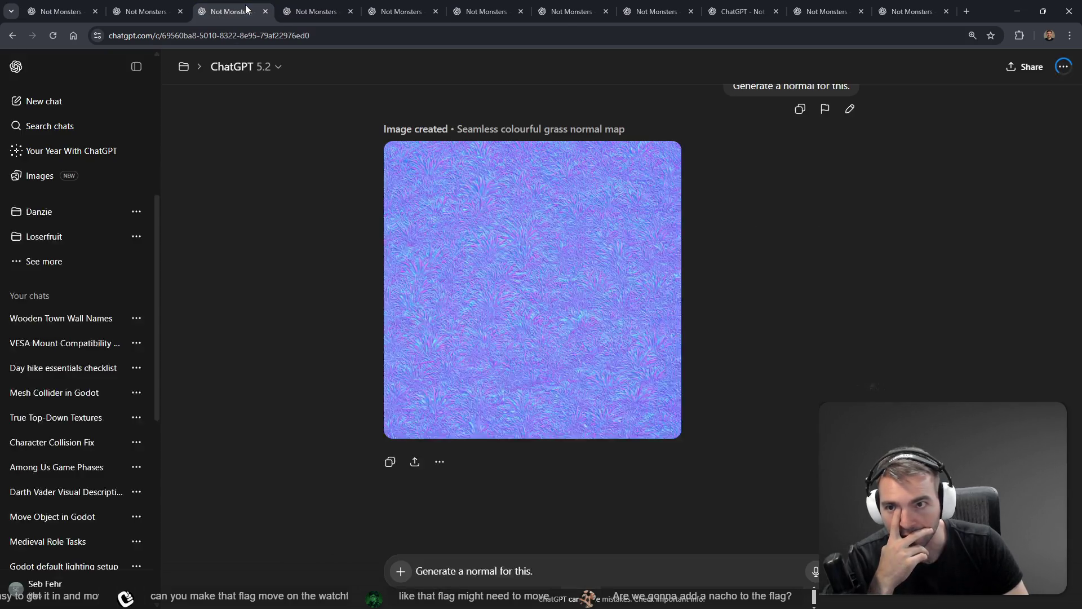
pyautogui.click(136, 12)
pyautogui.click(61, 10)
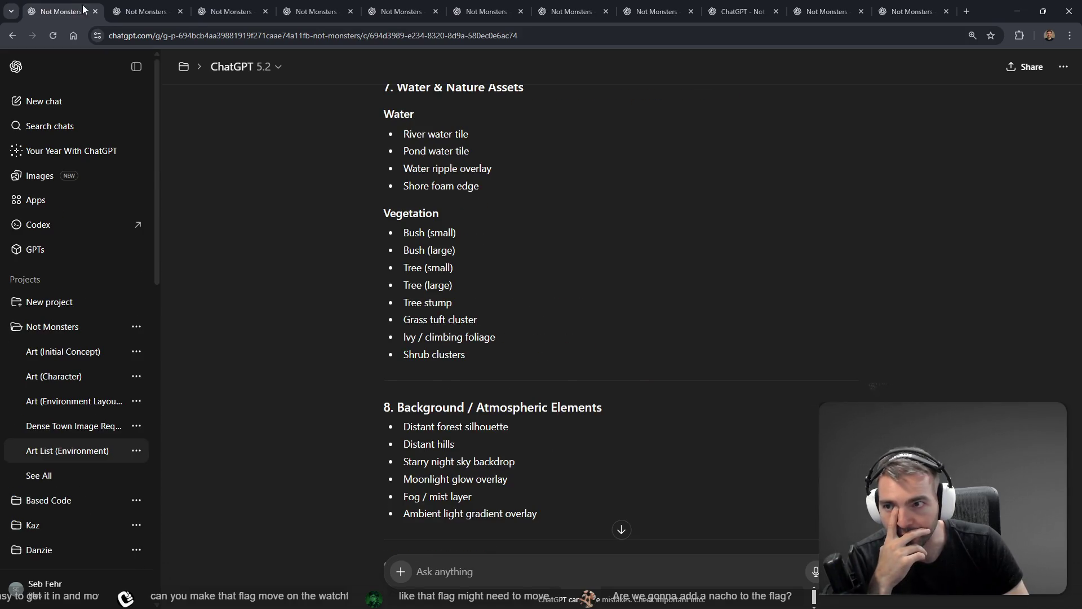
pyautogui.click(145, 10)
pyautogui.click(231, 9)
# Step through the cobblestone texture versions from the latest back to the first
pyautogui.scroll(20, 535, 269)
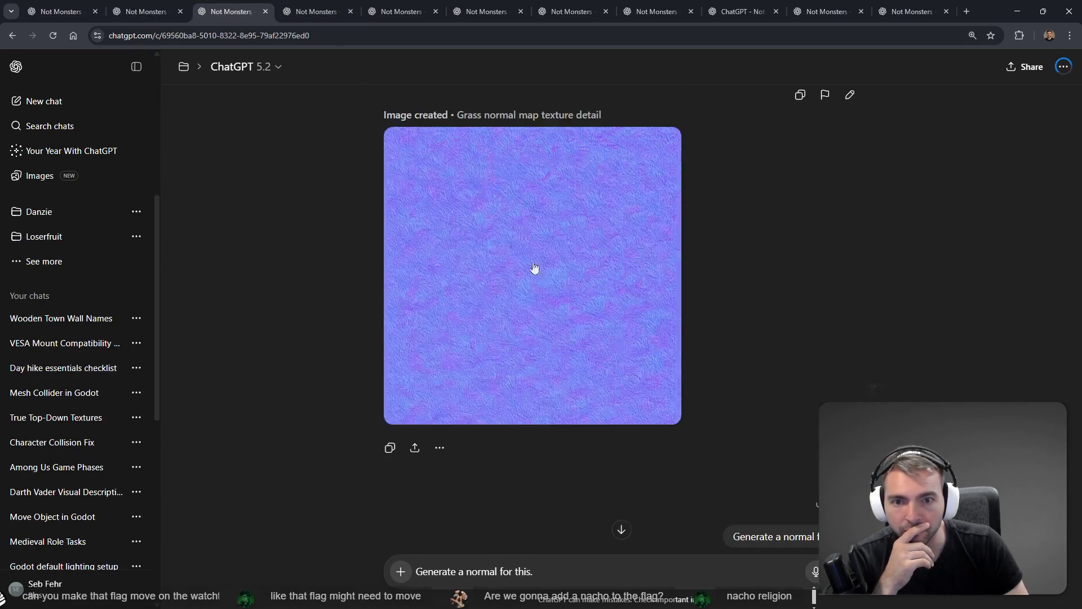
pyautogui.scroll(20, 829, 310)
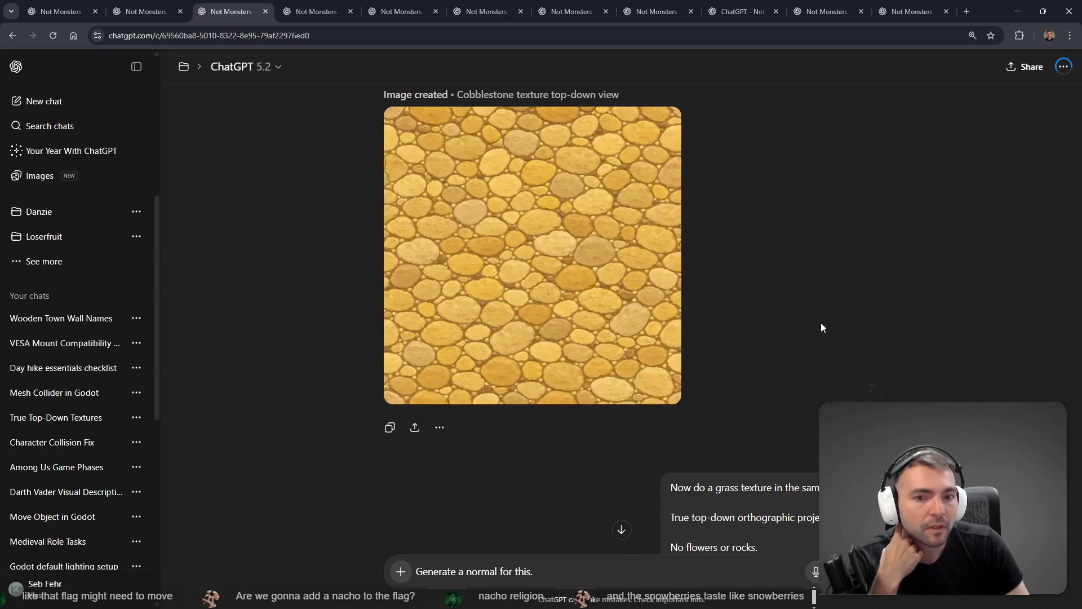
pyautogui.scroll(-5, 839, 319)
pyautogui.click(852, 468)
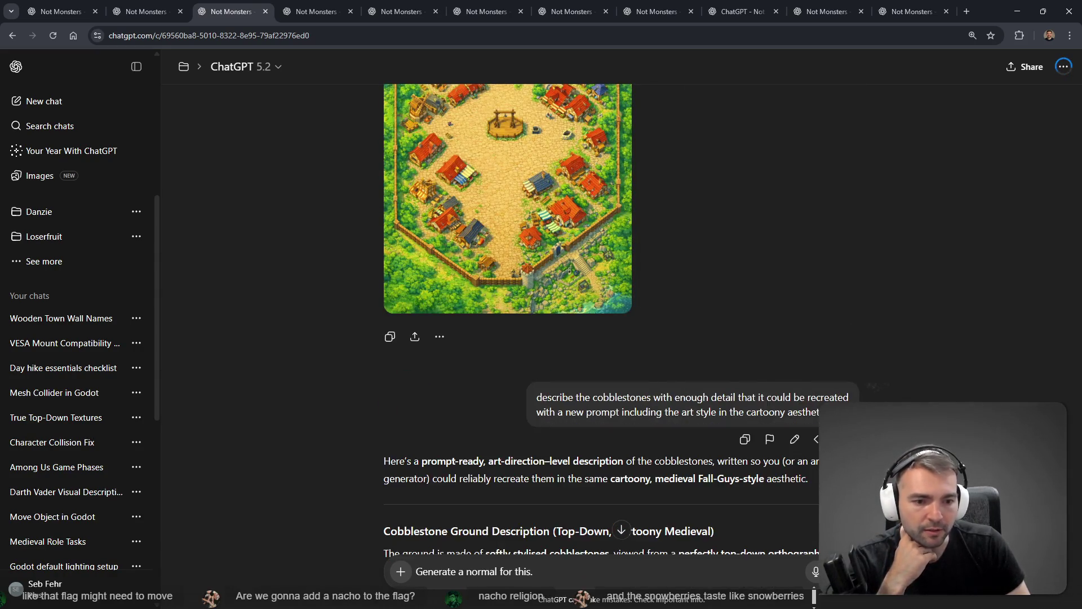
pyautogui.click(852, 468)
pyautogui.scroll(-5, 852, 468)
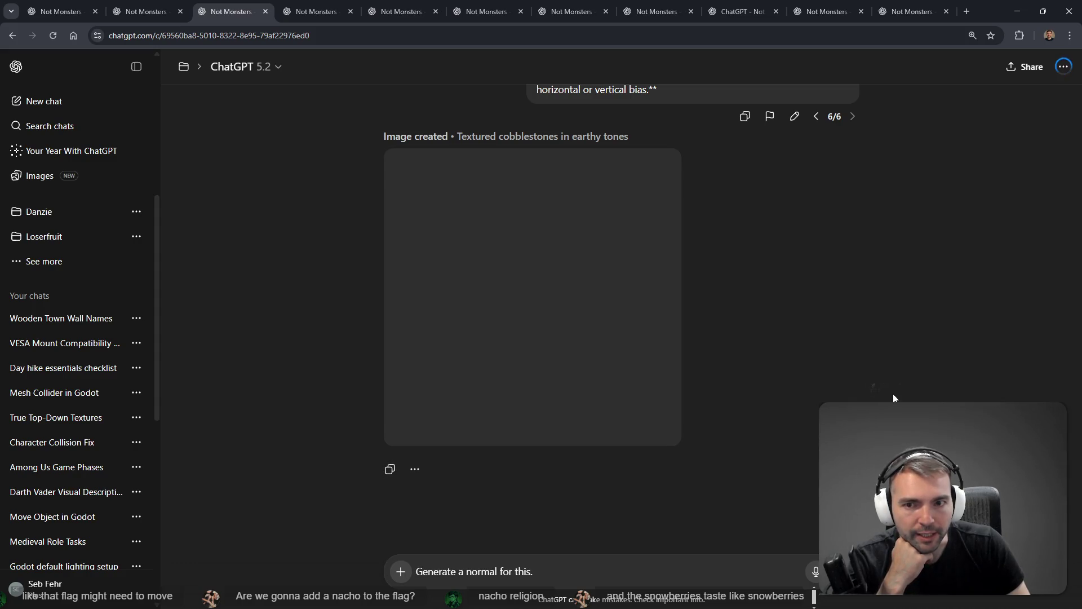
pyautogui.scroll(8, 896, 394)
pyautogui.scroll(-4, 892, 366)
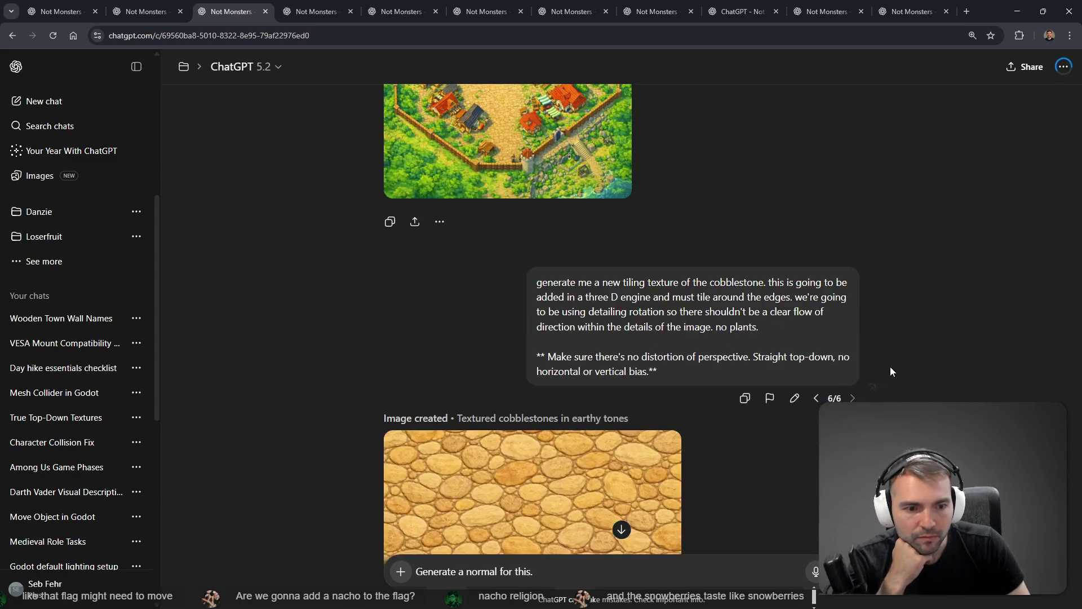
pyautogui.click(816, 398)
pyautogui.click(817, 324)
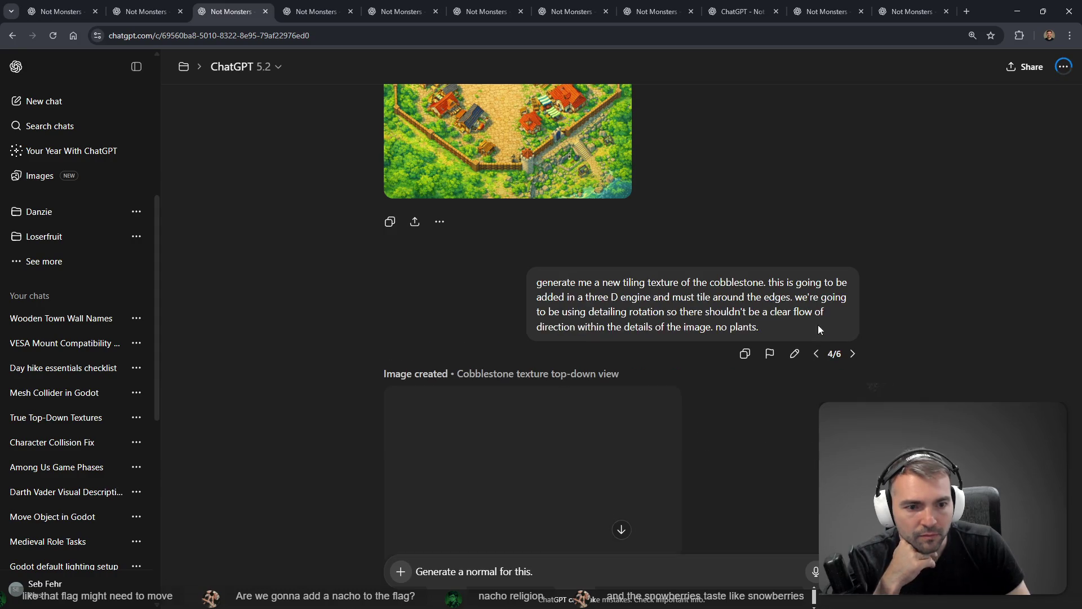
pyautogui.click(818, 354)
pyautogui.scroll(-4, 831, 372)
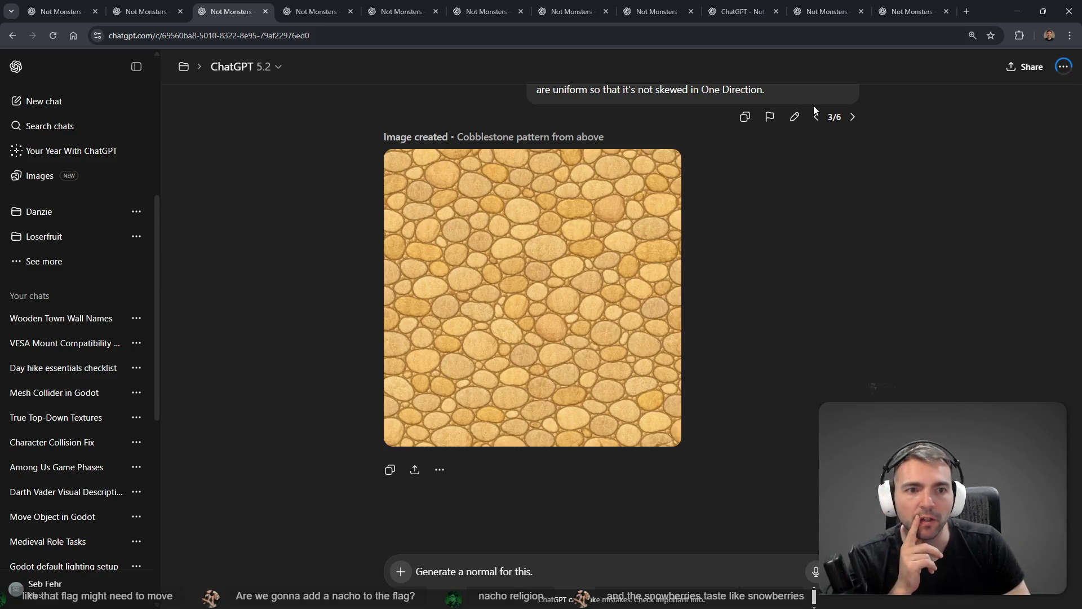
pyautogui.click(815, 117)
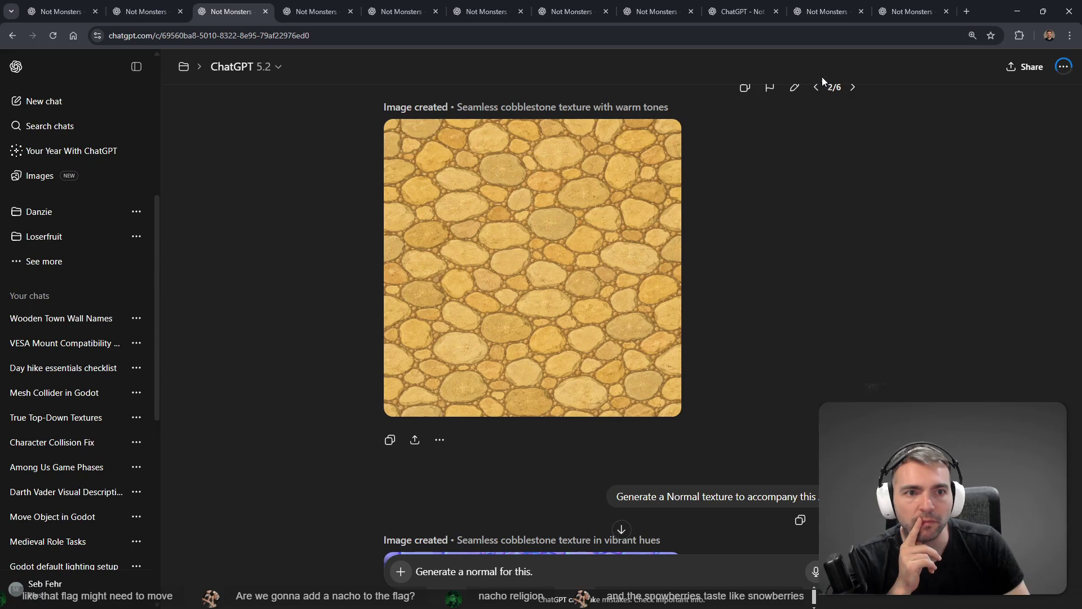
pyautogui.click(817, 88)
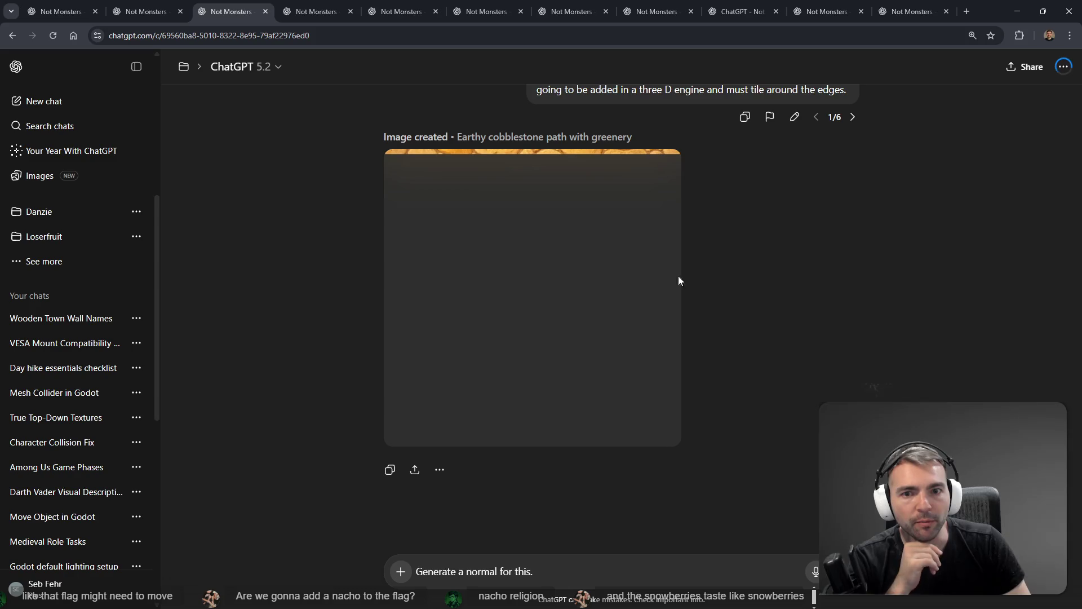
# Show the first top-down village layout version and search the page for 'wall'
pyautogui.scroll(15, 941, 343)
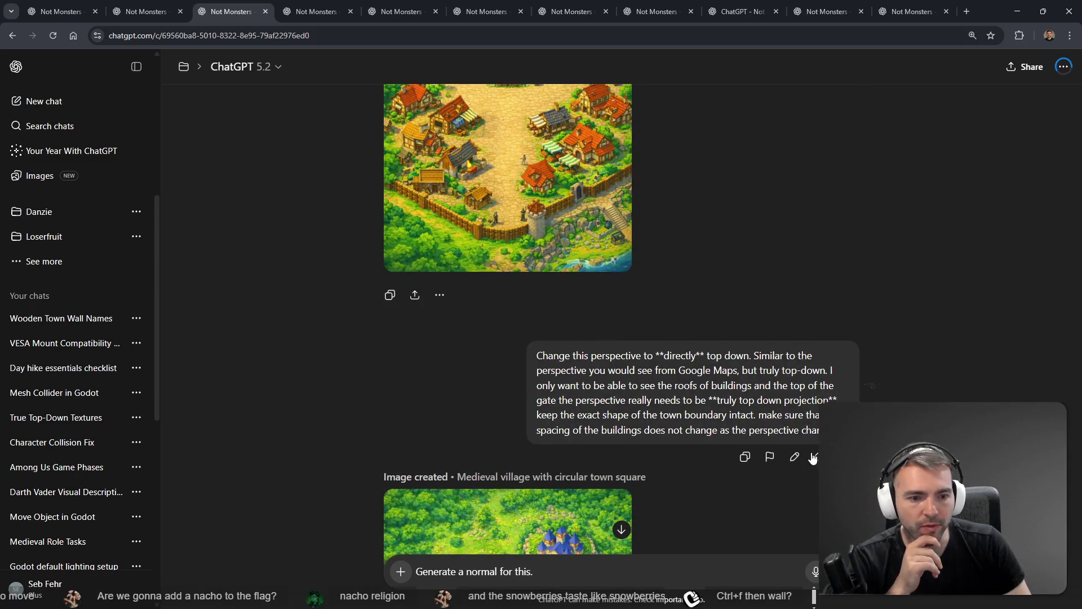
pyautogui.click(815, 458)
pyautogui.scroll(-7, 815, 410)
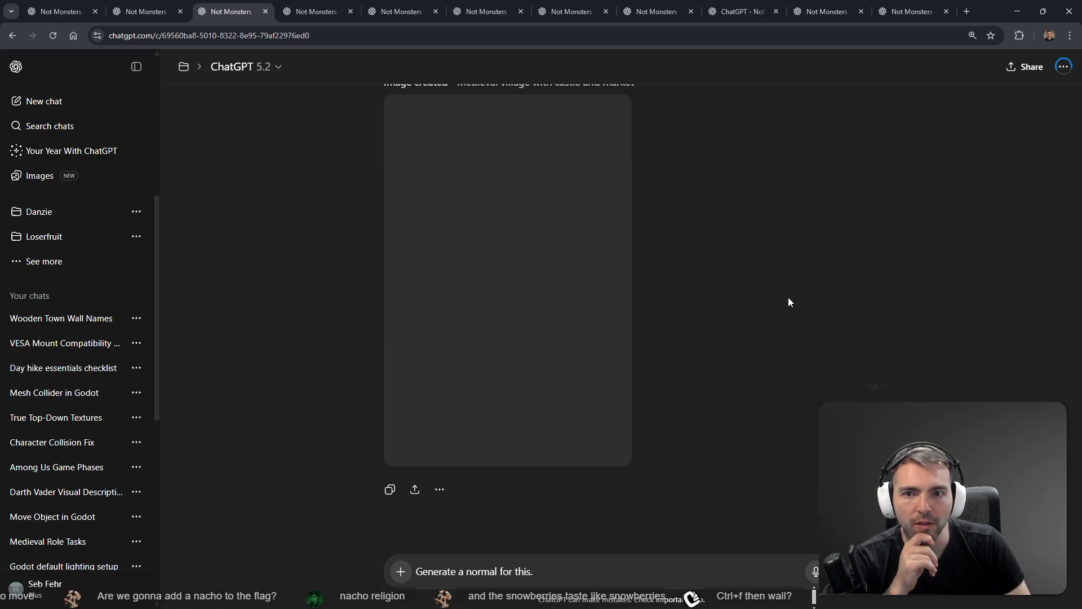
pyautogui.scroll(4, 800, 300)
pyautogui.click(817, 235)
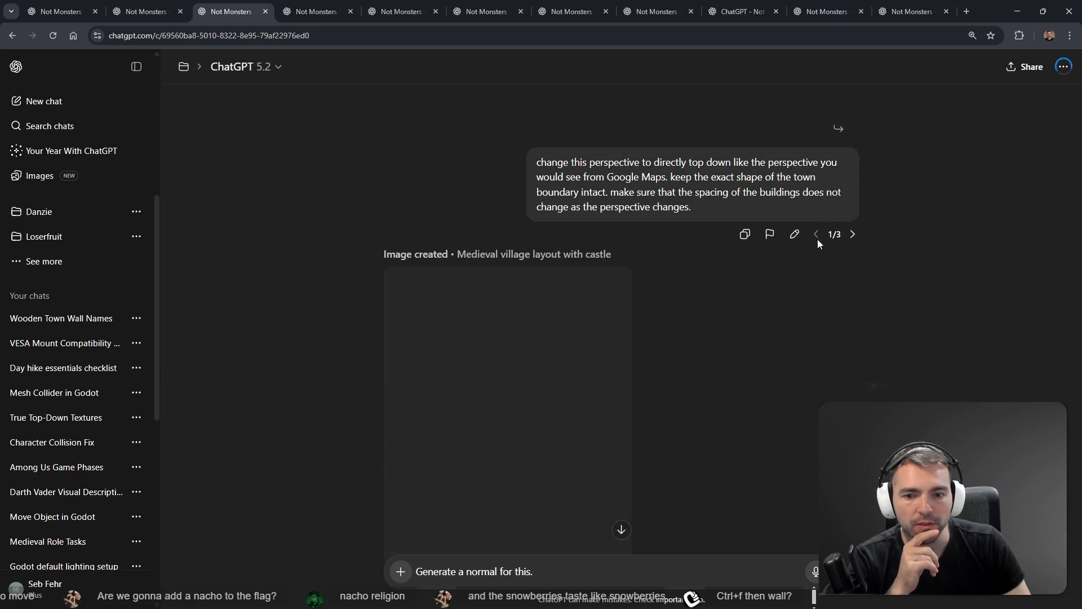
pyautogui.scroll(-3, 810, 288)
pyautogui.scroll(2, 810, 288)
pyautogui.scroll(-1, 813, 289)
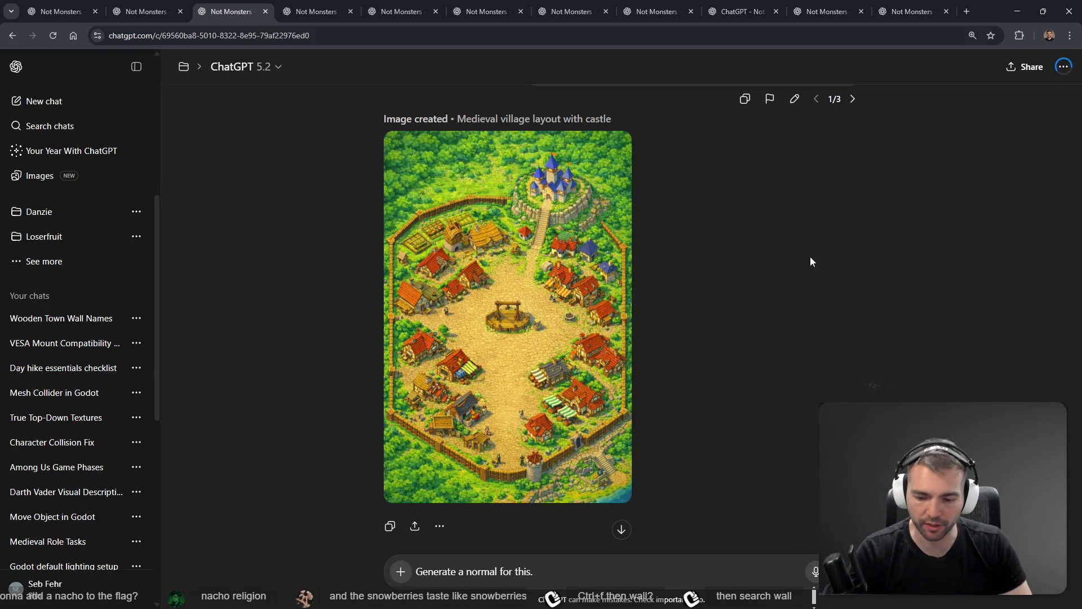
pyautogui.hotkey('ctrl', 'f')
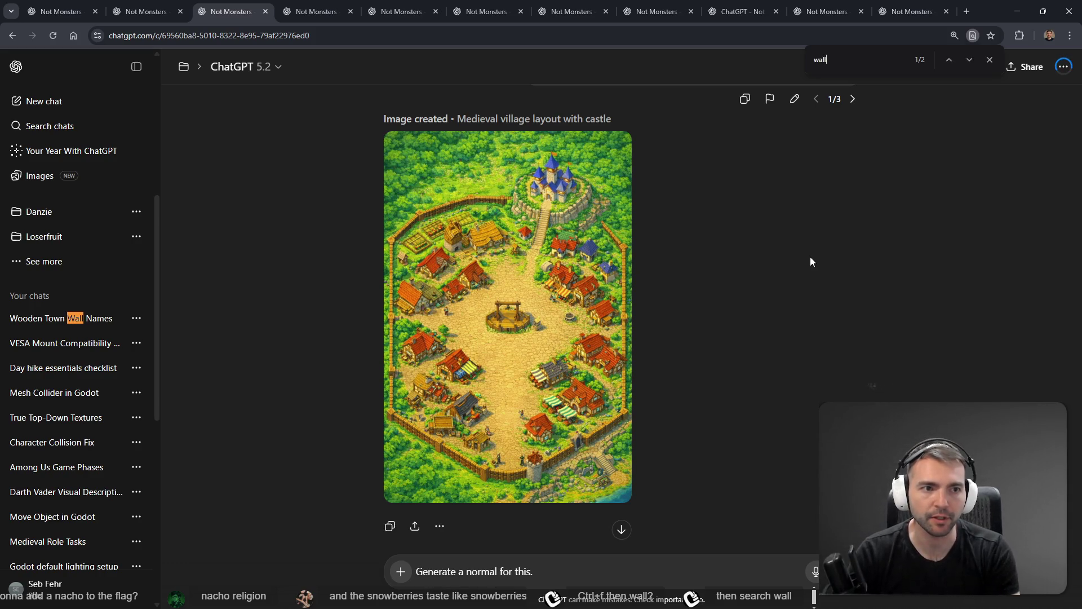